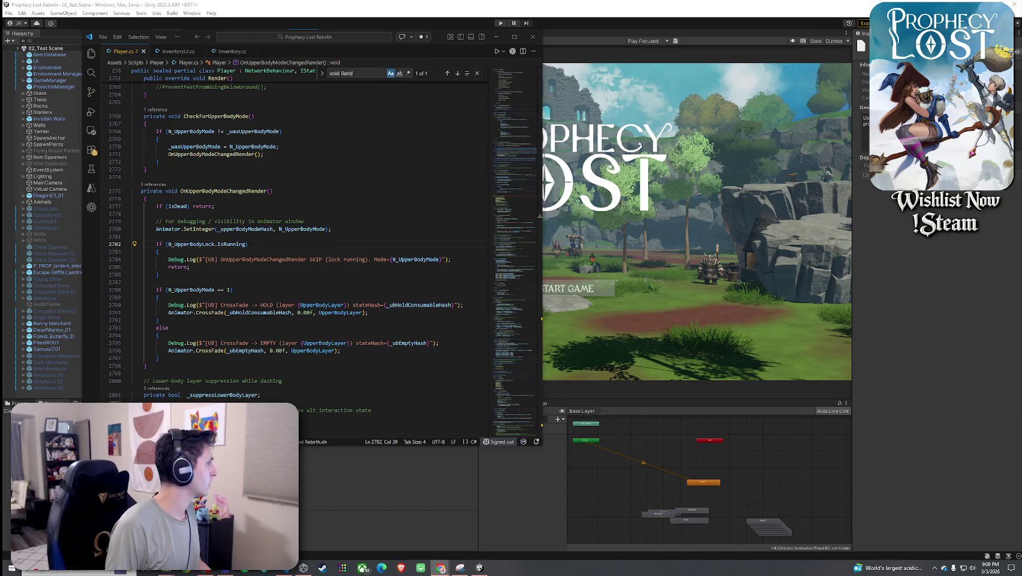
# - Find the SetAnimatorValues method in Player.cs
pyautogui.press('Up')
pyautogui.press('Up')
pyautogui.press('Up')
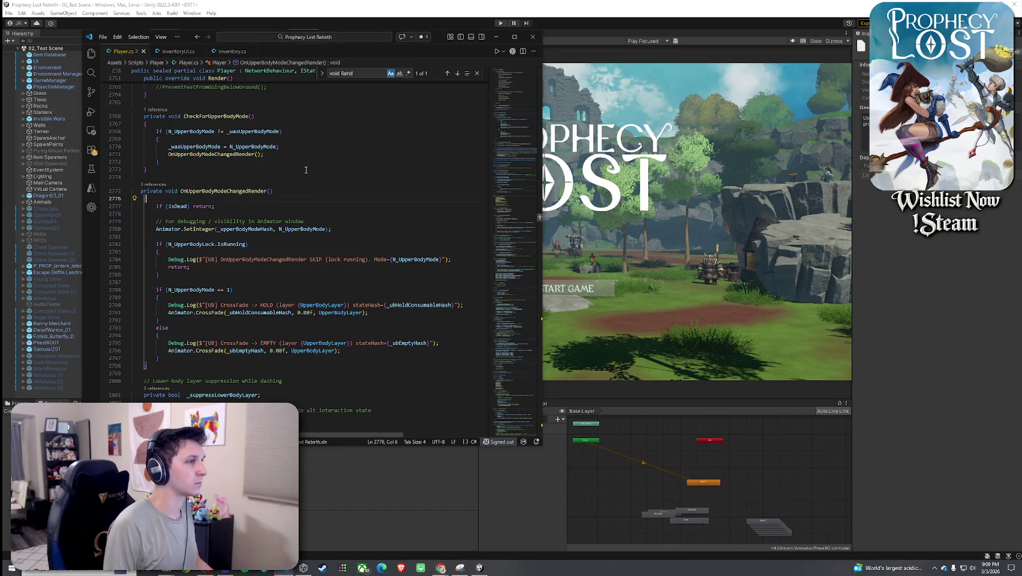
pyautogui.hotkey('ctrl', 'f')
pyautogui.write('Set')
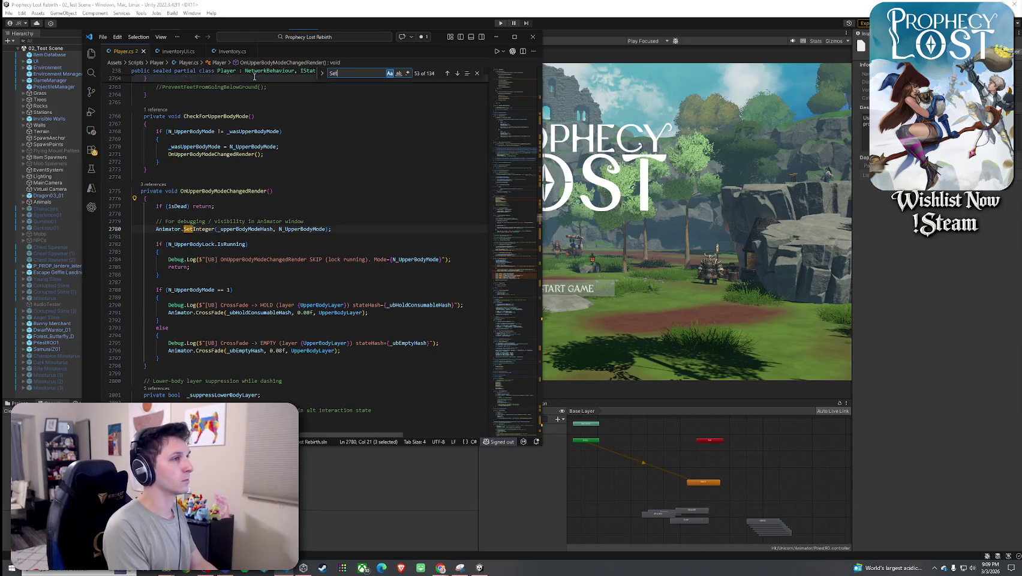
pyautogui.write('AnimatorValues')
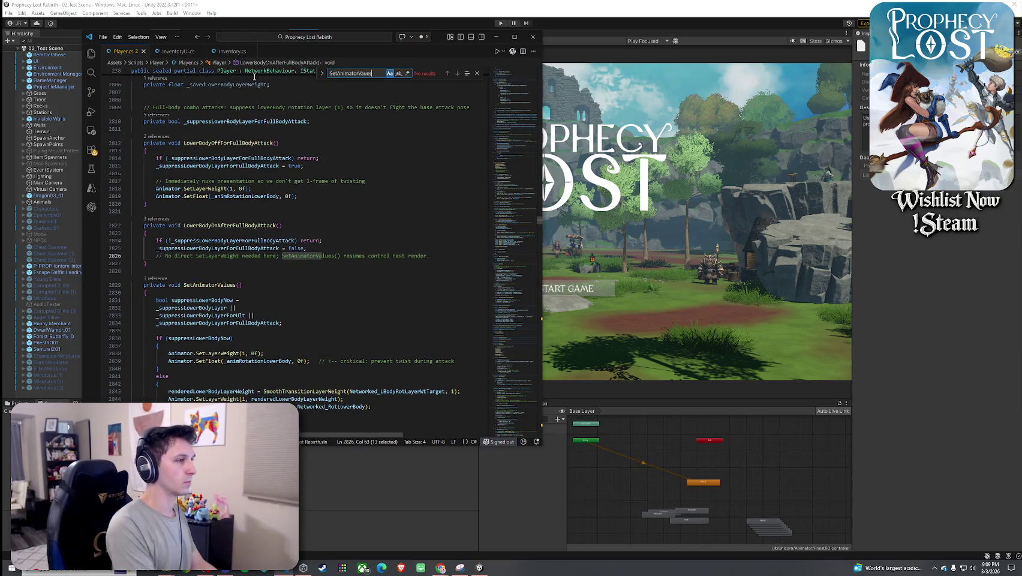
pyautogui.scroll(-2, 330, 208)
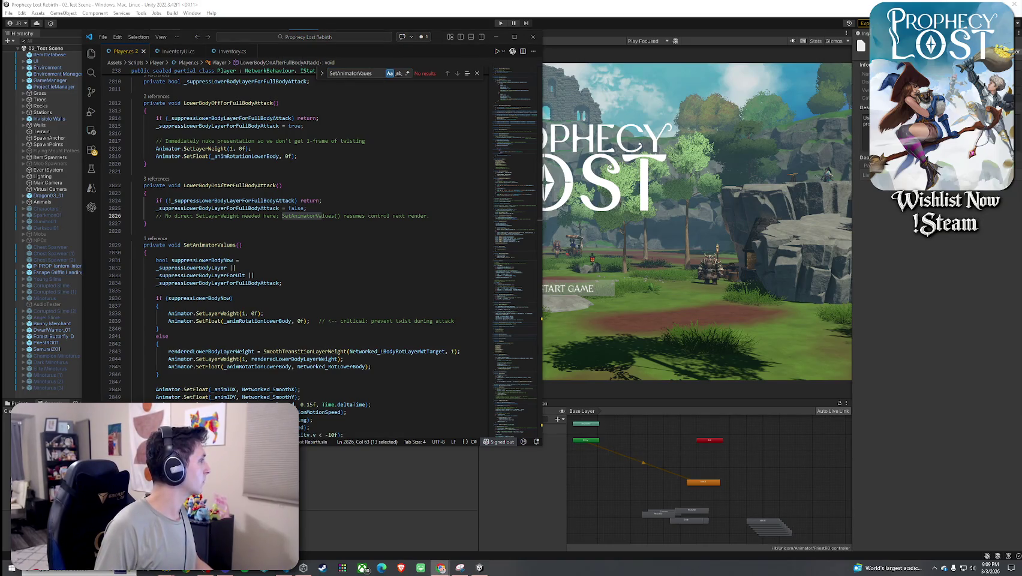
pyautogui.scroll(-10, 280, 222)
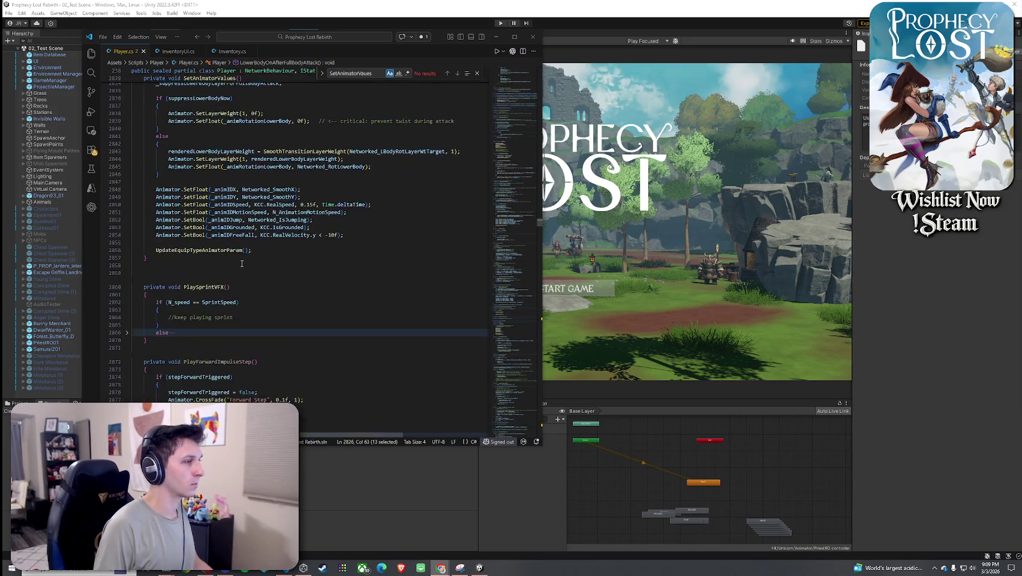
# - Paste the suppressUpperBody check and SetLayerWeight lines after UpdateEquipTypeAnimatorParam and indent them
pyautogui.click(270, 250)
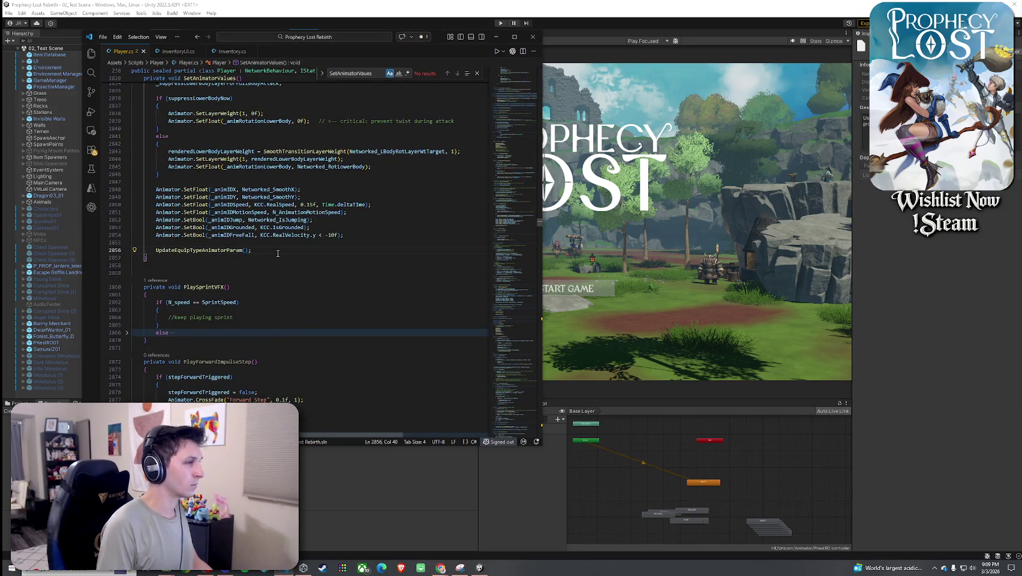
pyautogui.press('Return')
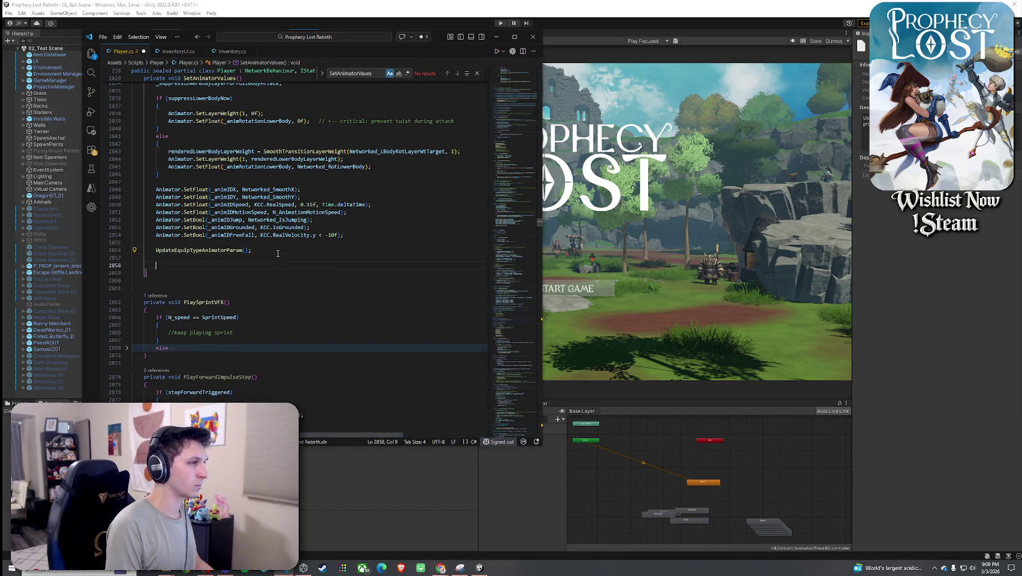
pyautogui.write('// Keep UpperBody layer visible unless you explicitly want it suppressed (ex: during Ult) bool suppressUpperBody = (N_UltStage == UltStage.Active || N_UltStage == UltStage.Recover); Animator.SetLayerWeight(2, suppressUpperBody ? 0f : 1f);')
pyautogui.moveTo(318, 279); pyautogui.dragTo(137, 276)
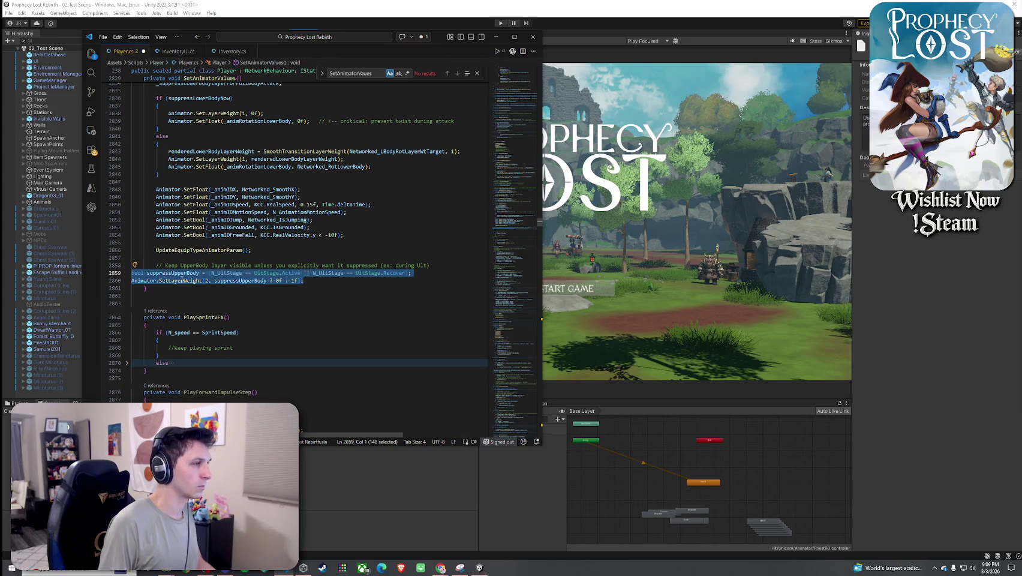
pyautogui.press('Tab')
pyautogui.click(104, 37)
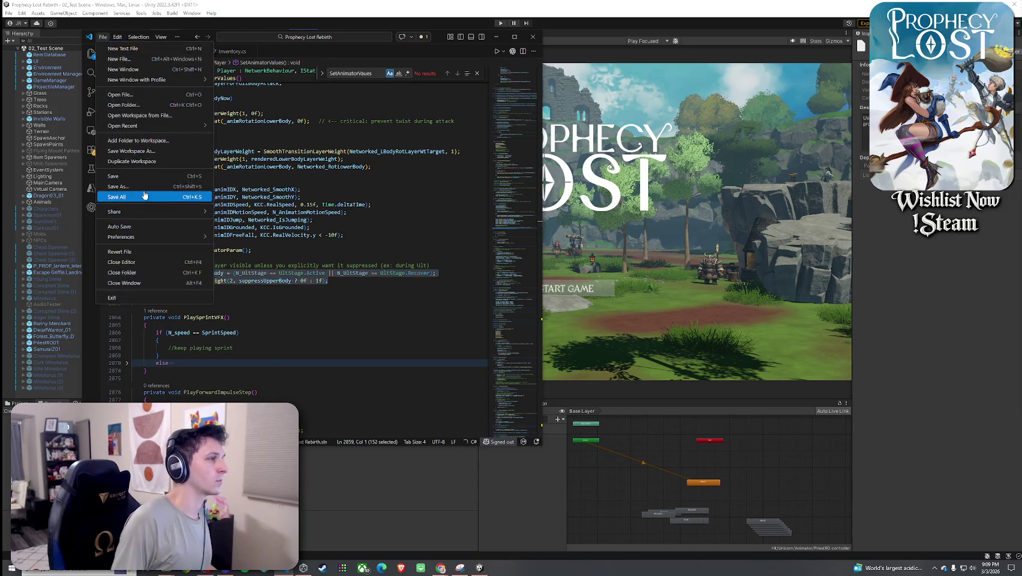
# - Save all files, let Unity recompile the scripts, then return to Player.cs
pyautogui.click(143, 179)
pyautogui.hotkey('alt', 'Tab')
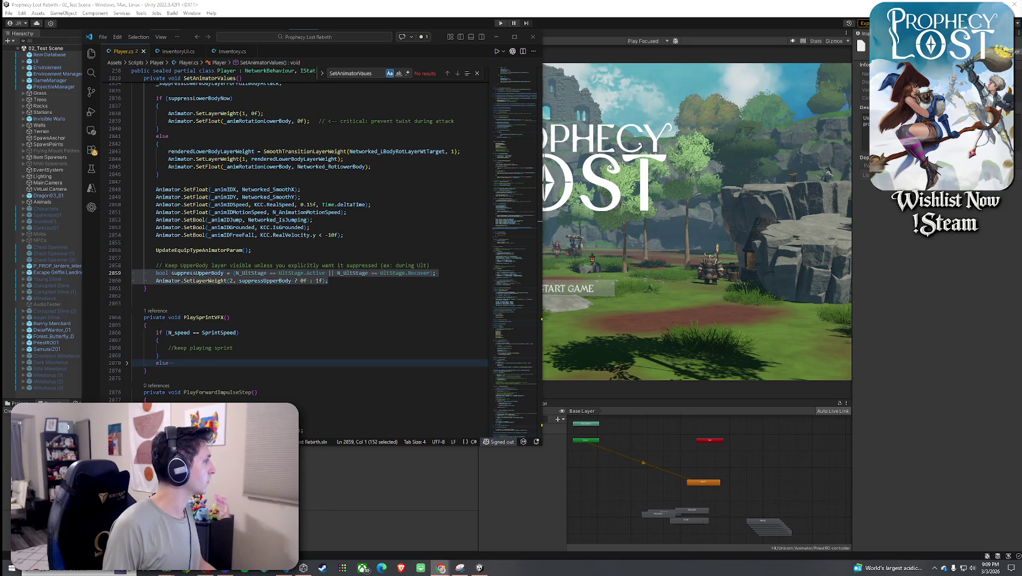
pyautogui.click(520, 487)
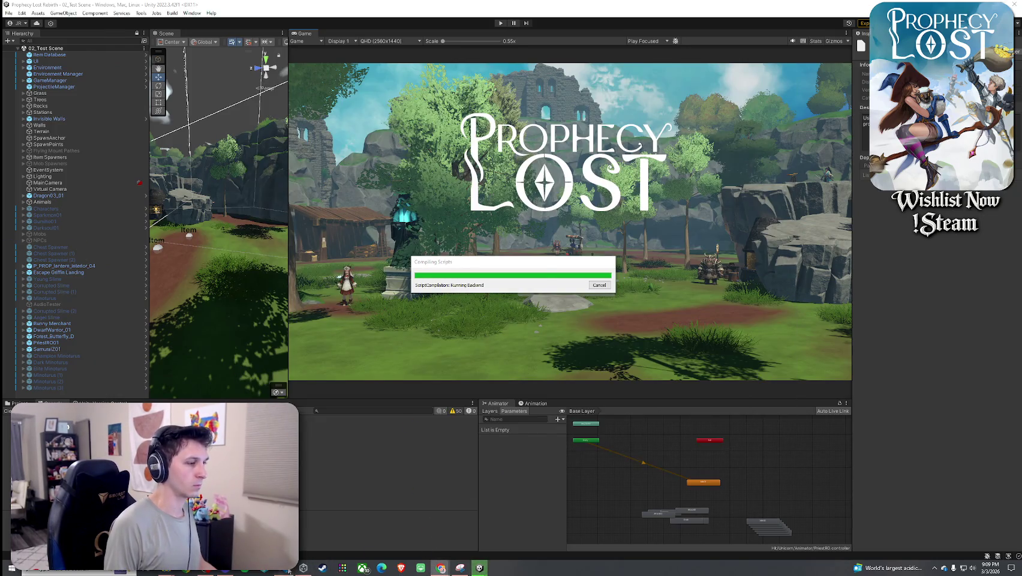
pyautogui.click(288, 567)
pyautogui.click(307, 287)
pyautogui.hotkey('ctrl', 'f')
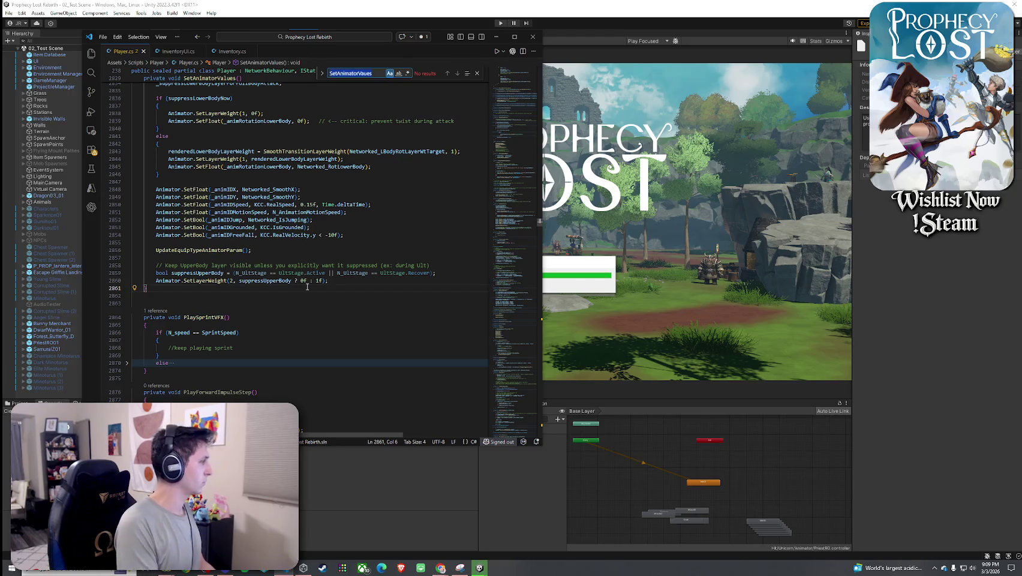
# - Search Player.cs for UpperBody references and locate the 'Hold Consumable' state hash
pyautogui.write('Upper')
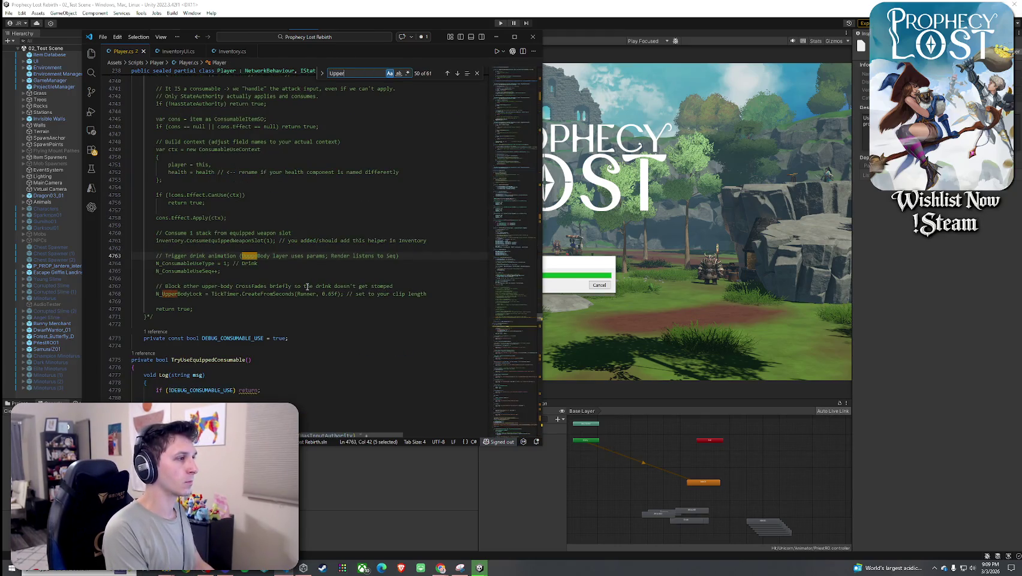
pyautogui.write('Bod')
pyautogui.hotkey('ctrl', 'a')
pyautogui.write('upperBody')
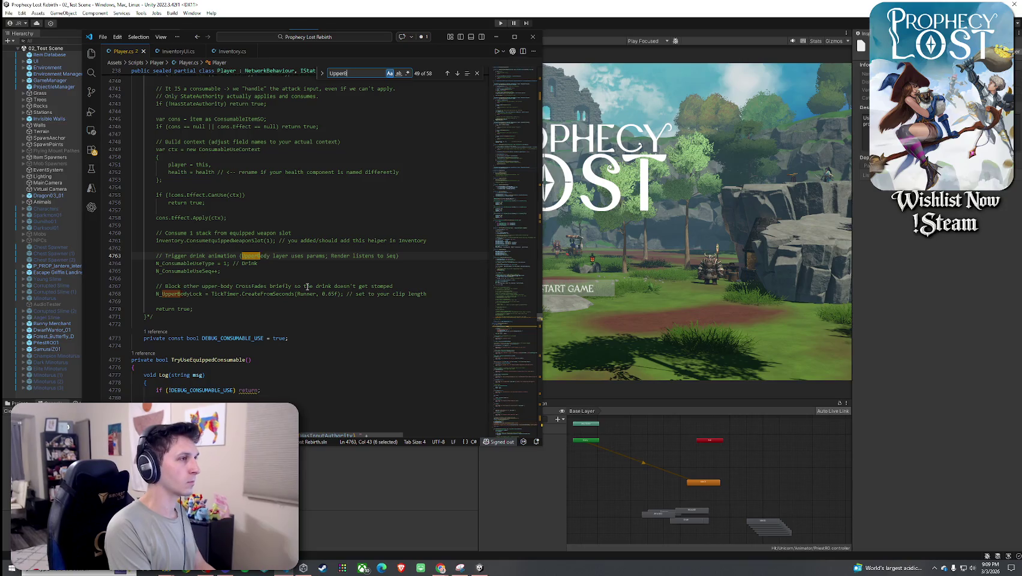
pyautogui.write('.')
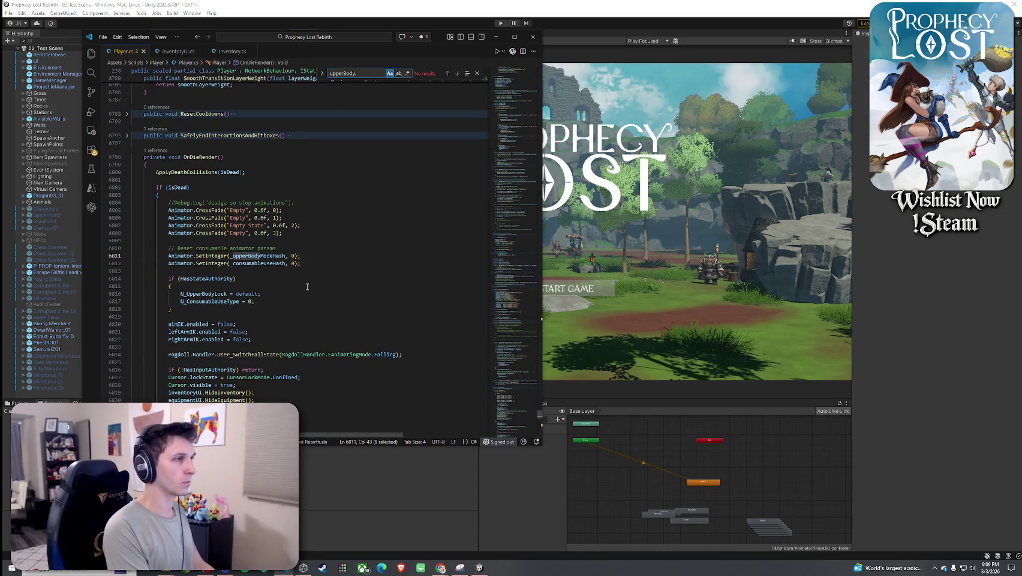
pyautogui.press('BackSpace')
pyautogui.press('BackSpace')
pyautogui.press('BackSpace')
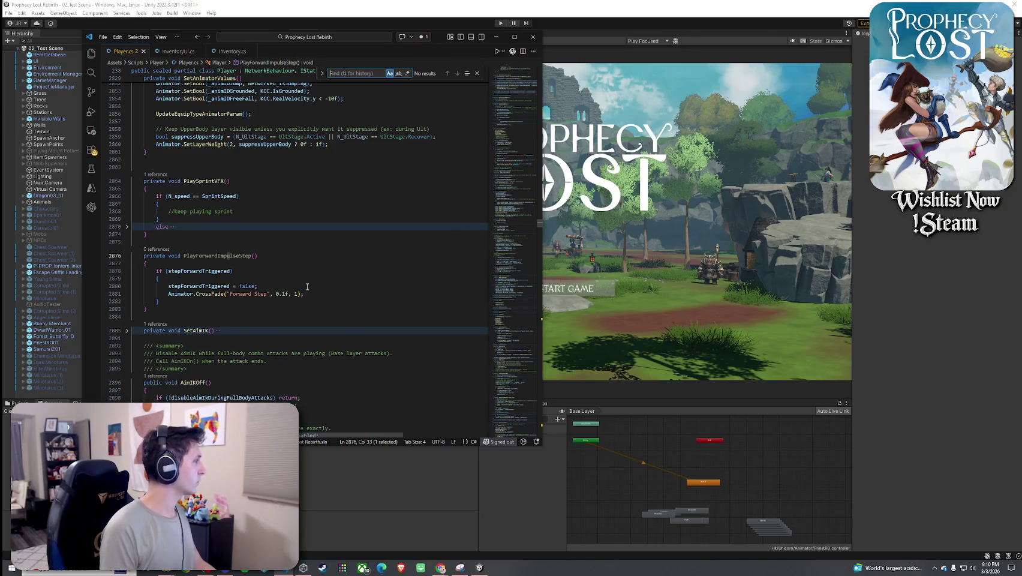
pyautogui.write('Hold Consumable')
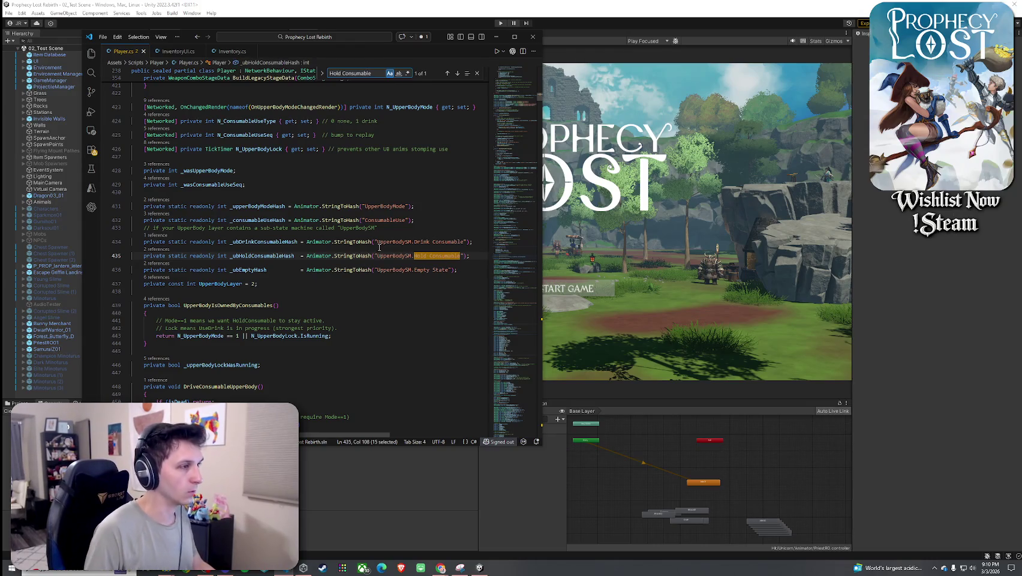
# - Lowercase the UpperBodySM prefix on the state paths and save so Unity imports the script
pyautogui.click(377, 241)
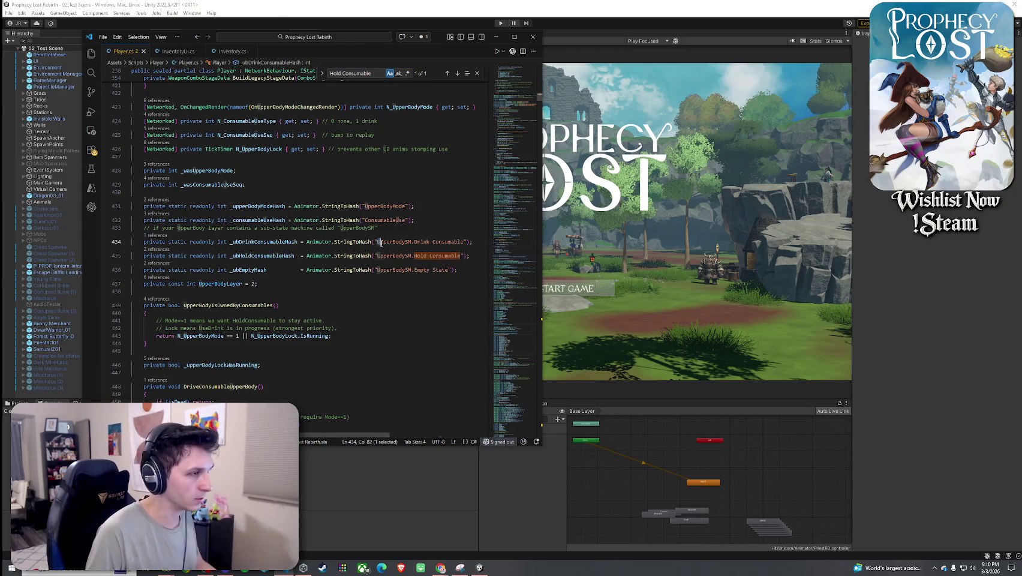
pyautogui.press('Tab')
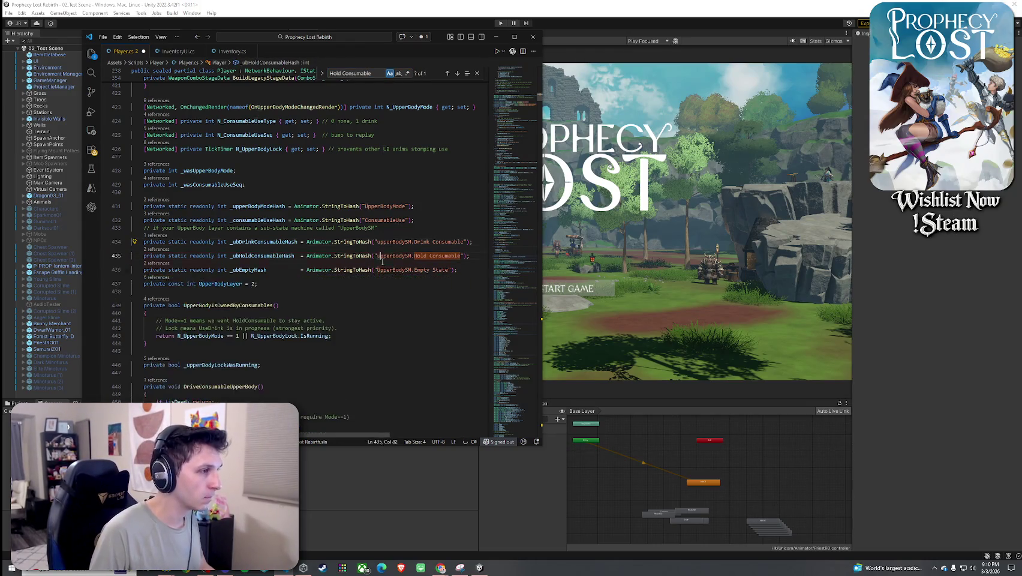
pyautogui.press('Tab')
pyautogui.press('Tab')
pyautogui.press('Up')
pyautogui.press('Up')
pyautogui.press('Up')
pyautogui.press('End')
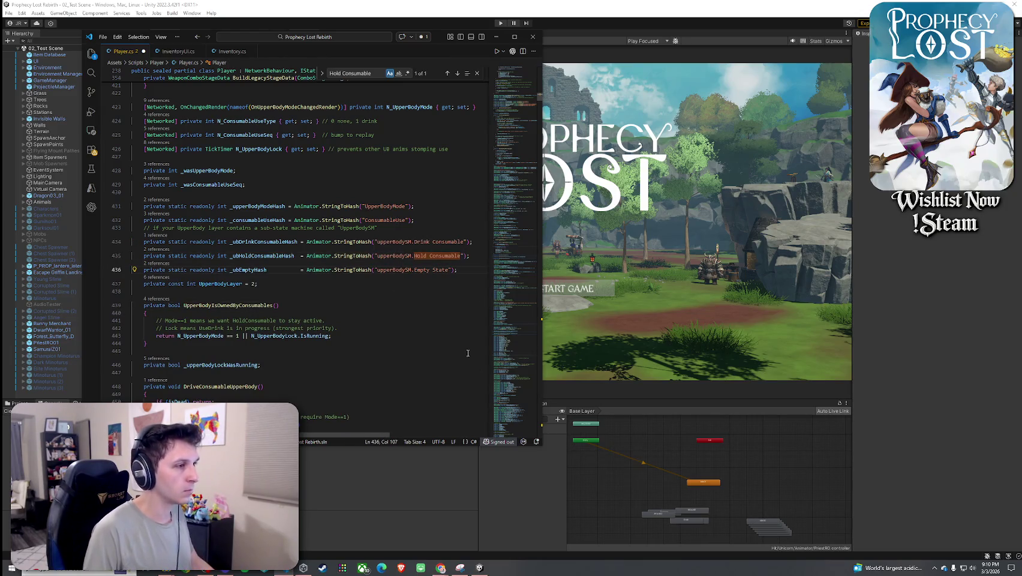
pyautogui.hotkey('ctrl', 's')
pyautogui.click(520, 473)
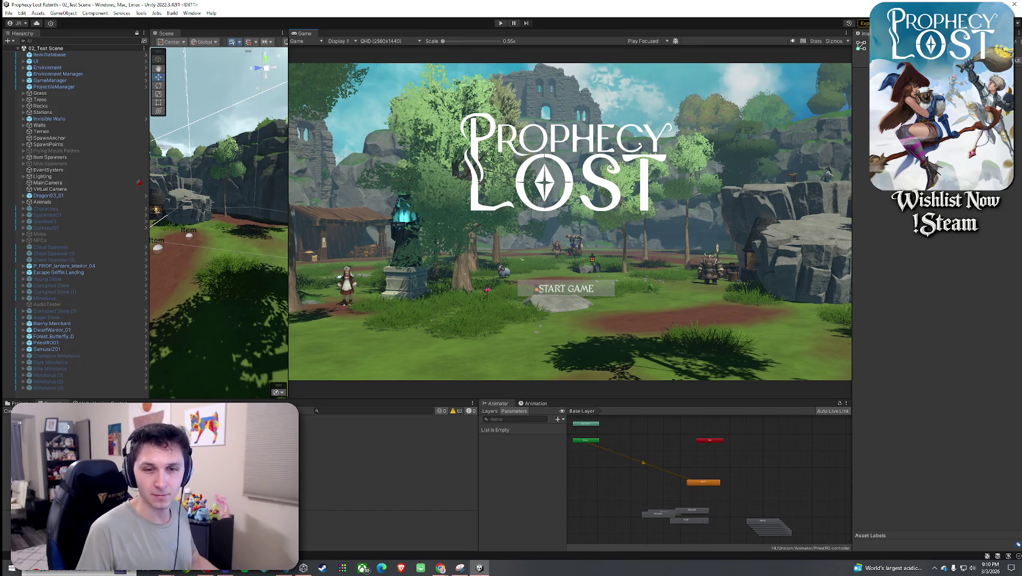
pyautogui.hotkey('alt', 'Tab')
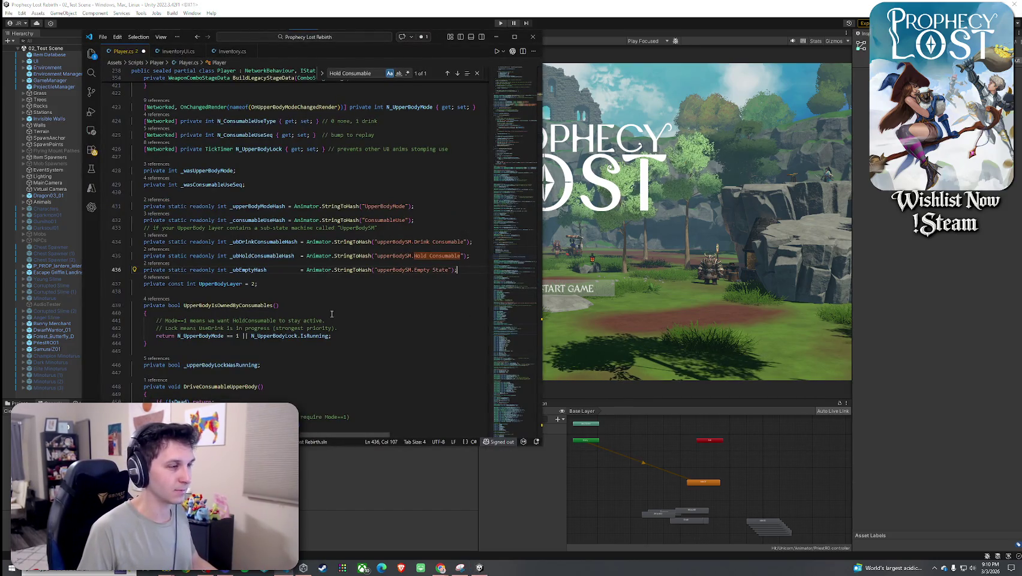
# - Remove 'SM' from the drink, hold and empty path prefixes so they read 'upperBody.'
pyautogui.click(412, 256)
pyautogui.press('BackSpace')
pyautogui.press('BackSpace')
pyautogui.click(410, 242)
pyautogui.press('BackSpace')
pyautogui.press('BackSpace')
pyautogui.click(412, 271)
pyautogui.press('BackSpace')
pyautogui.press('BackSpace')
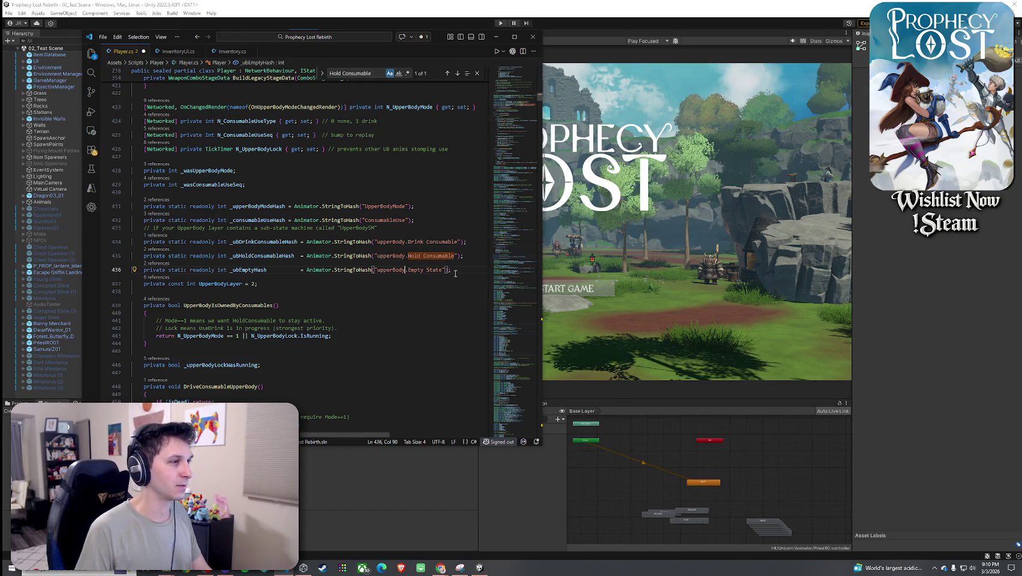
pyautogui.click(400, 242)
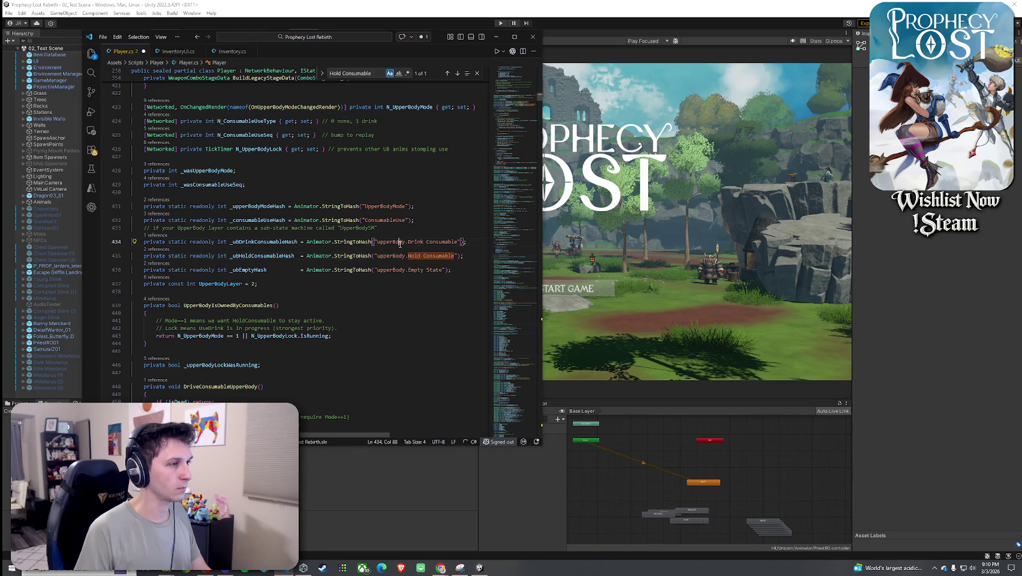
pyautogui.click(533, 471)
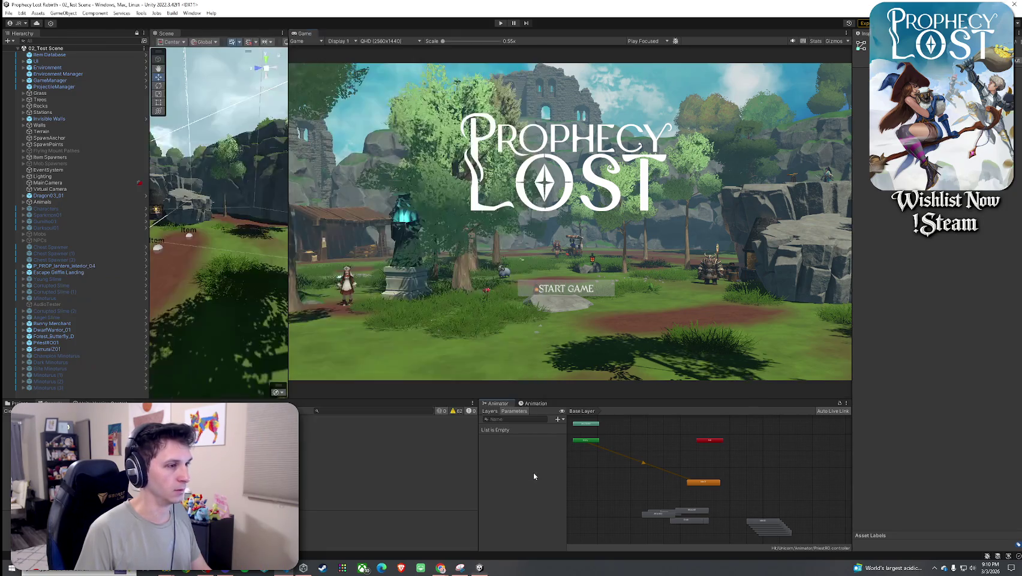
# - Search the Project for 'Player Prefab' and select the Player prefab
pyautogui.click(487, 410)
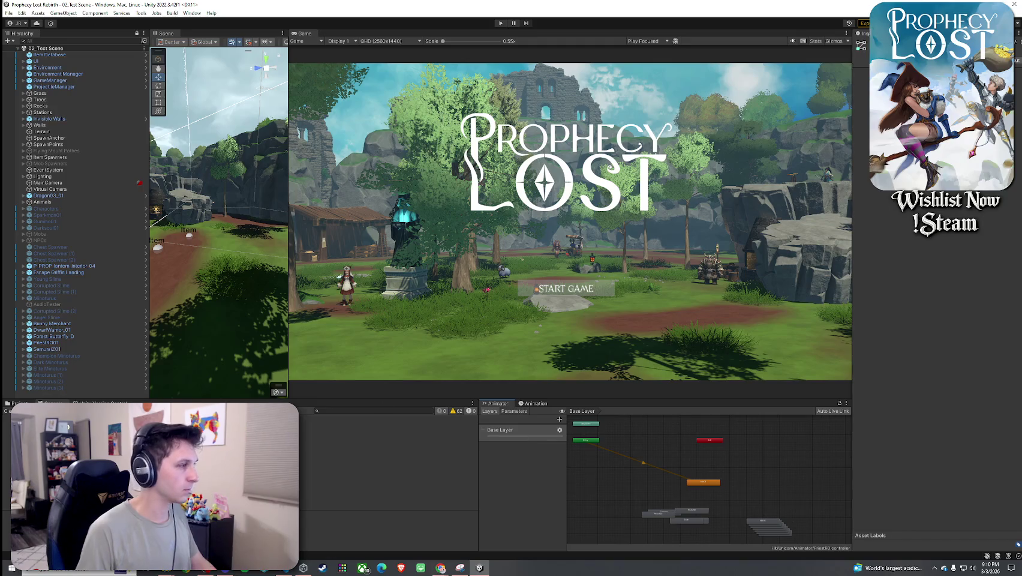
pyautogui.click(18, 403)
pyautogui.click(344, 412)
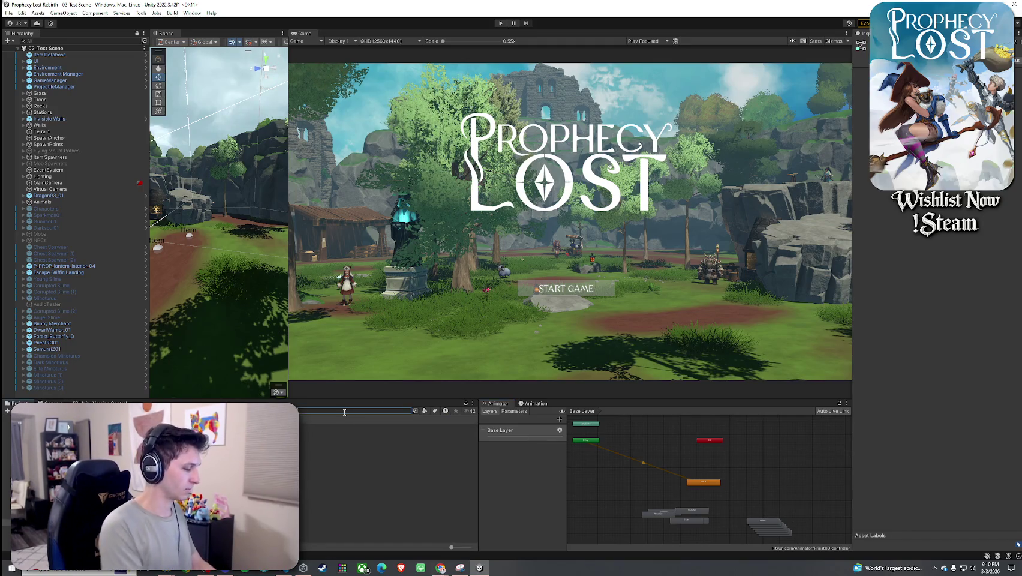
pyautogui.write('Player')
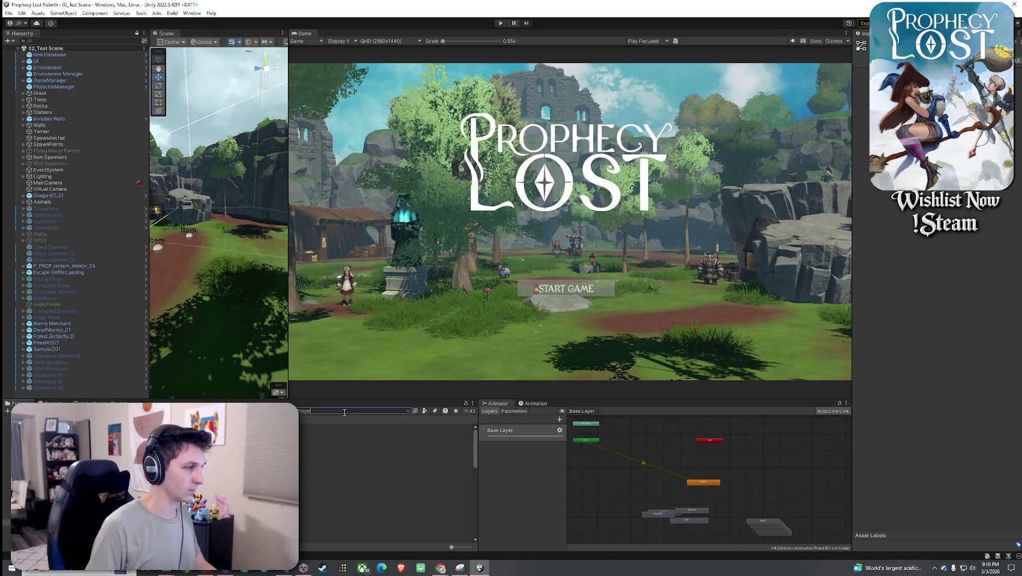
pyautogui.press('Escape')
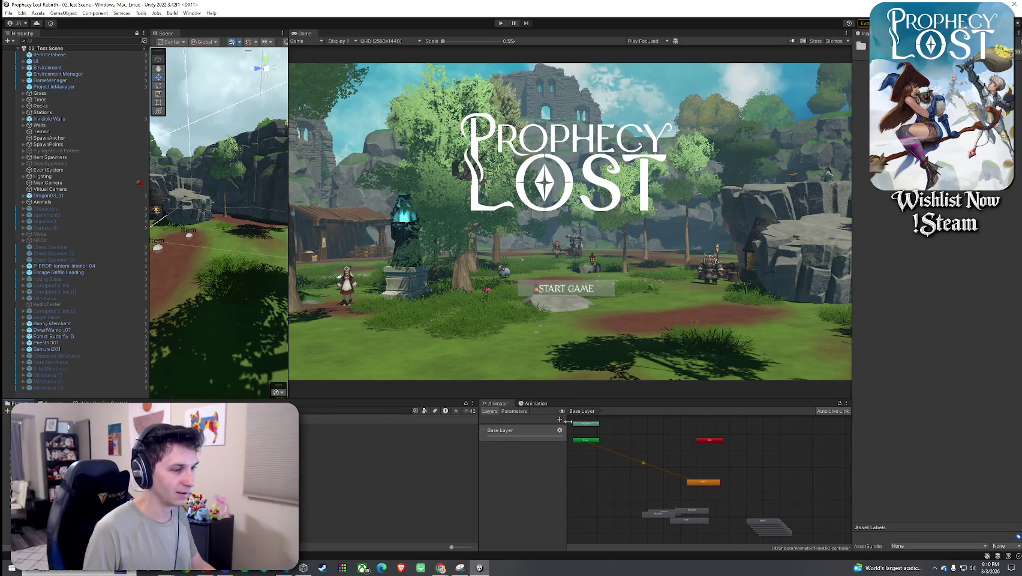
pyautogui.click(390, 452)
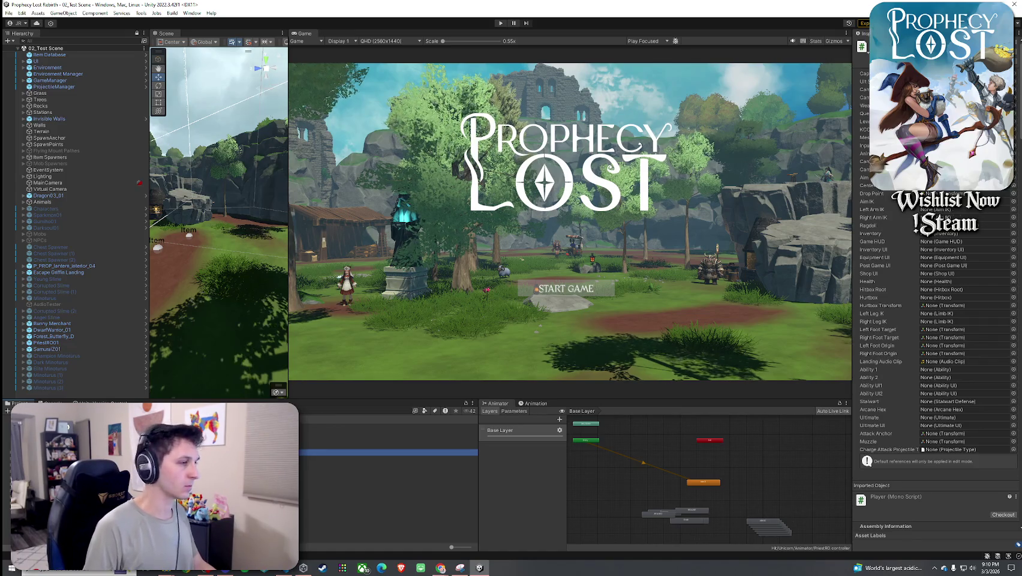
pyautogui.click(325, 413)
pyautogui.write('Player Prefab')
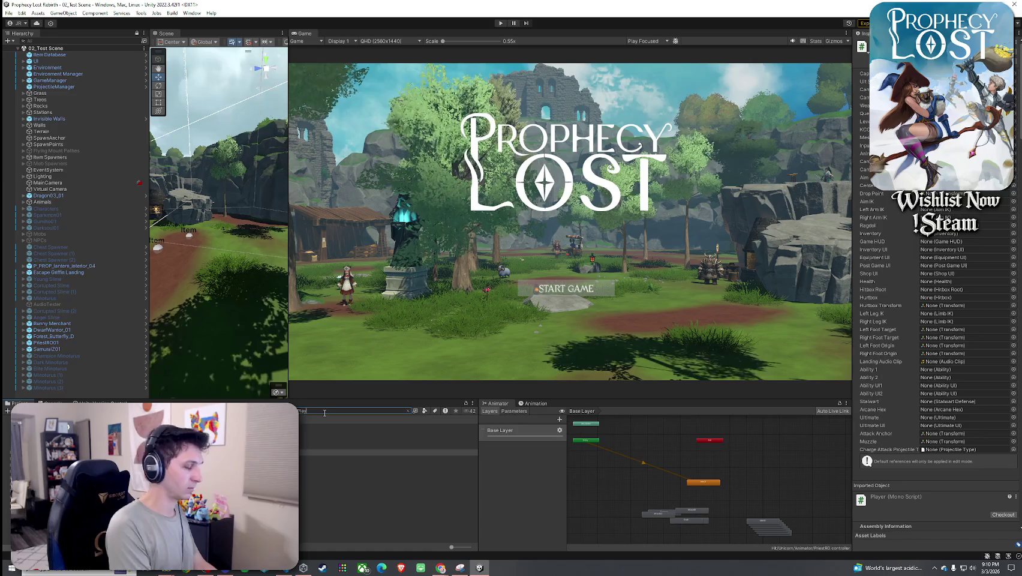
pyautogui.click(336, 427)
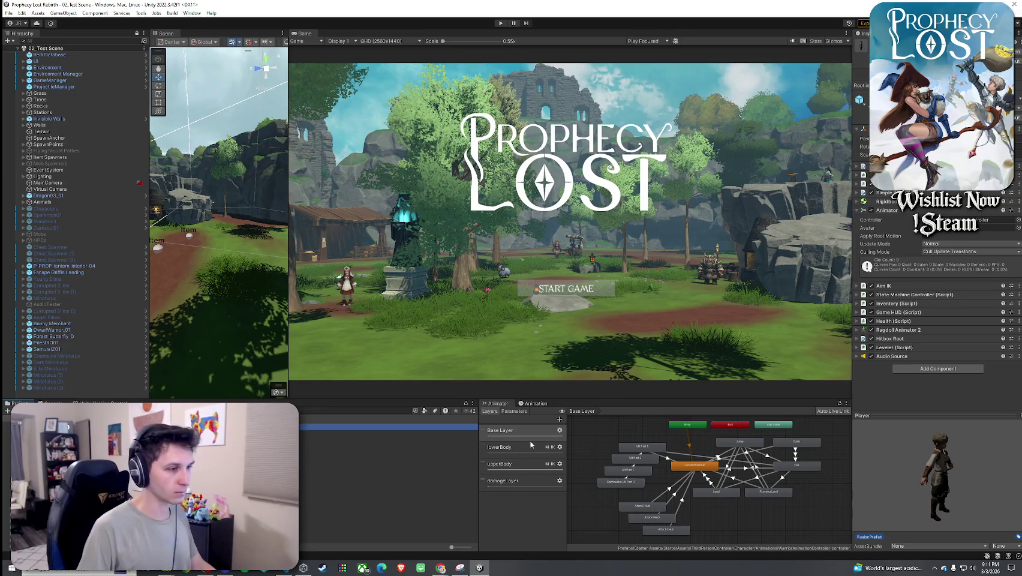
# - Set the damageLayer weight to 0.1 and show the upperBody layer's state graph
pyautogui.click(557, 481)
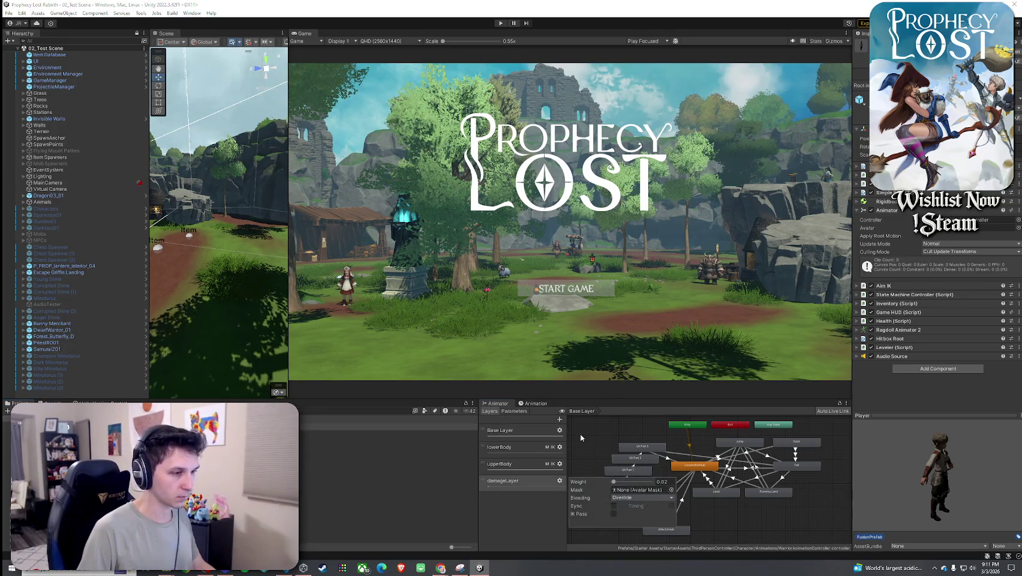
pyautogui.write('0.1')
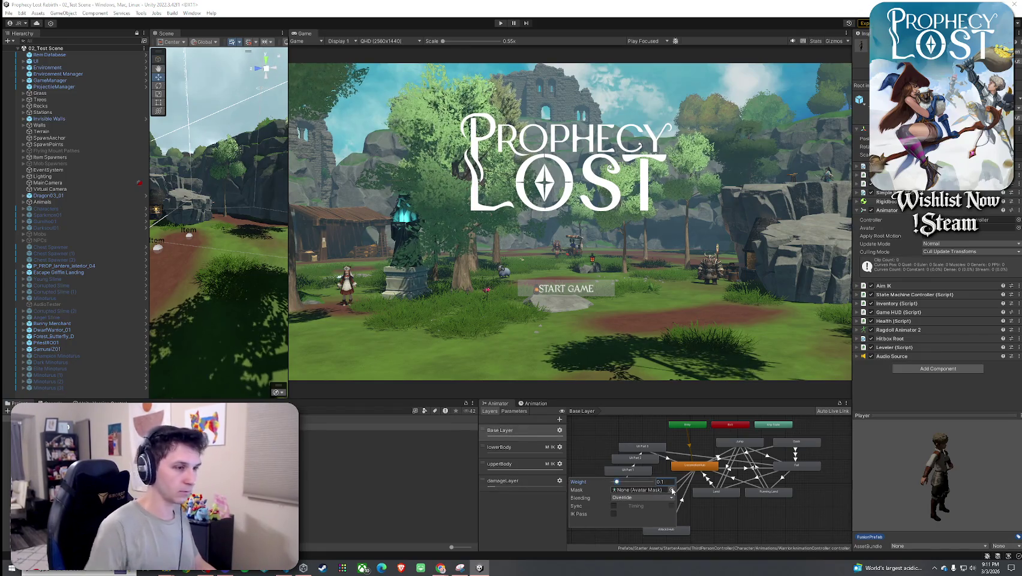
pyautogui.click(509, 470)
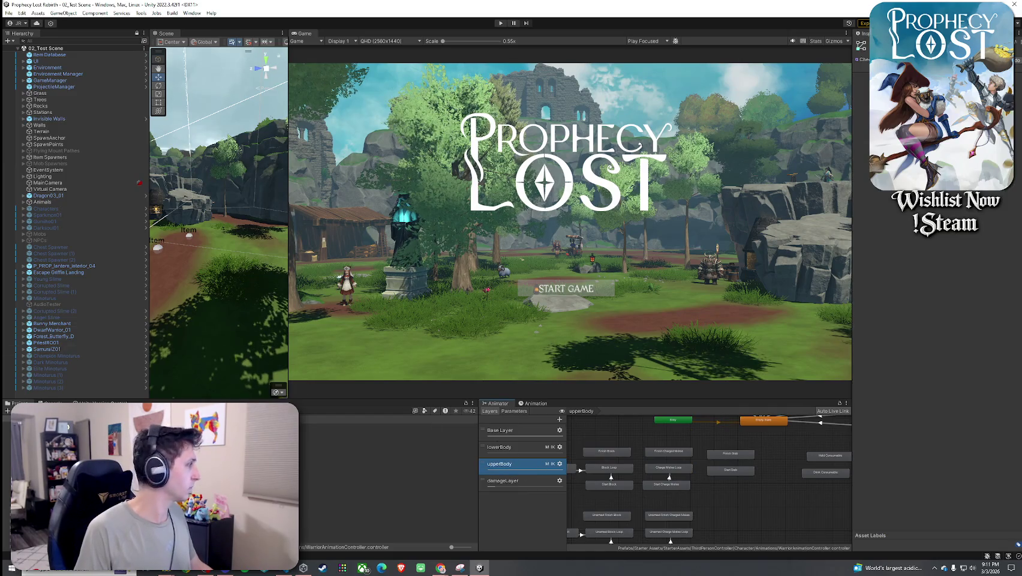
pyautogui.hotkey('alt', 'Tab')
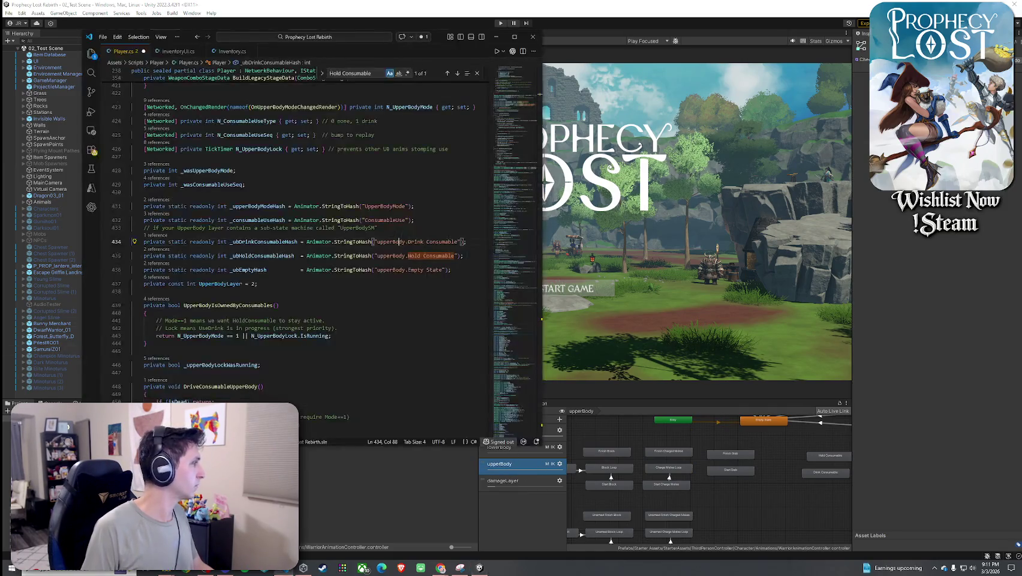
# - Save Player.cs from the File menu and return to the Unity editor
pyautogui.click(103, 37)
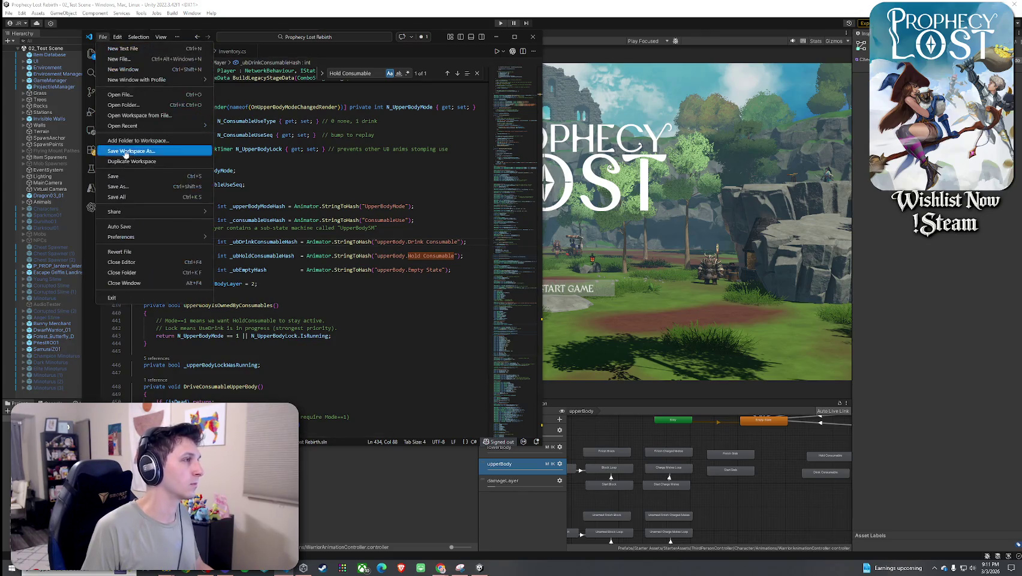
pyautogui.click(129, 190)
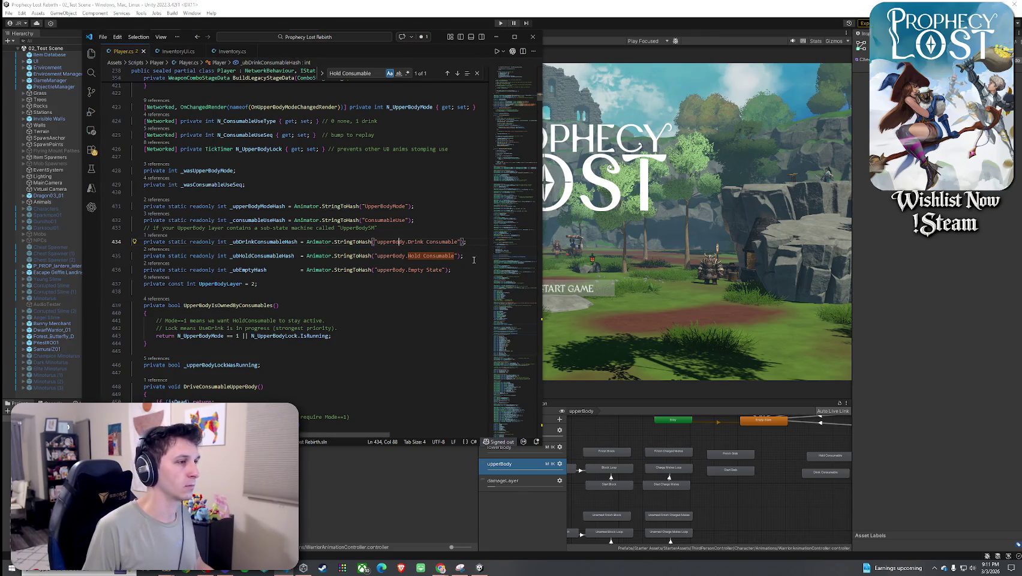
pyautogui.click(720, 433)
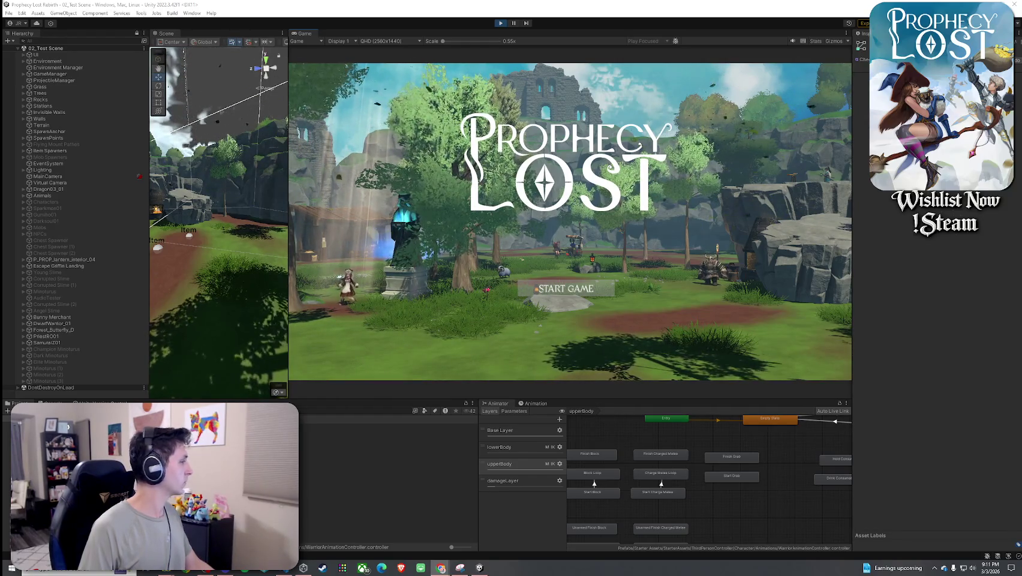
# - Start the game, toggle the inventory, and walk the character onto the boulder
pyautogui.click(552, 289)
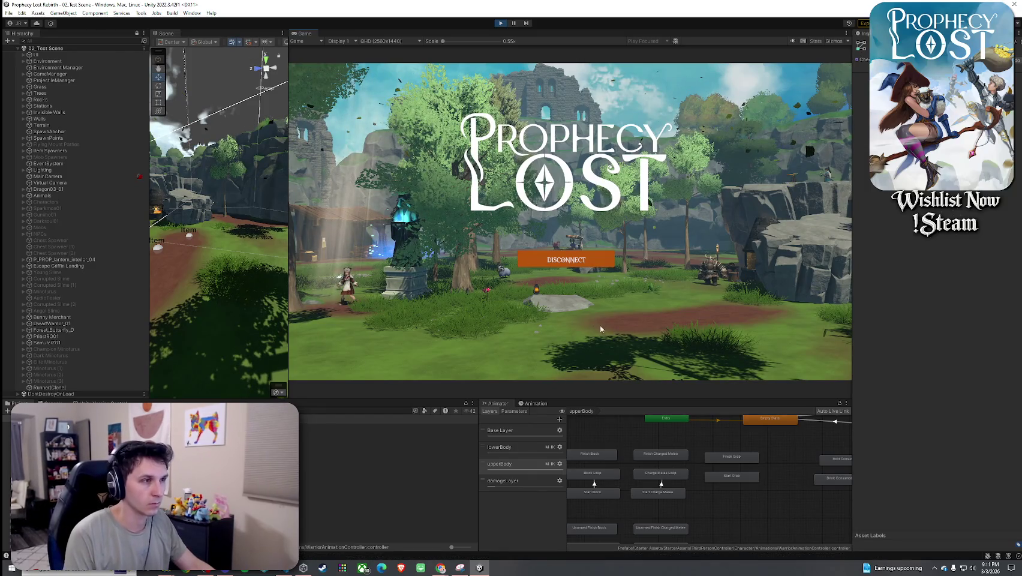
pyautogui.press('w')
pyautogui.press('Tab')
pyautogui.press('Tab')
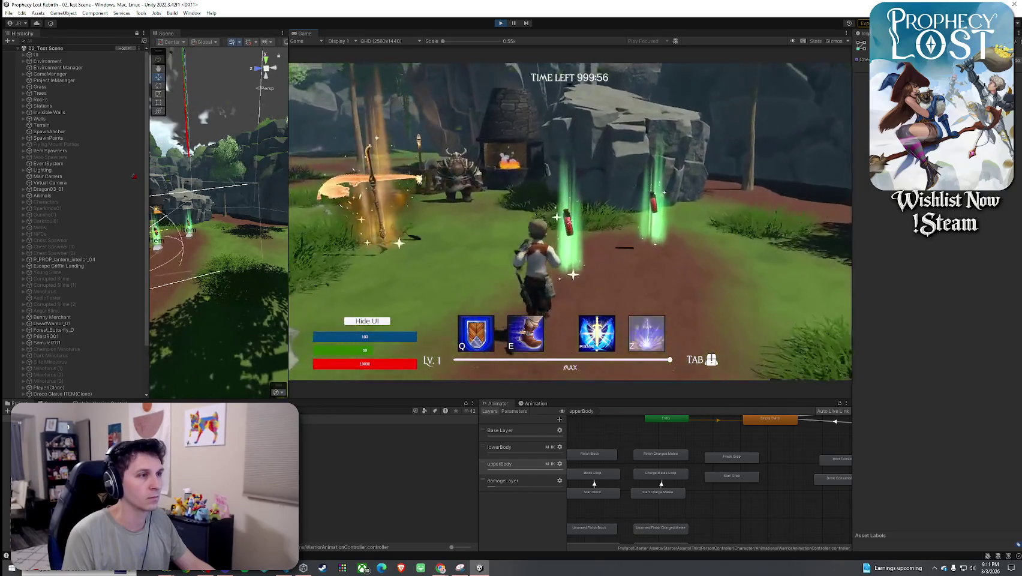
pyautogui.press('Tab')
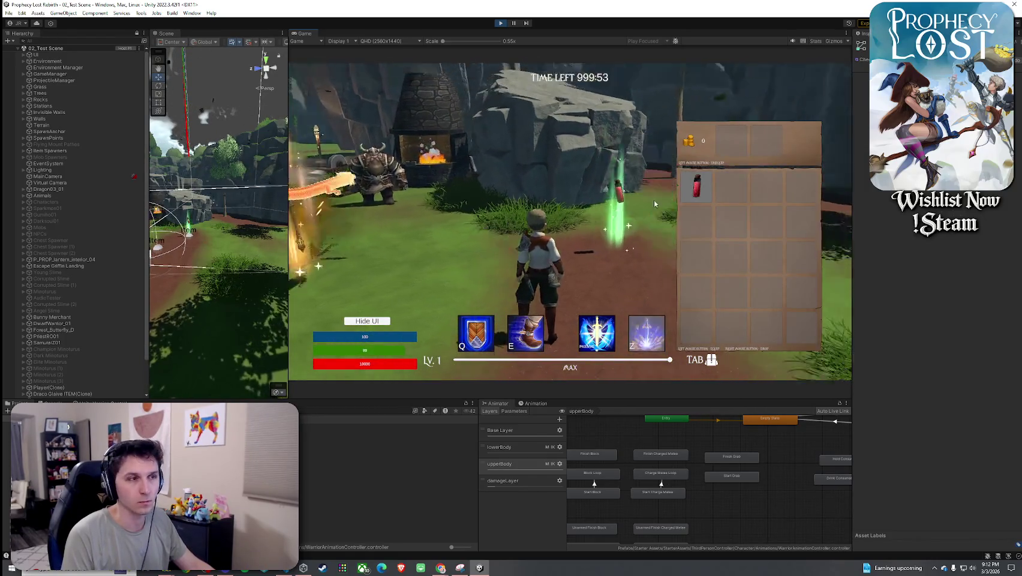
pyautogui.press('Tab')
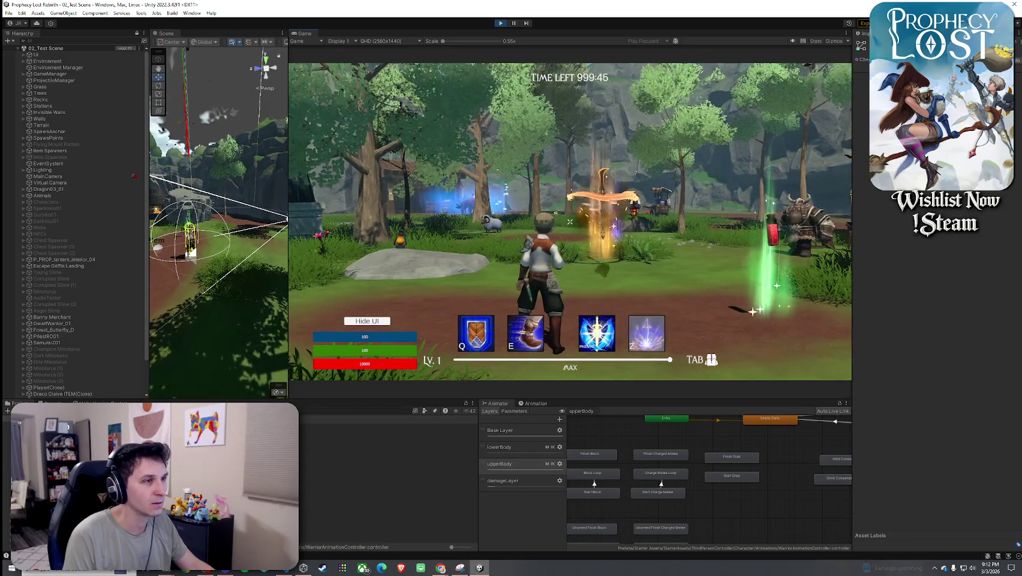
pyautogui.press('w')
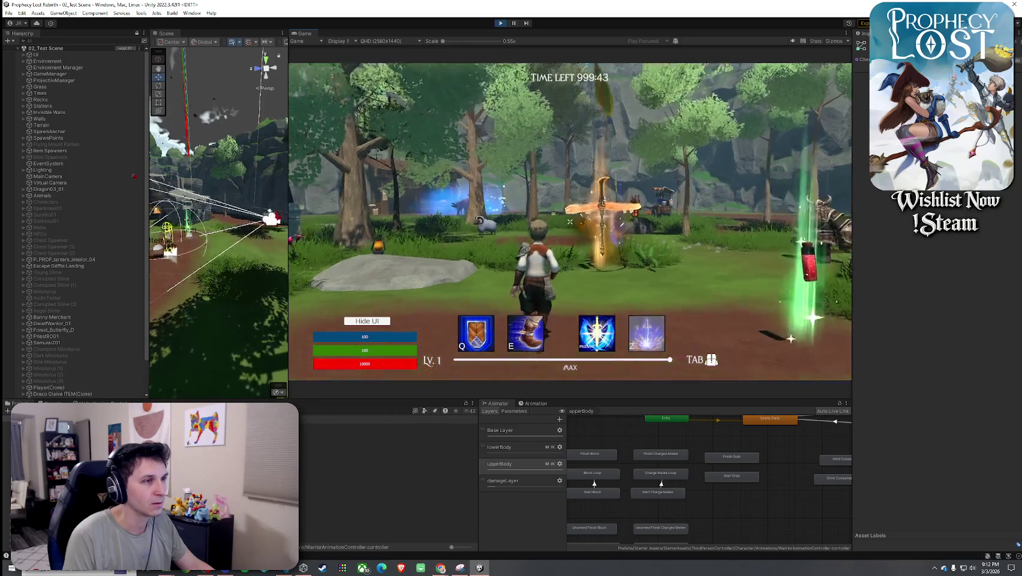
pyautogui.press('d')
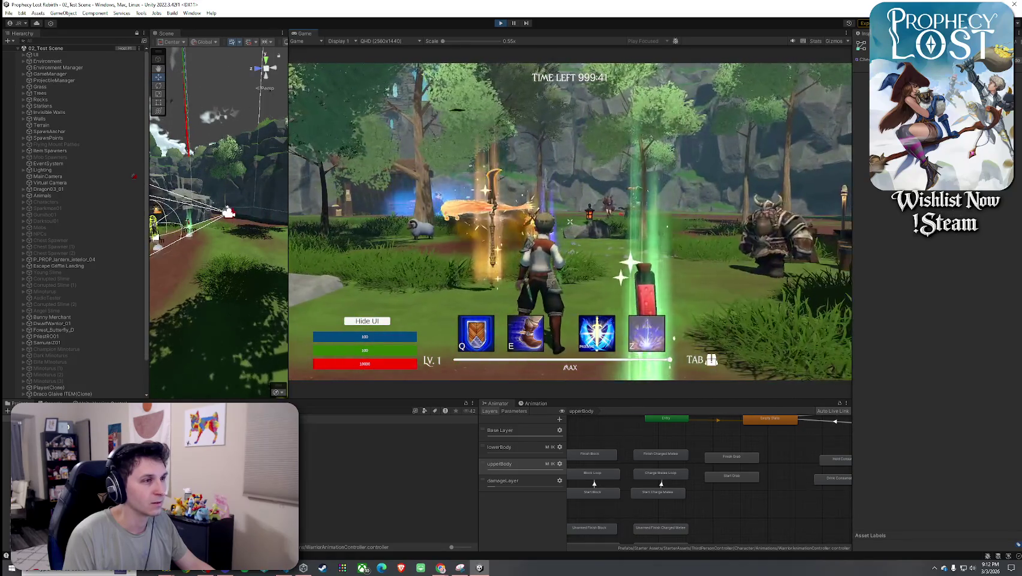
pyautogui.press('w')
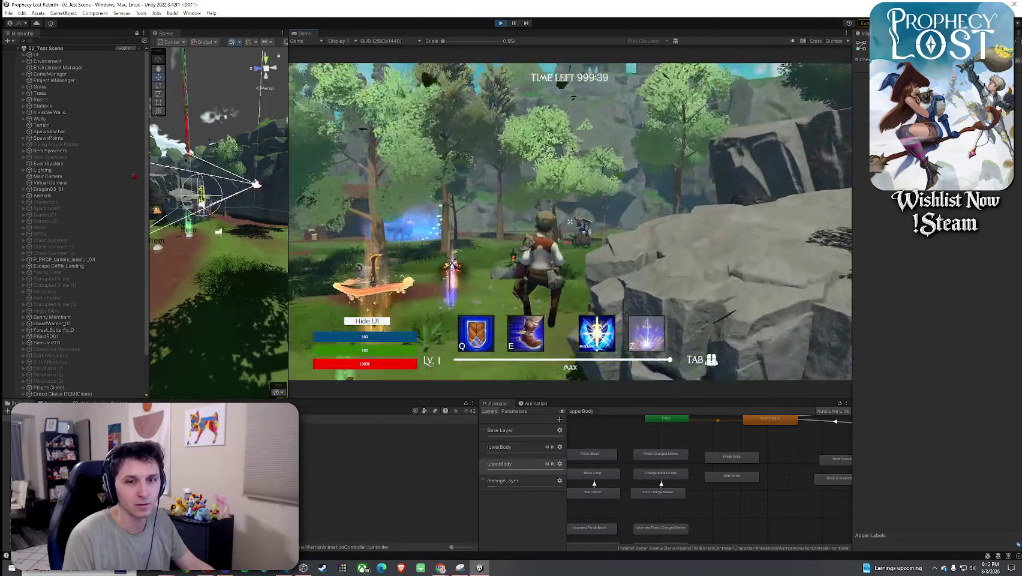
pyautogui.press('w')
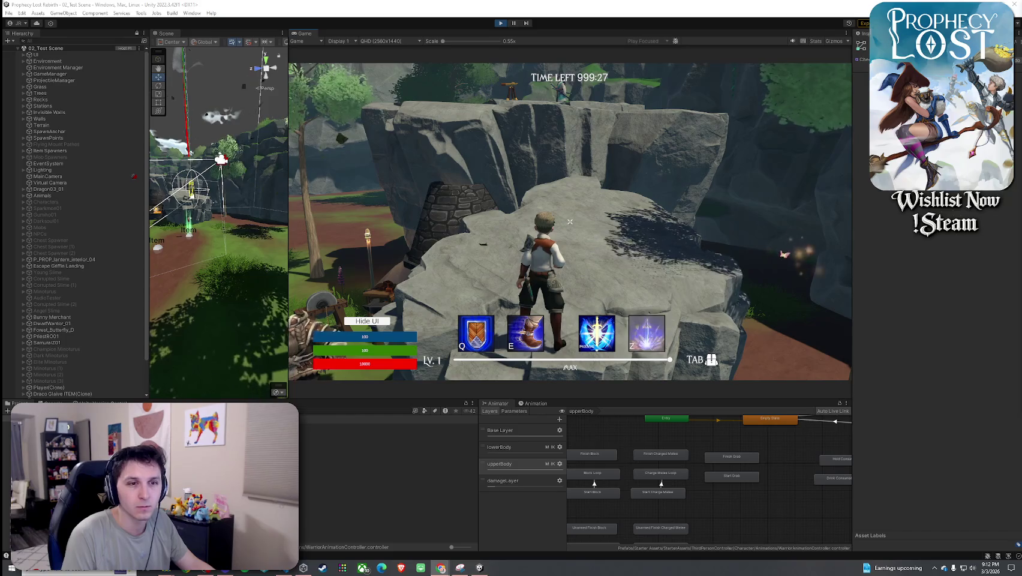
# - Check the speaker volume and toggle the Chrome reel's sound before returning to the game
pyautogui.click(972, 567)
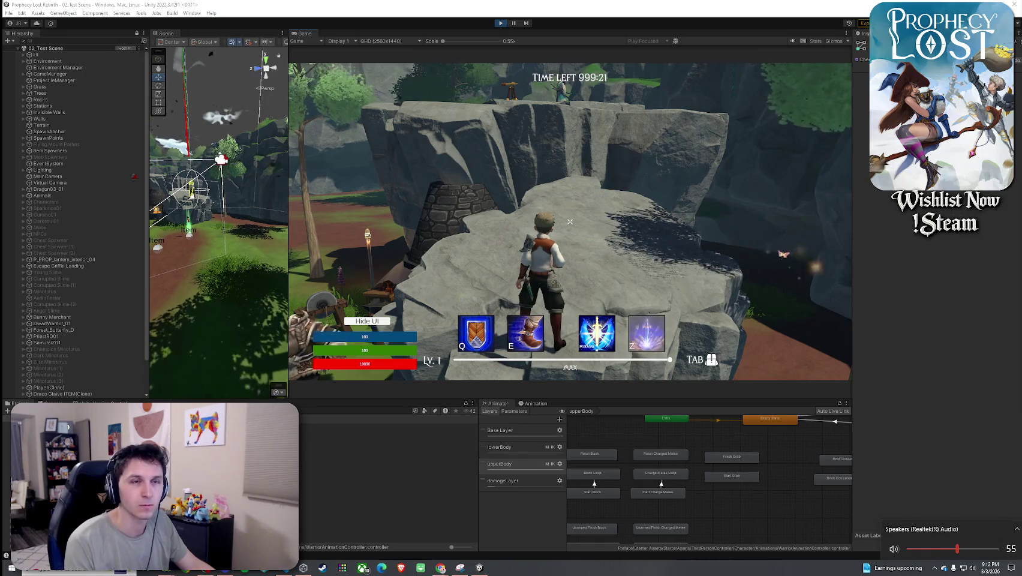
pyautogui.hotkey('alt', 'Tab')
pyautogui.click(635, 351)
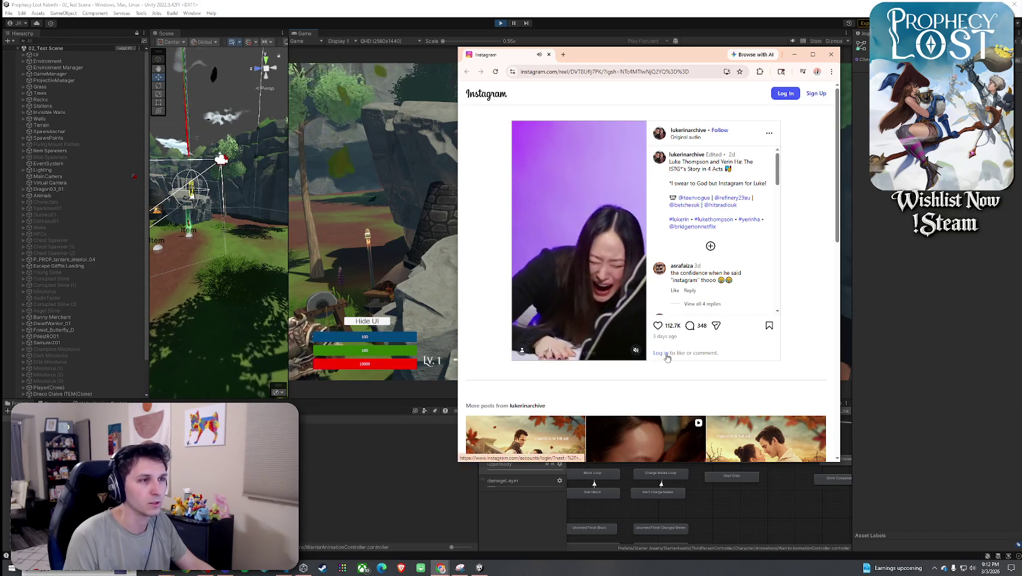
pyautogui.hotkey('alt', 'Tab')
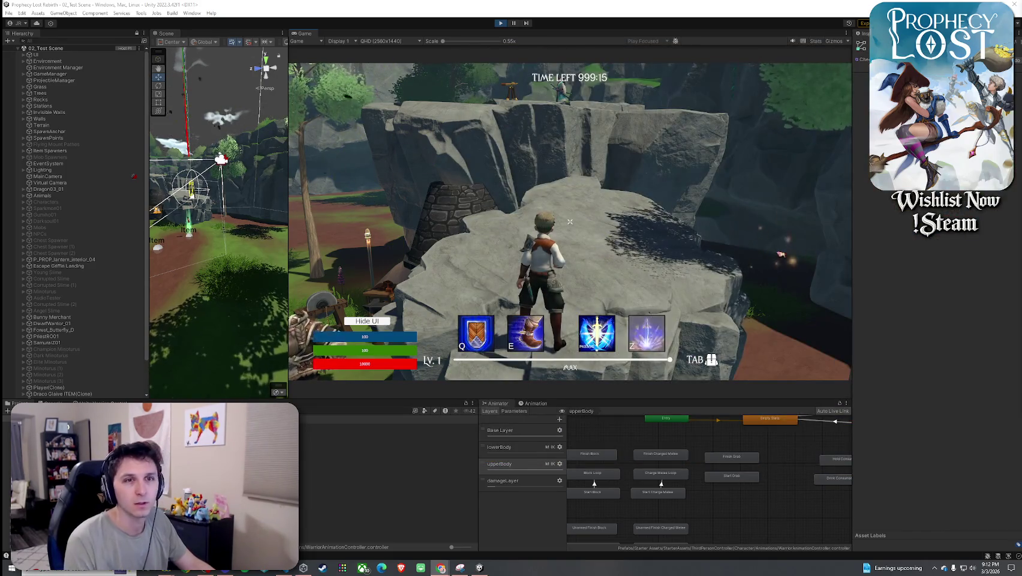
# - Lower Google Chrome's volume in the Volume Mixer to about 14 and close the mixer
pyautogui.rightClick(972, 571)
pyautogui.click(924, 535)
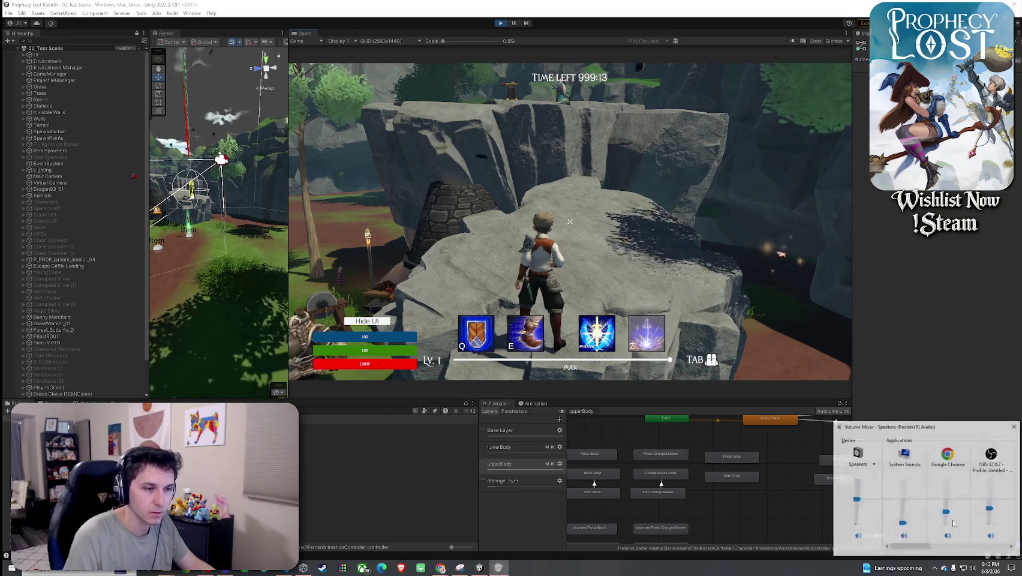
pyautogui.moveTo(947, 498); pyautogui.dragTo(949, 521)
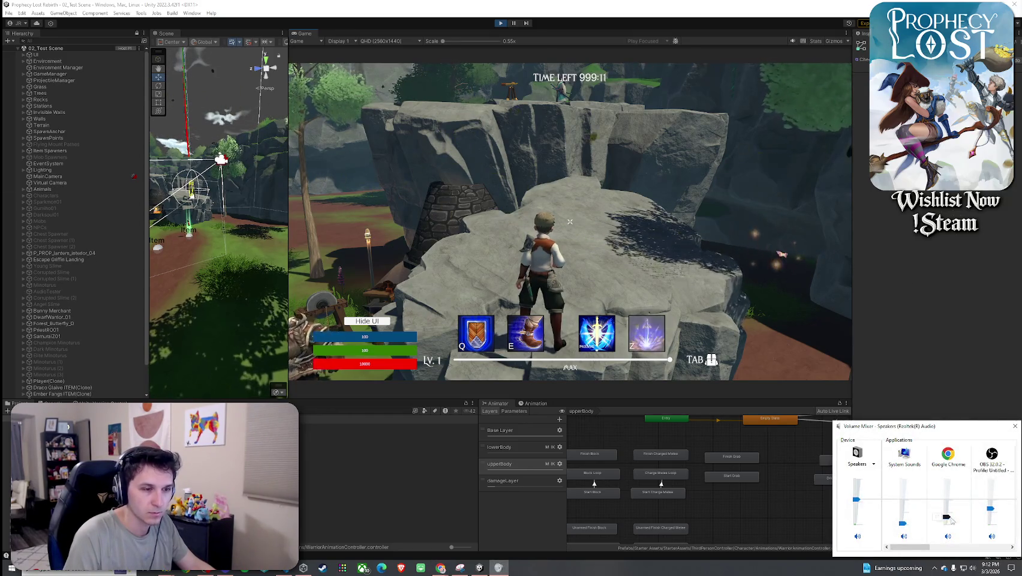
pyautogui.hotkey('alt', 'Tab')
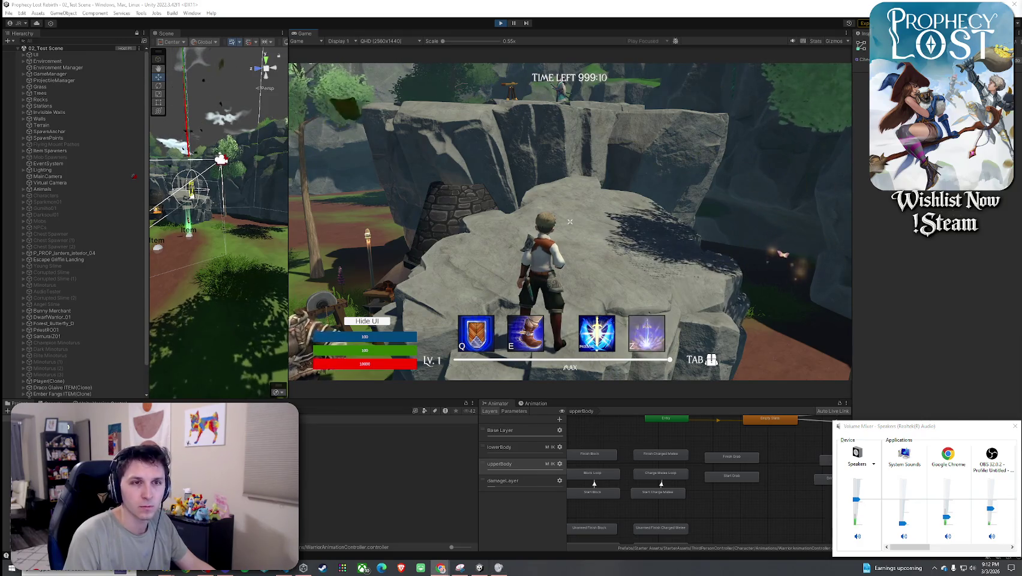
pyautogui.moveTo(947, 517); pyautogui.dragTo(947, 520)
pyautogui.hotkey('alt', 'Tab')
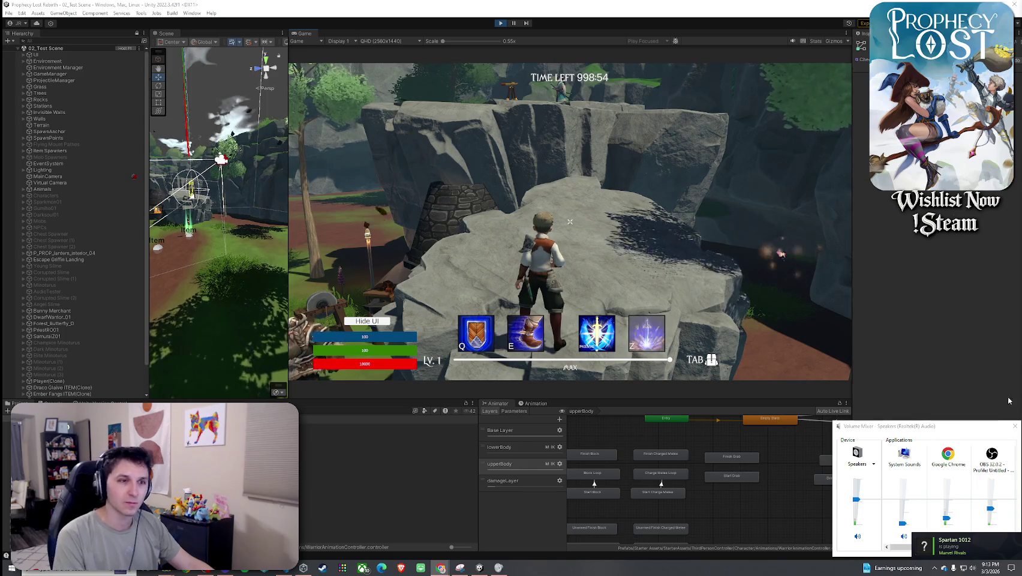
pyautogui.click(1014, 426)
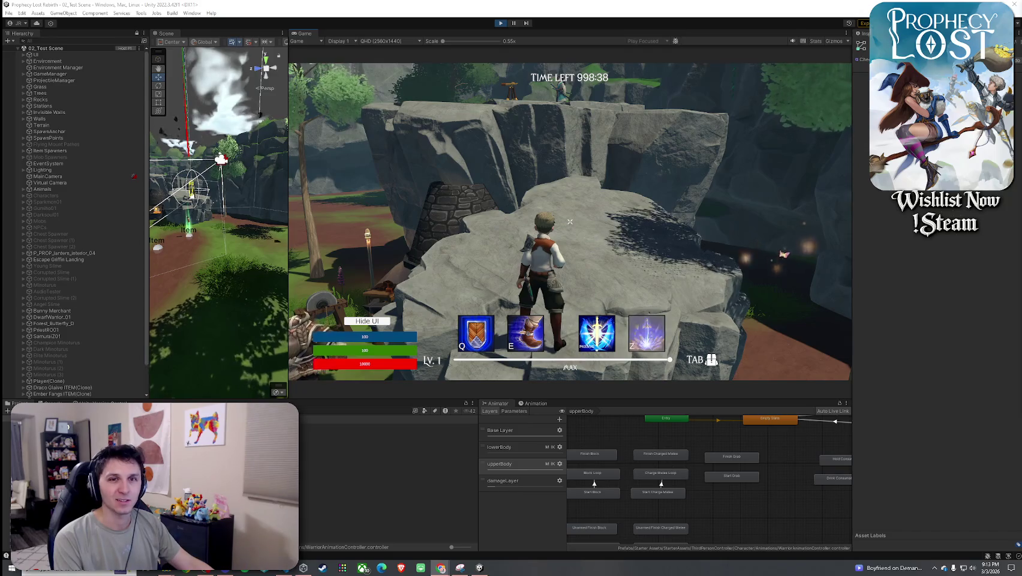
# - Search the Project for 'ral', then clear the search and select the Player prefab
pyautogui.hotkey('alt', 'Tab')
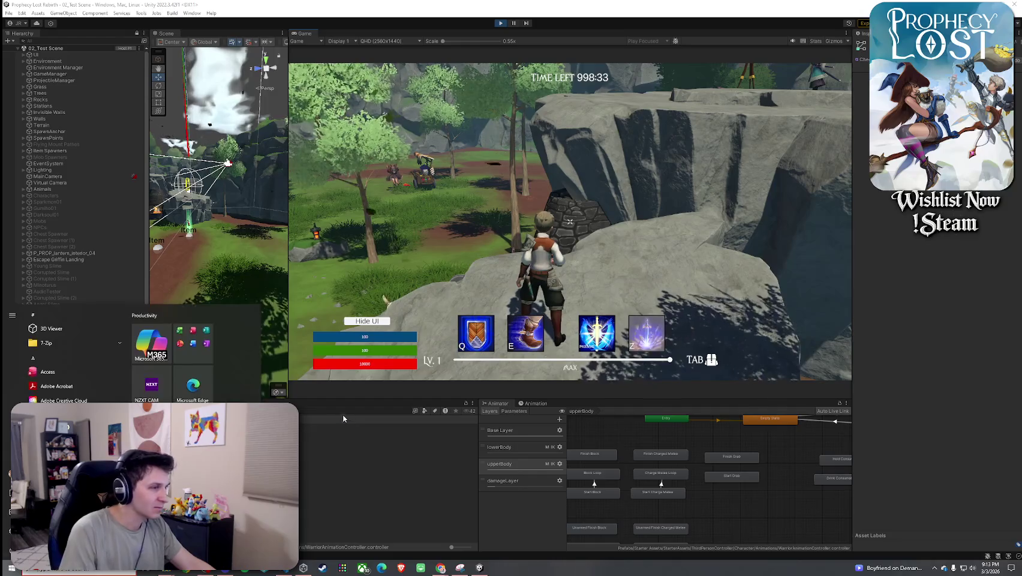
pyautogui.click(343, 412)
pyautogui.write('ral')
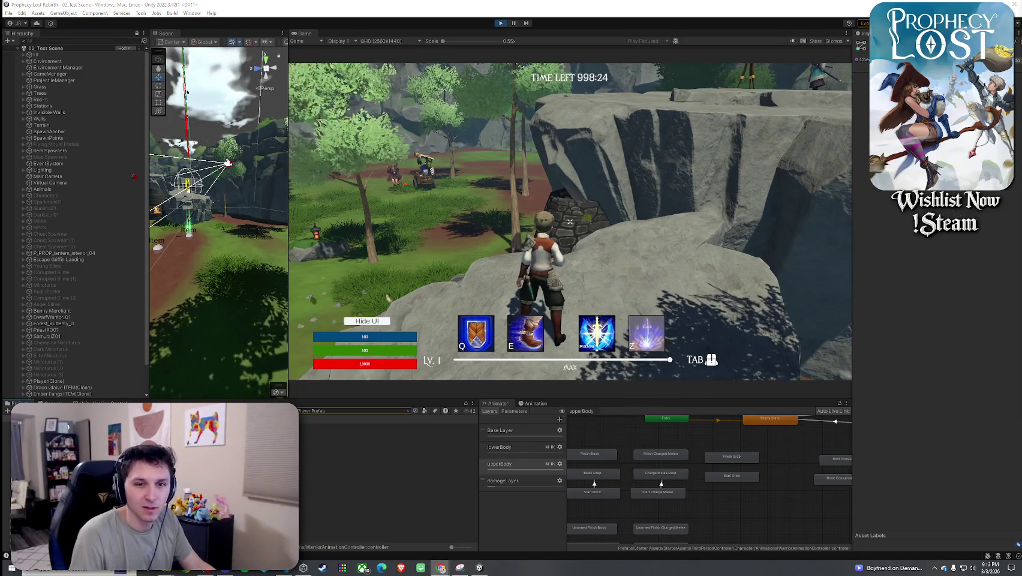
pyautogui.click(360, 427)
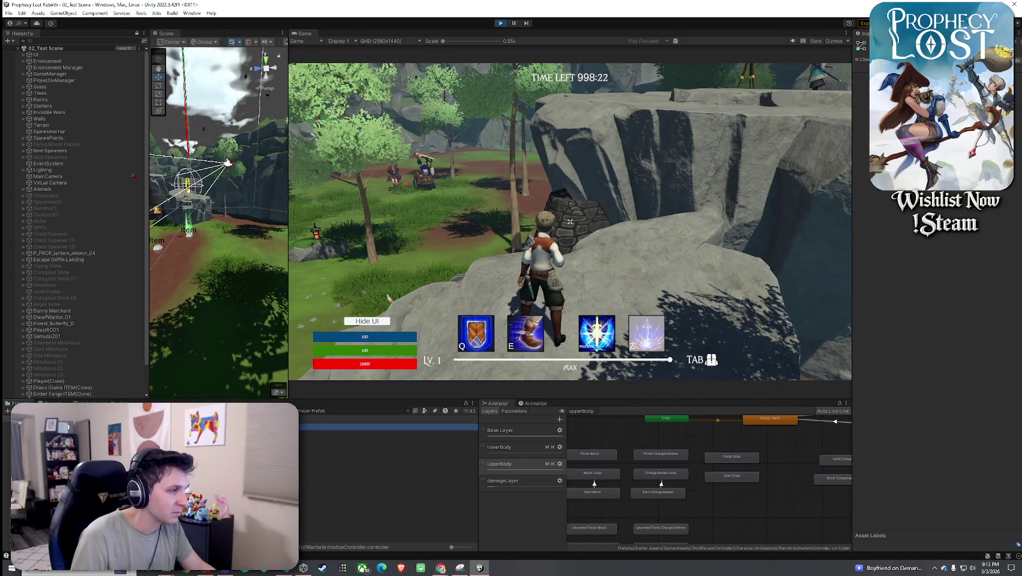
pyautogui.click(408, 410)
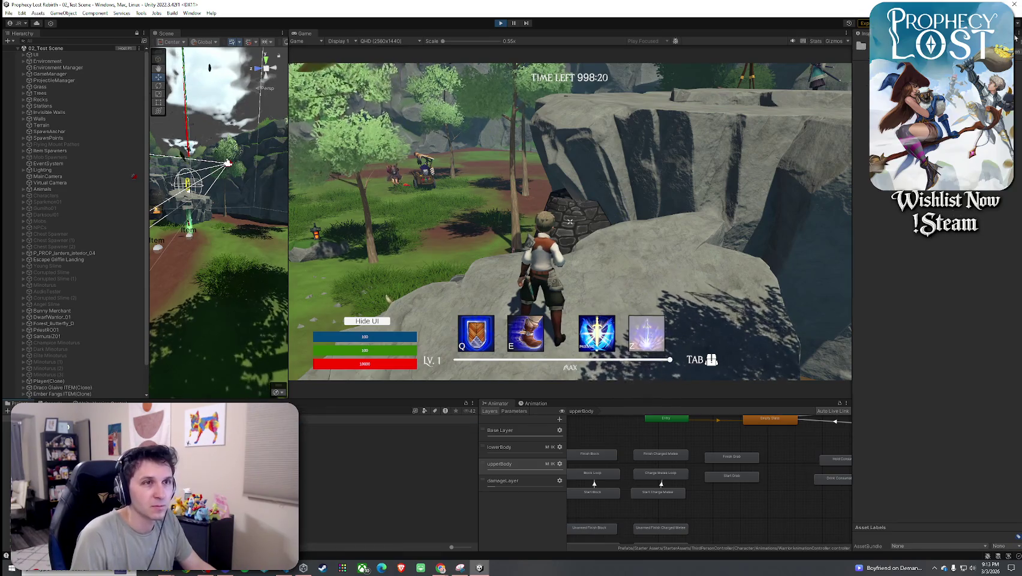
pyautogui.click(360, 426)
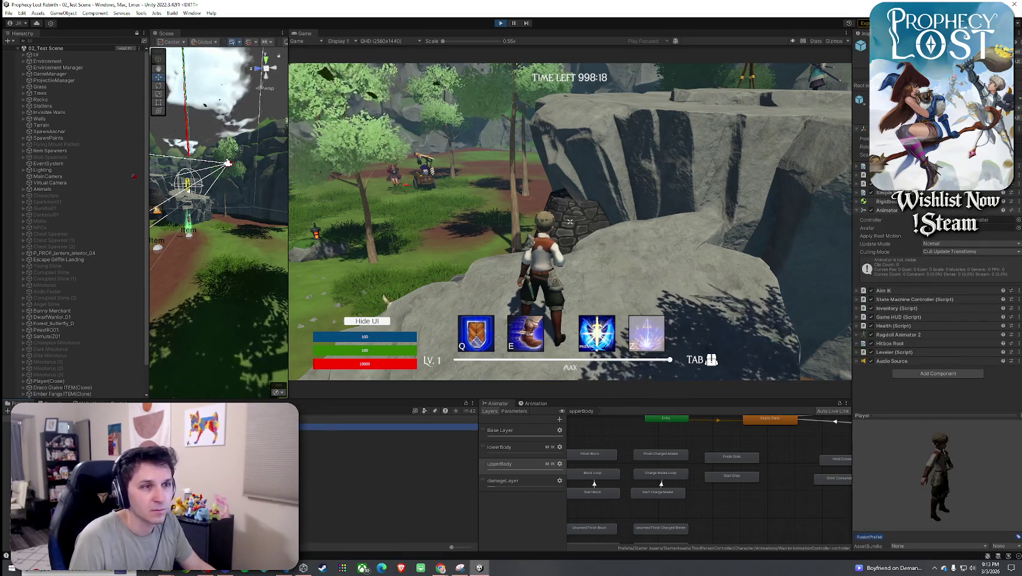
# - Select Player(Clone) and add a transition from Drink Consumable to Empty State
pyautogui.scroll(-2, 78, 328)
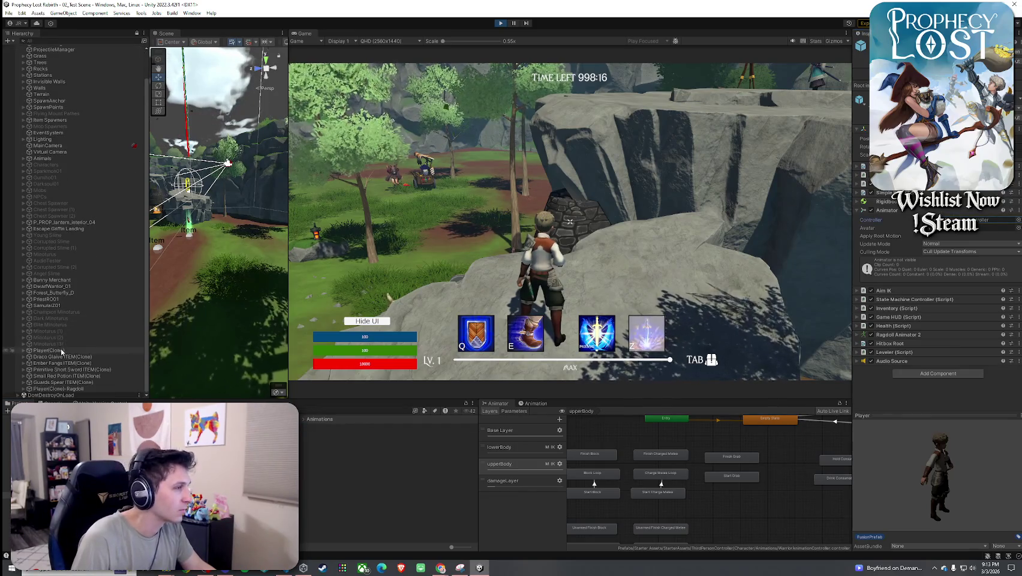
pyautogui.click(62, 351)
pyautogui.click(734, 450)
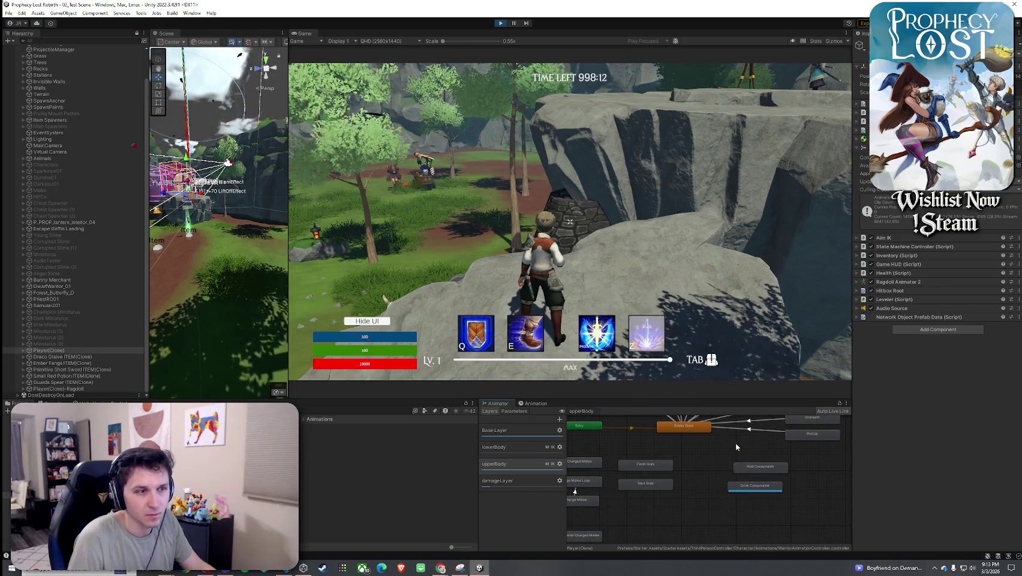
pyautogui.scroll(2, 733, 443)
pyautogui.rightClick(745, 500)
pyautogui.click(764, 503)
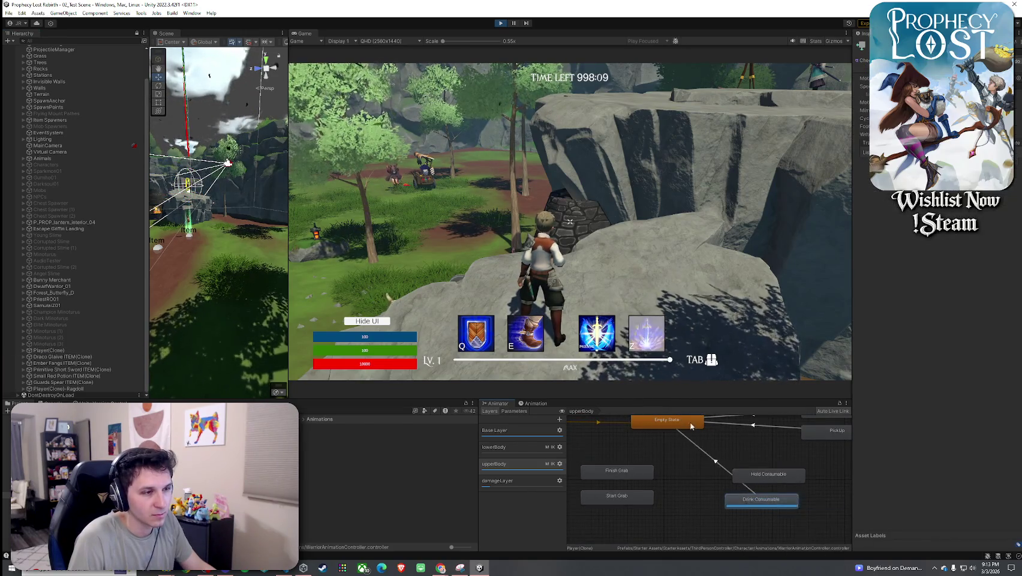
pyautogui.click(667, 421)
pyautogui.click(755, 375)
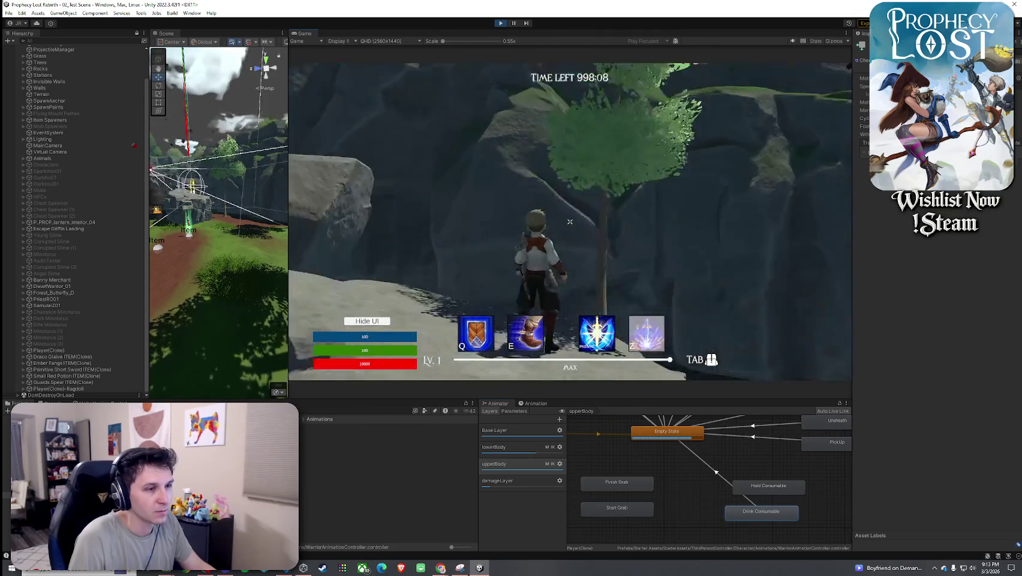
pyautogui.press('super')
pyautogui.press('super')
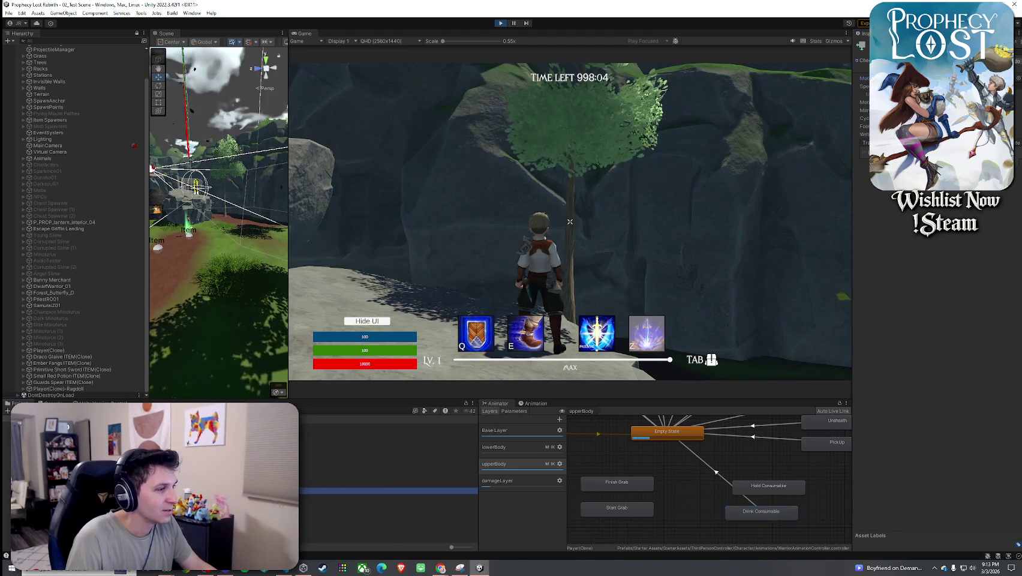
# - Preview the Drinking_Stand_Play_1 clip at 2x speed, then reselect Drink Consumable
pyautogui.click(359, 490)
pyautogui.click(859, 423)
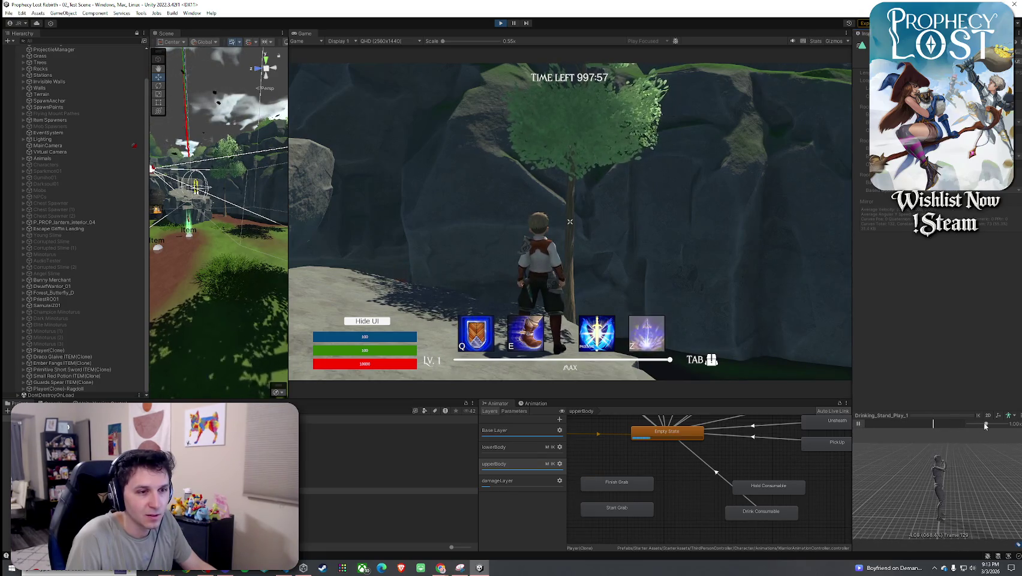
pyautogui.moveTo(985, 425); pyautogui.dragTo(1007, 424)
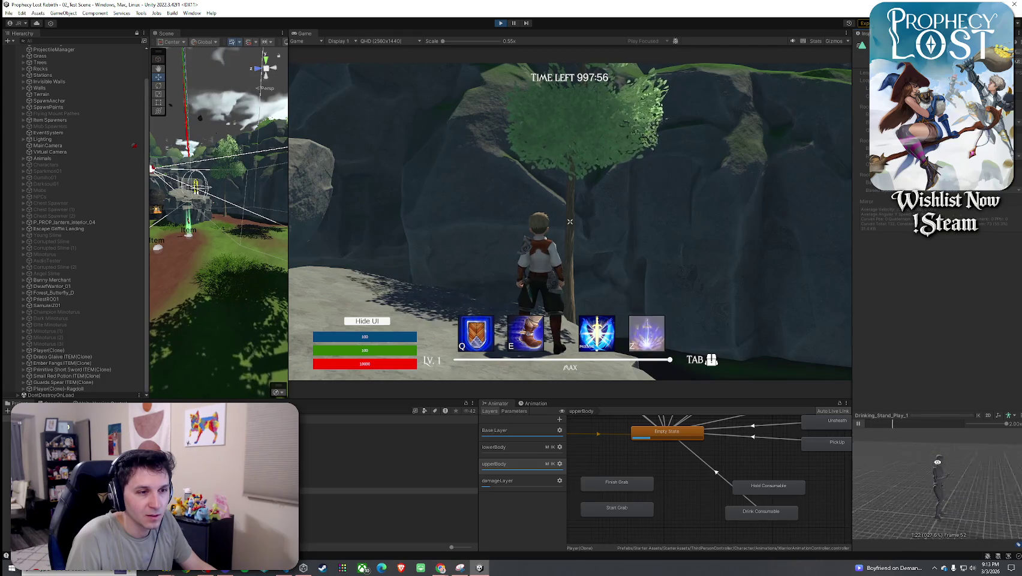
pyautogui.click(858, 423)
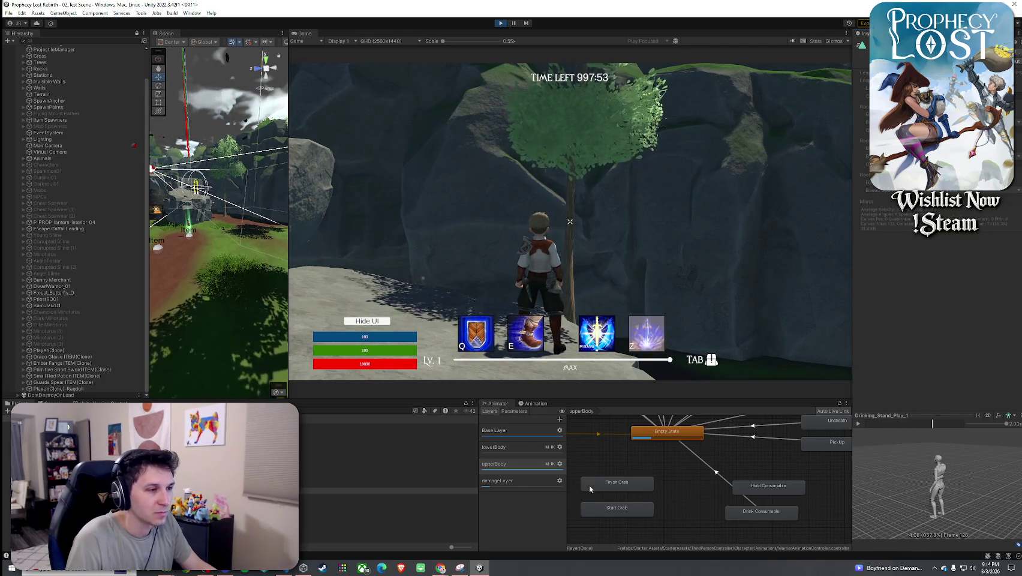
pyautogui.click(743, 514)
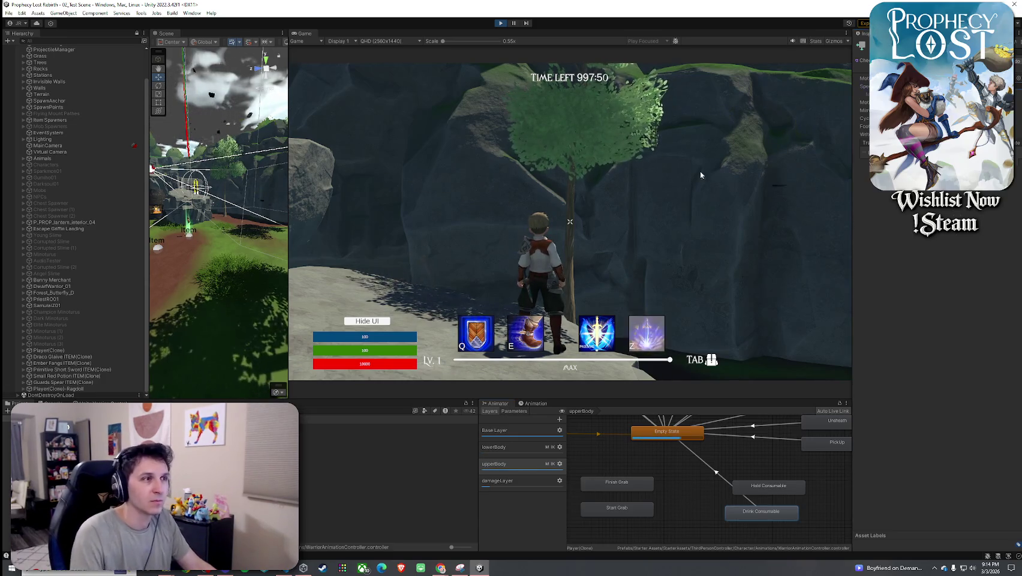
# - Run the character to the red potion, pick it up and move it between quick slot and inventory
pyautogui.press('w')
pyautogui.press('w')
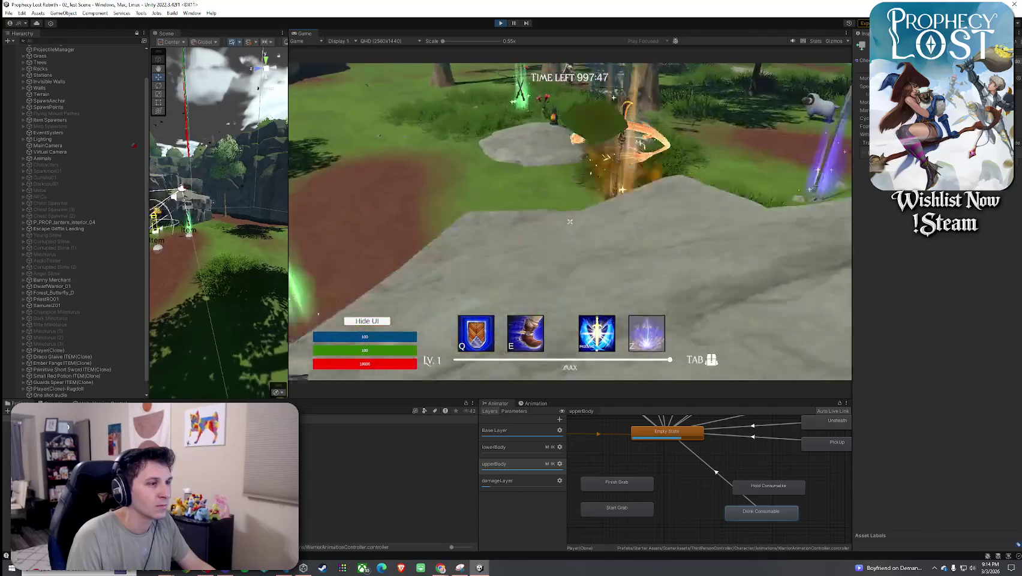
pyautogui.press('w')
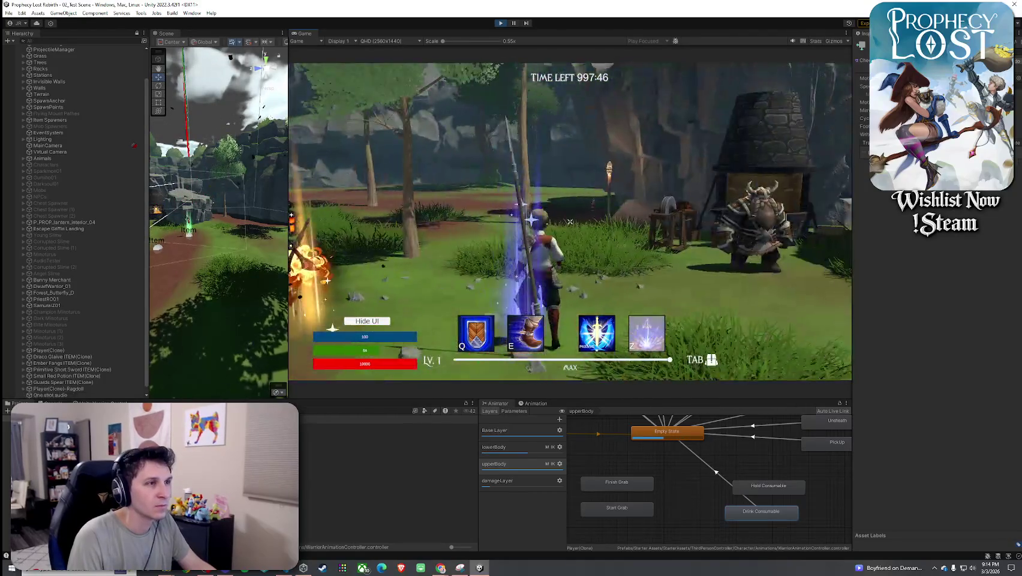
pyautogui.press('w')
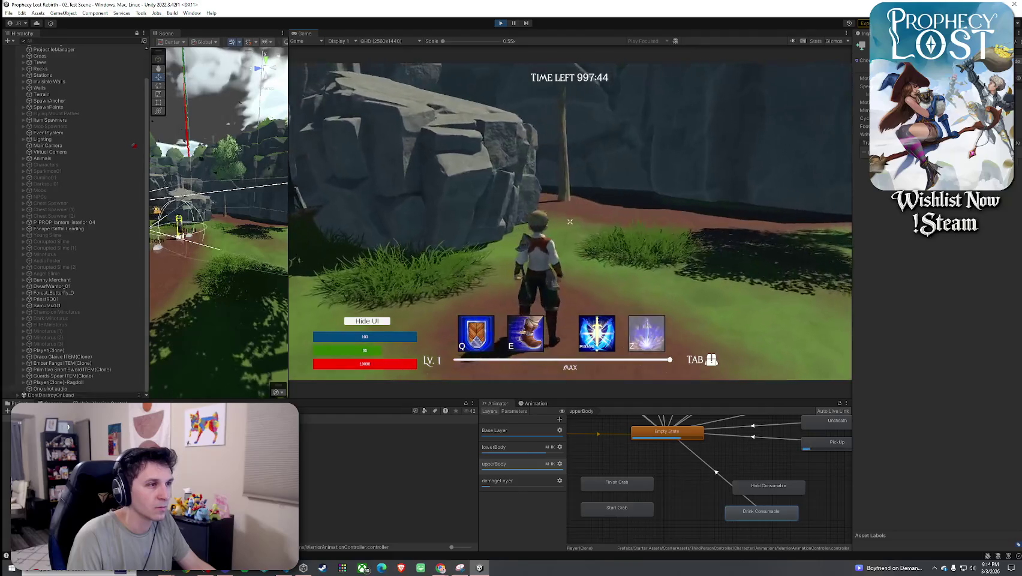
pyautogui.press('Tab')
pyautogui.click(696, 185)
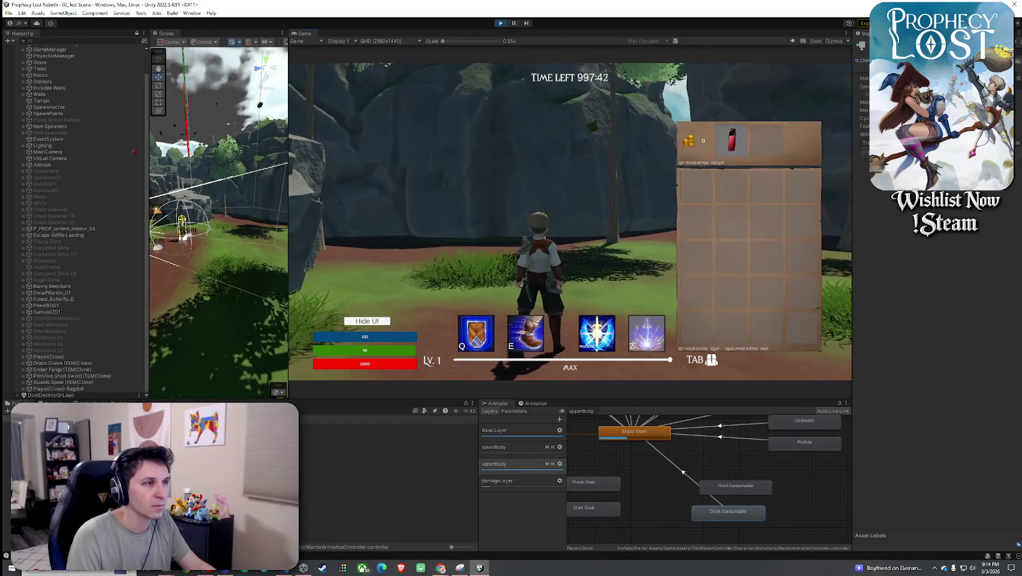
pyautogui.press('Tab')
pyautogui.press('Tab')
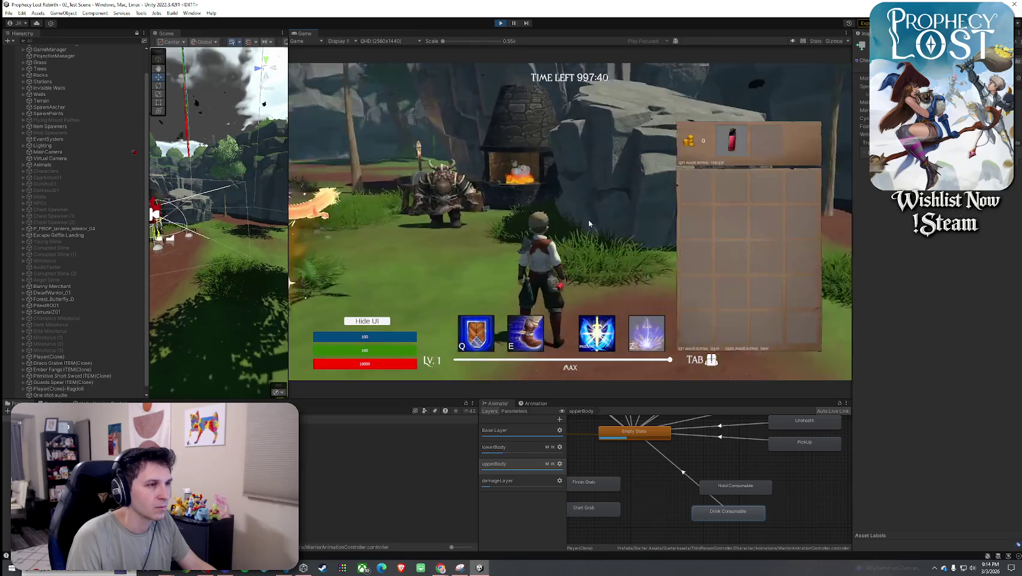
pyautogui.click(696, 186)
pyautogui.press('Tab')
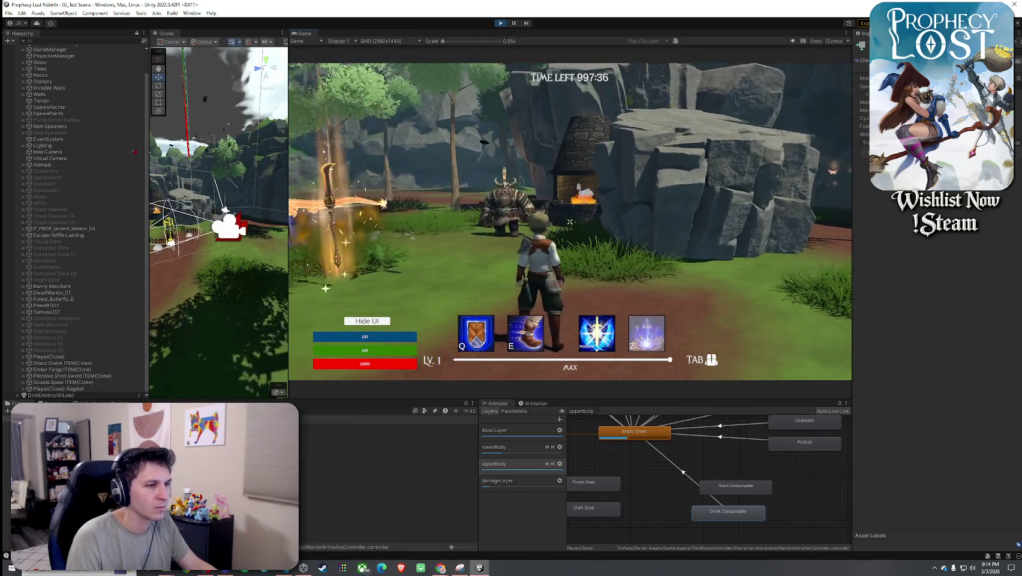
pyautogui.press('Tab')
pyautogui.press('Tab')
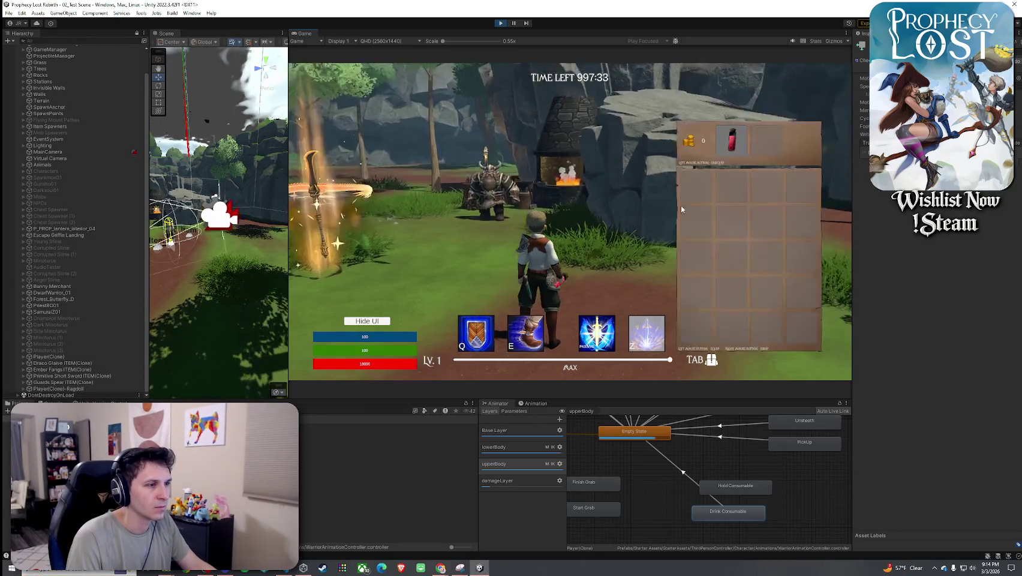
pyautogui.click(696, 187)
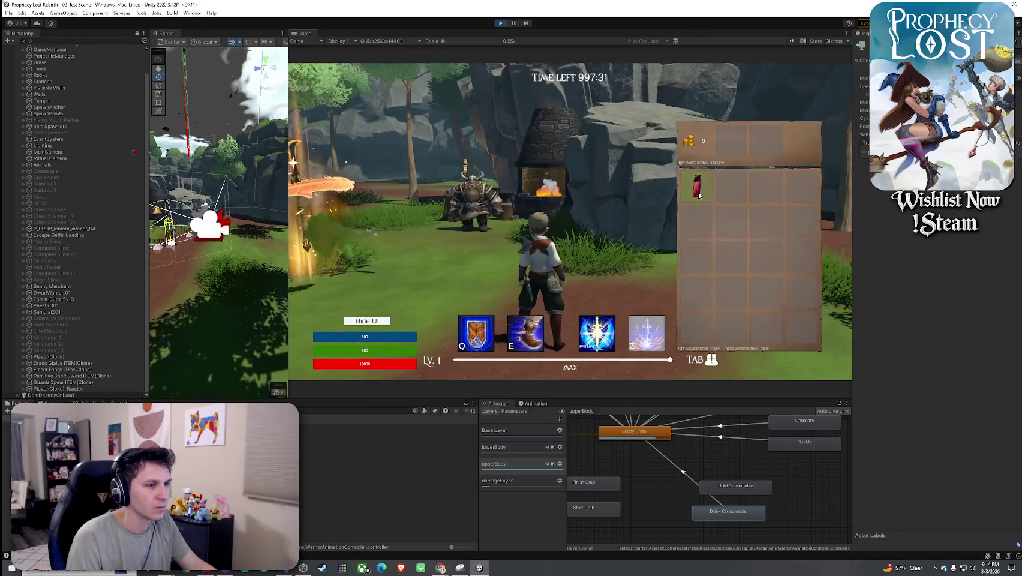
pyautogui.click(732, 150)
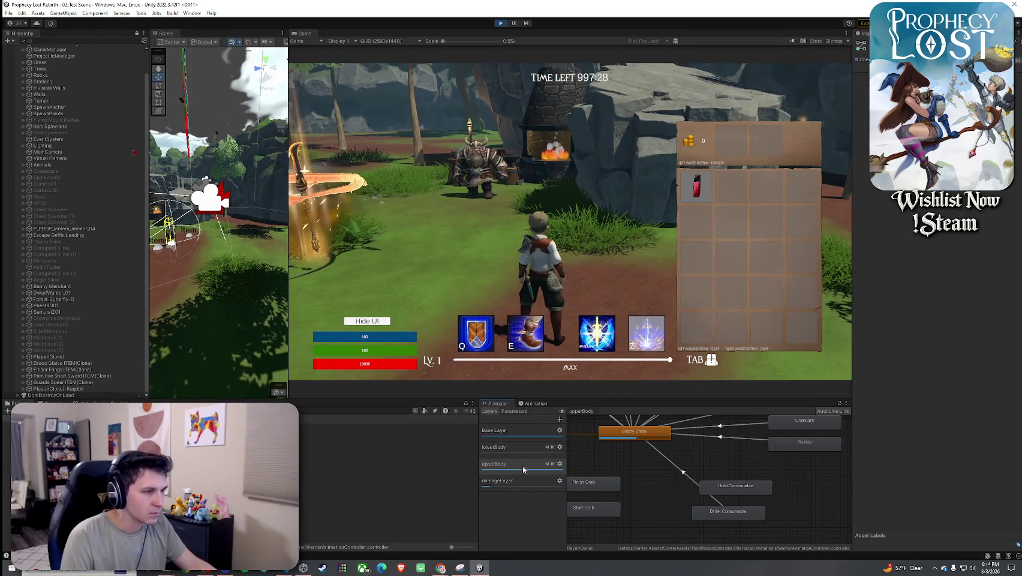
# - Switch the bottom panel between Animation and Animator views, then stop Play mode
pyautogui.click(533, 403)
pyautogui.click(499, 403)
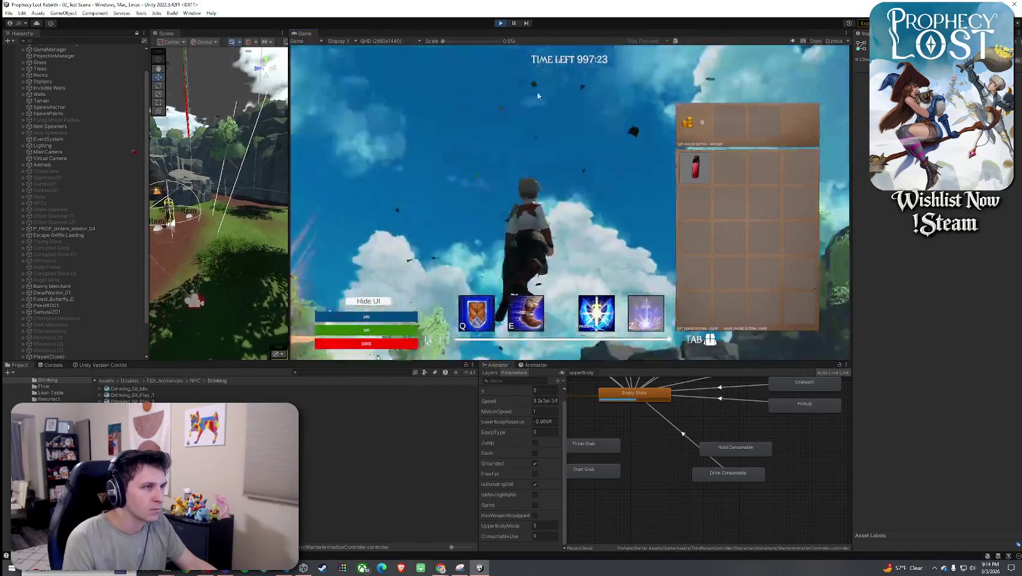
pyautogui.press('super')
pyautogui.click(479, 223)
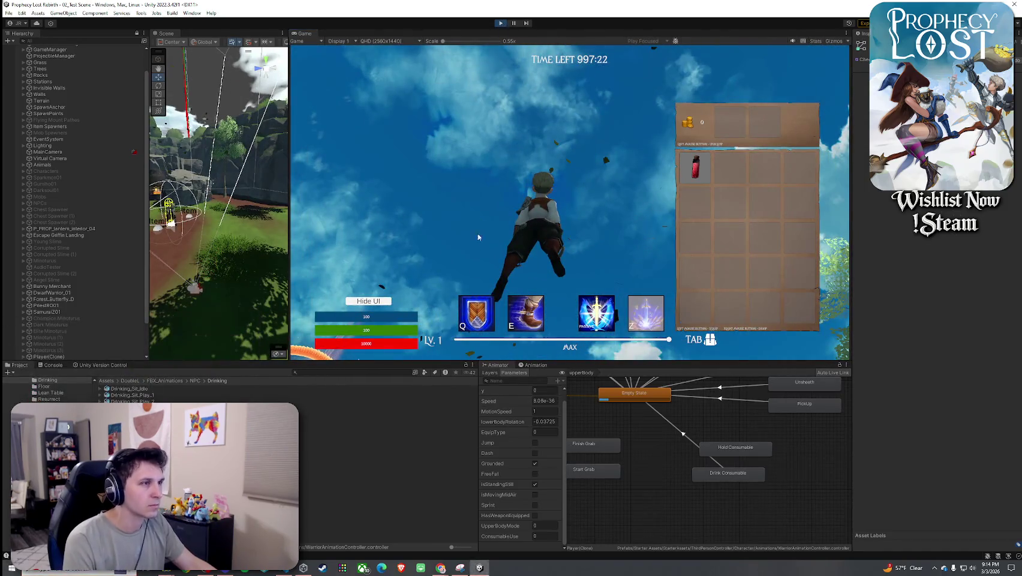
pyautogui.hotkey('ctrl', 'p')
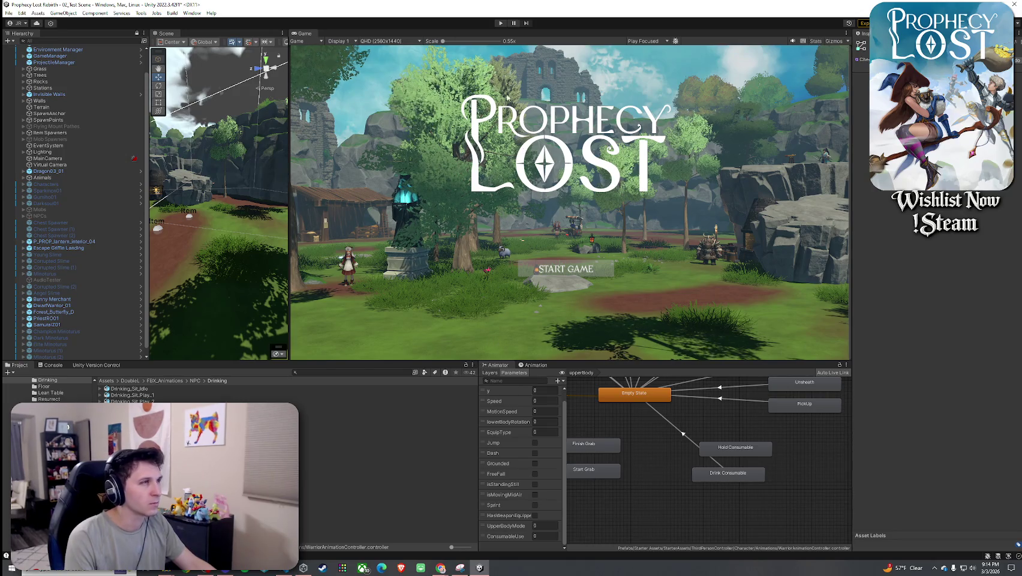
# - Restart Play mode, change 10_Small Healing Potion's Cooldown Seconds from 0.5 to 0.8, and start a new game
pyautogui.hotkey('ctrl', 'p')
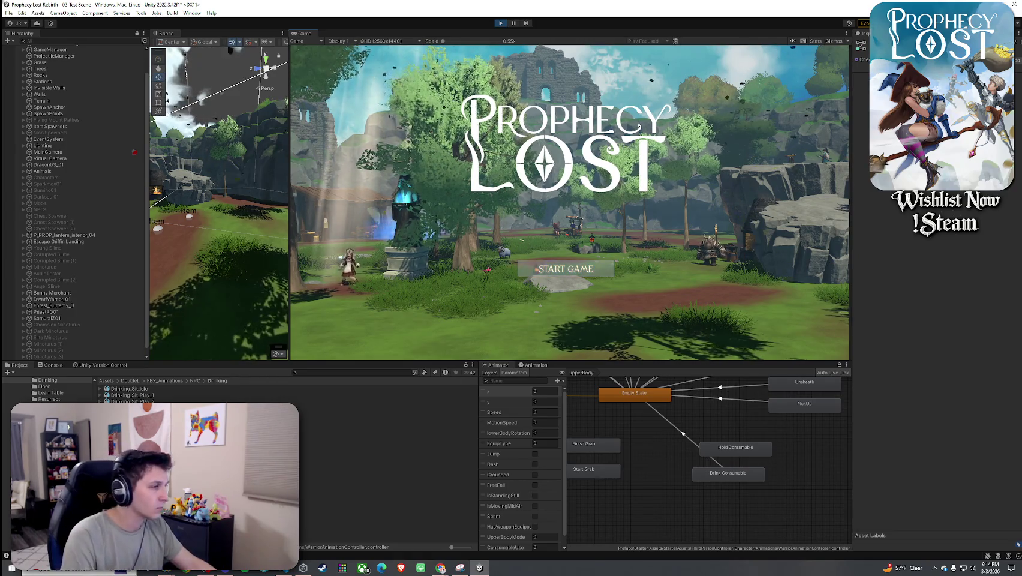
pyautogui.click(317, 371)
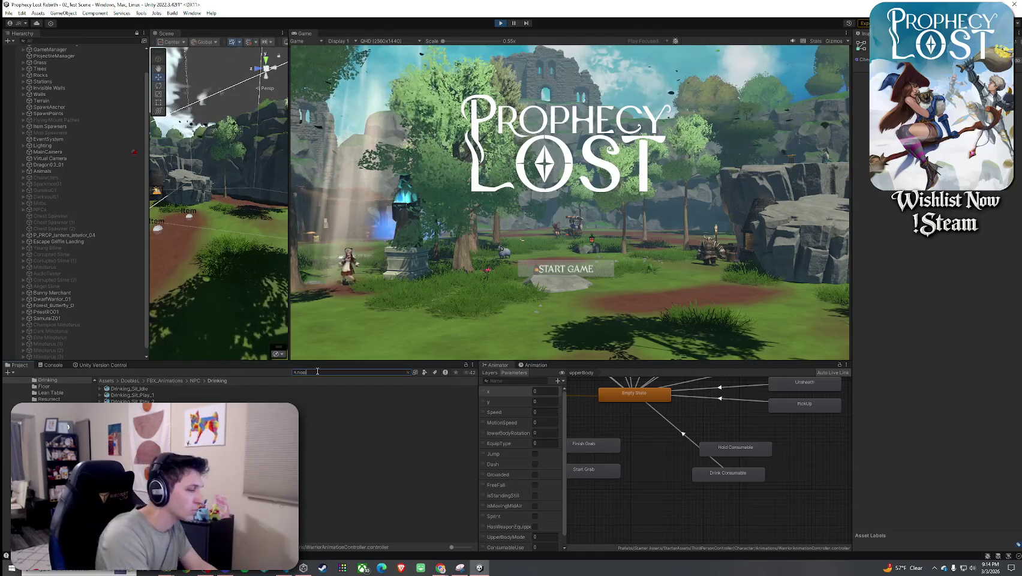
pyautogui.write('ing potion')
pyautogui.click(216, 390)
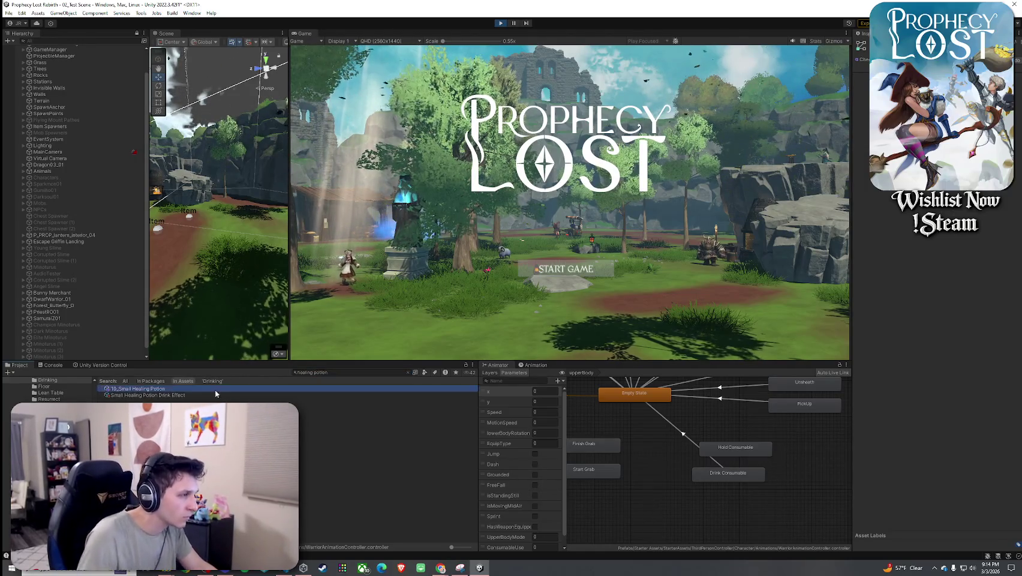
pyautogui.click(885, 246)
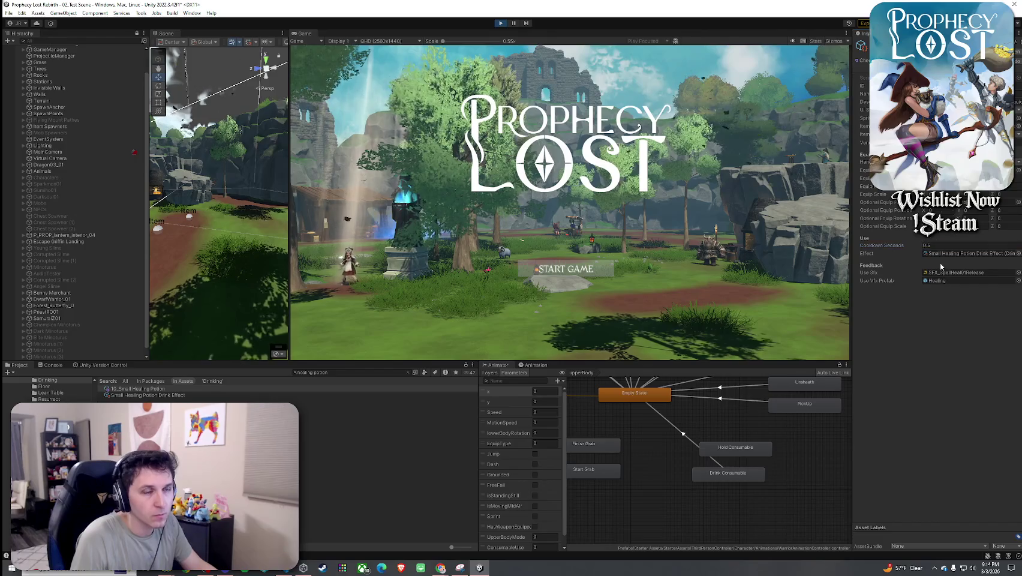
pyautogui.click(933, 247)
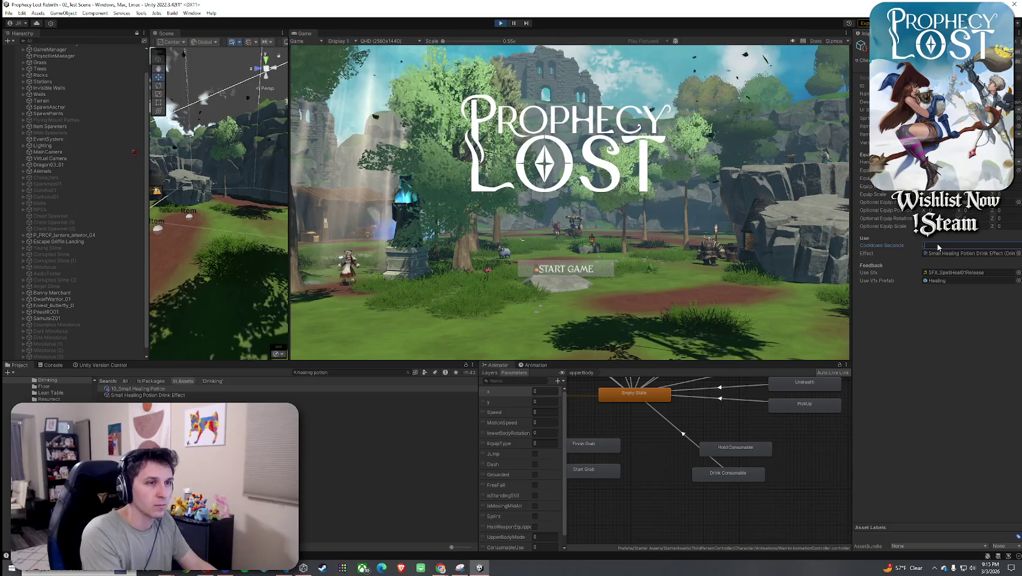
pyautogui.write('0.8')
pyautogui.click(602, 270)
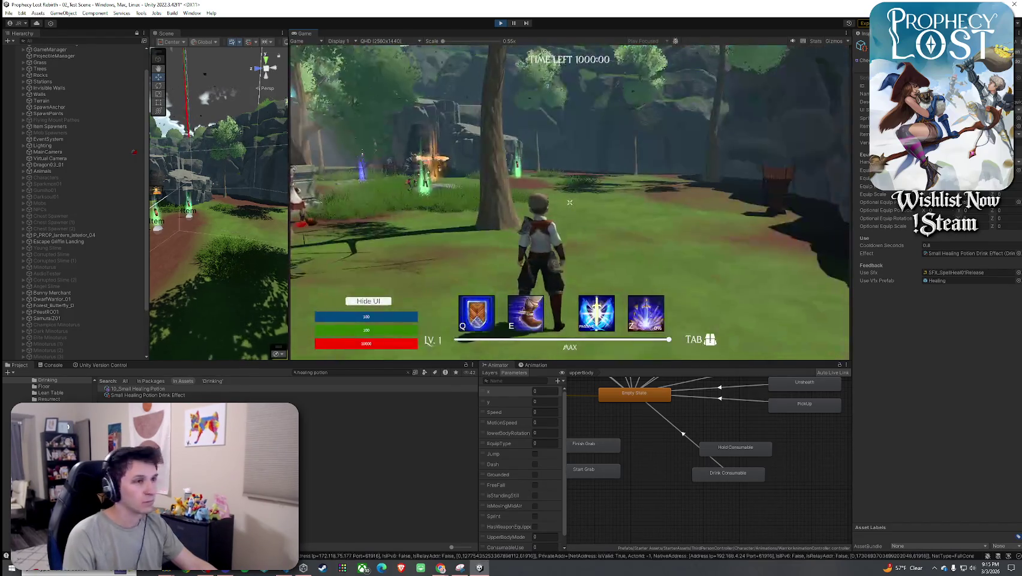
# - Select Player(Clone) and play-test picking up the red potion into the quick slot
pyautogui.press('Tab')
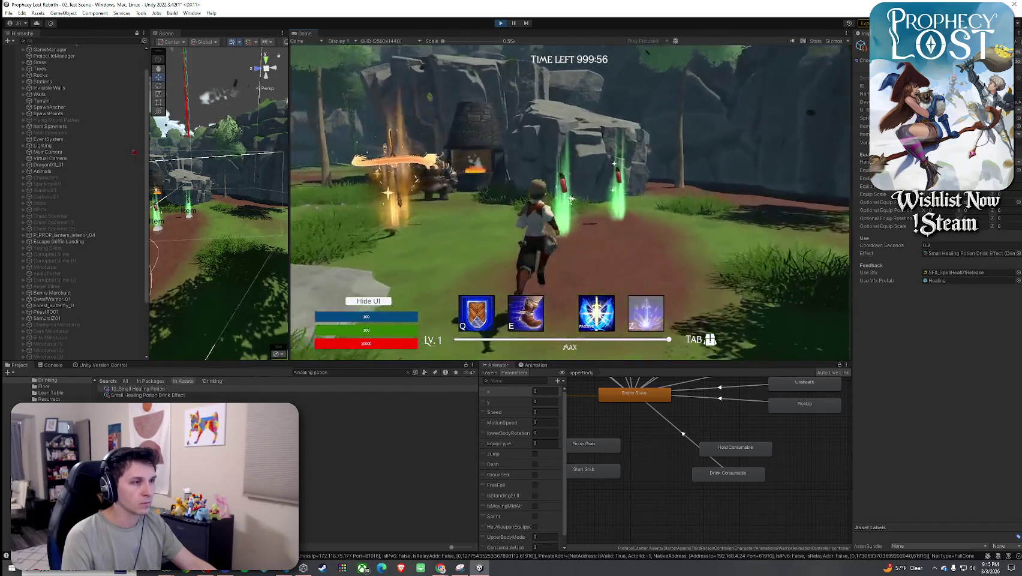
pyautogui.press('super')
pyautogui.scroll(-3, 96, 277)
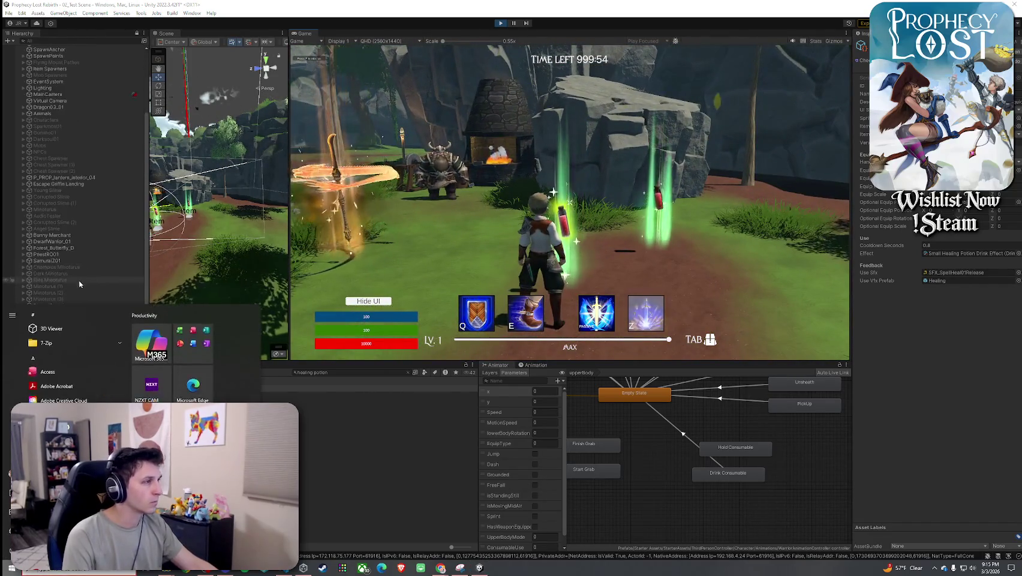
pyautogui.click(78, 274)
pyautogui.click(493, 290)
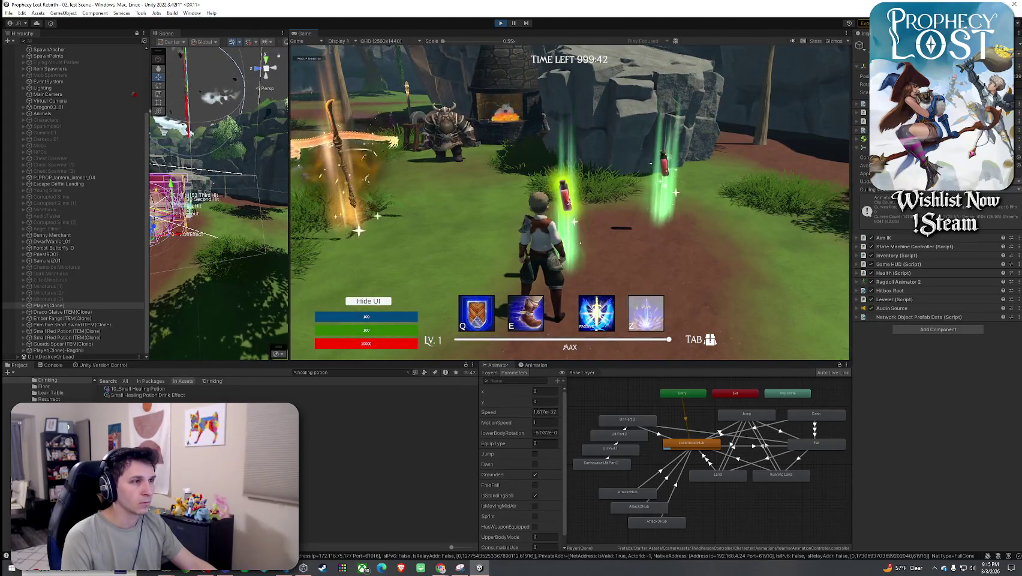
pyautogui.press('f')
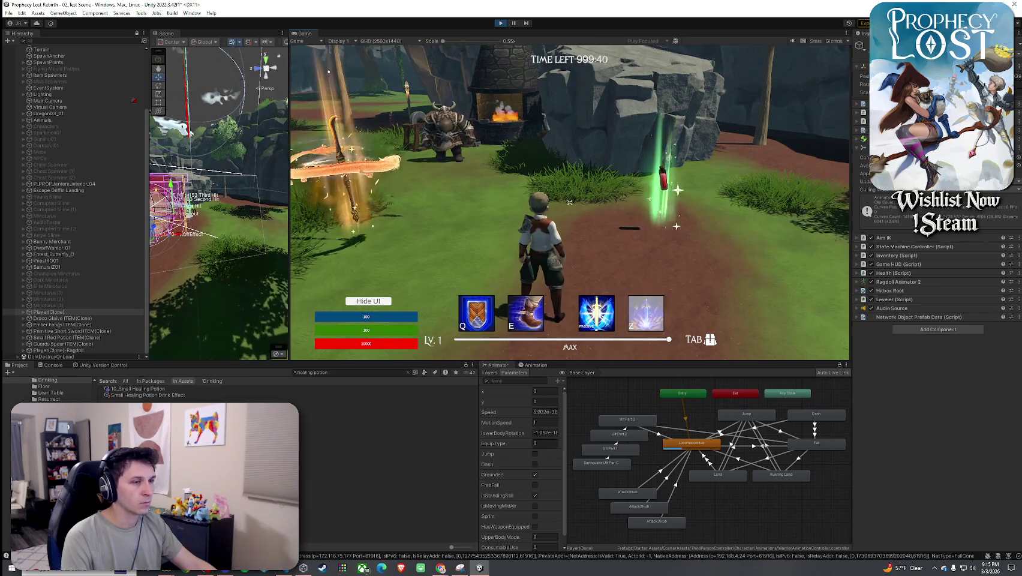
pyautogui.press('Tab')
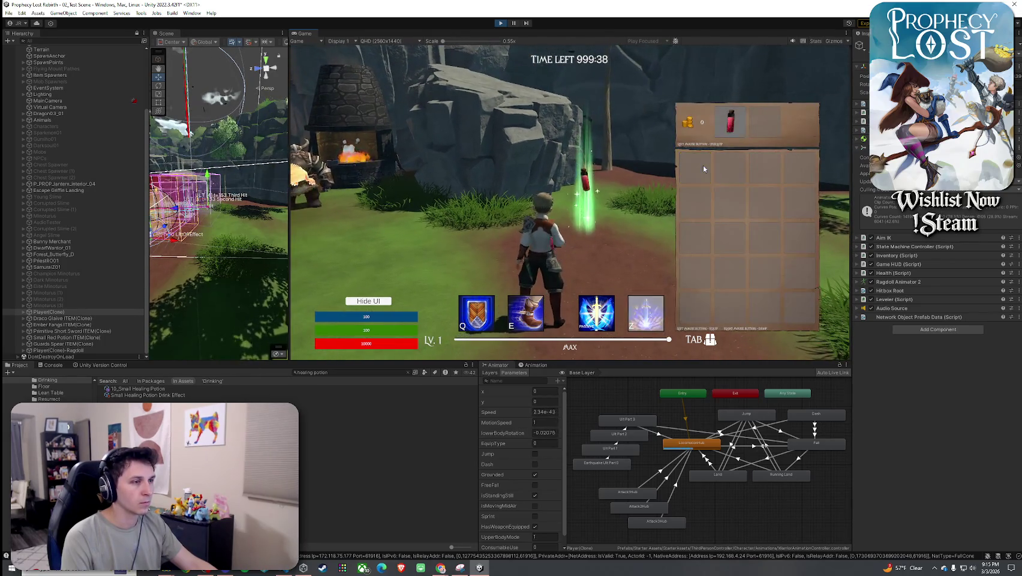
pyautogui.click(706, 168)
pyautogui.press('super')
# - Check that the upperBody layer stays at weight 1 with Override blending
pyautogui.click(490, 372)
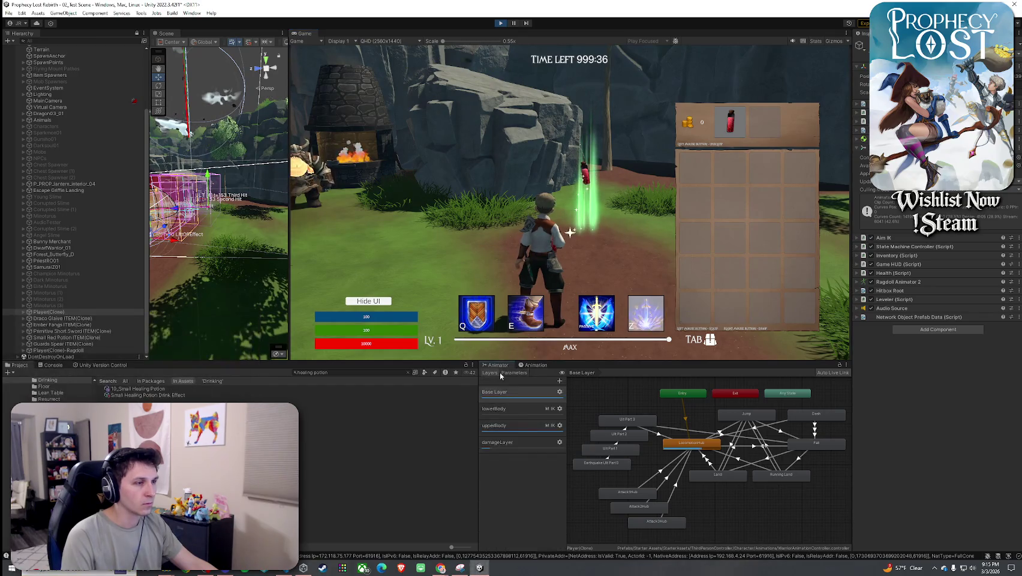
pyautogui.press('Tab')
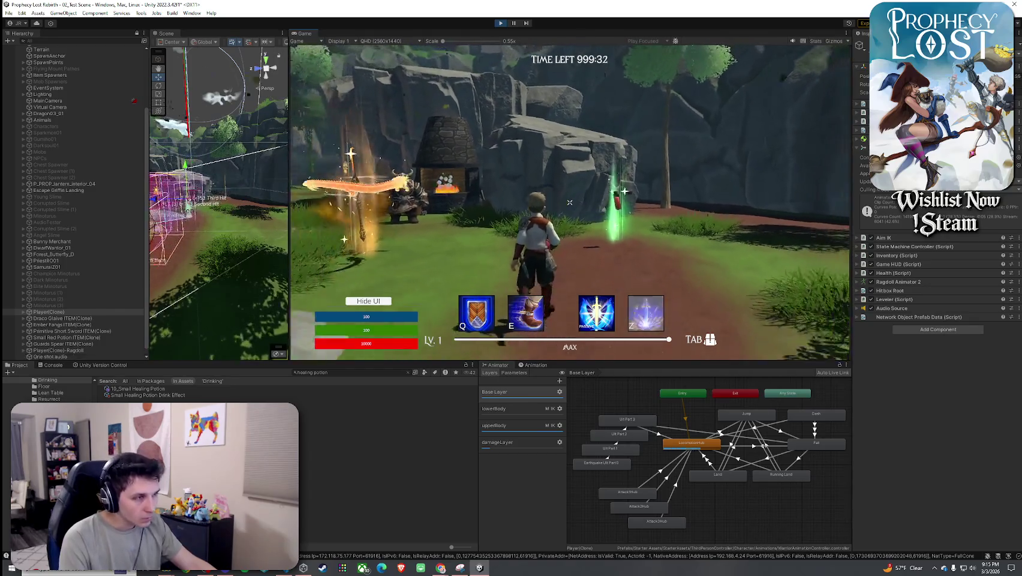
pyautogui.press('super')
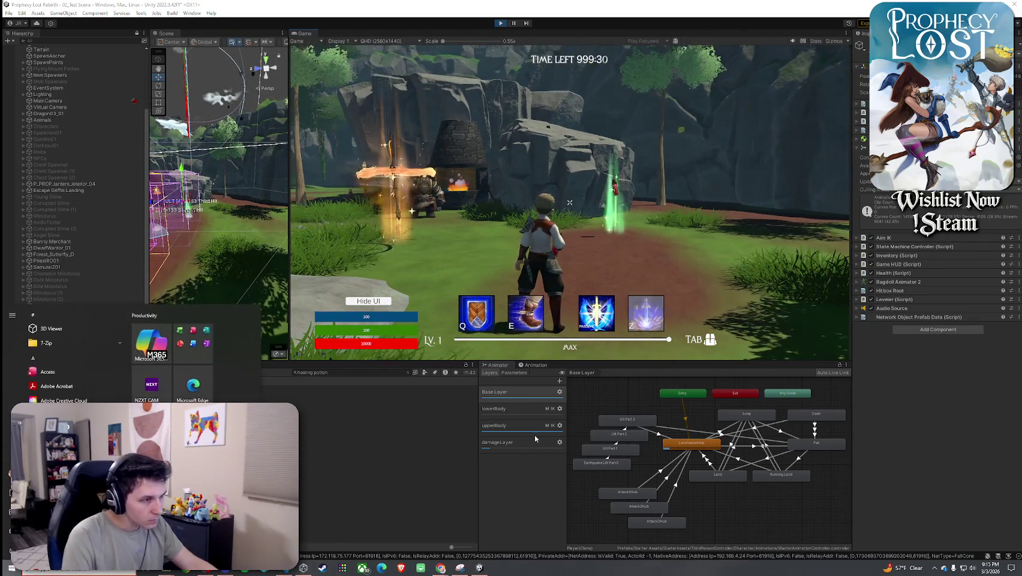
pyautogui.click(560, 427)
pyautogui.click(559, 425)
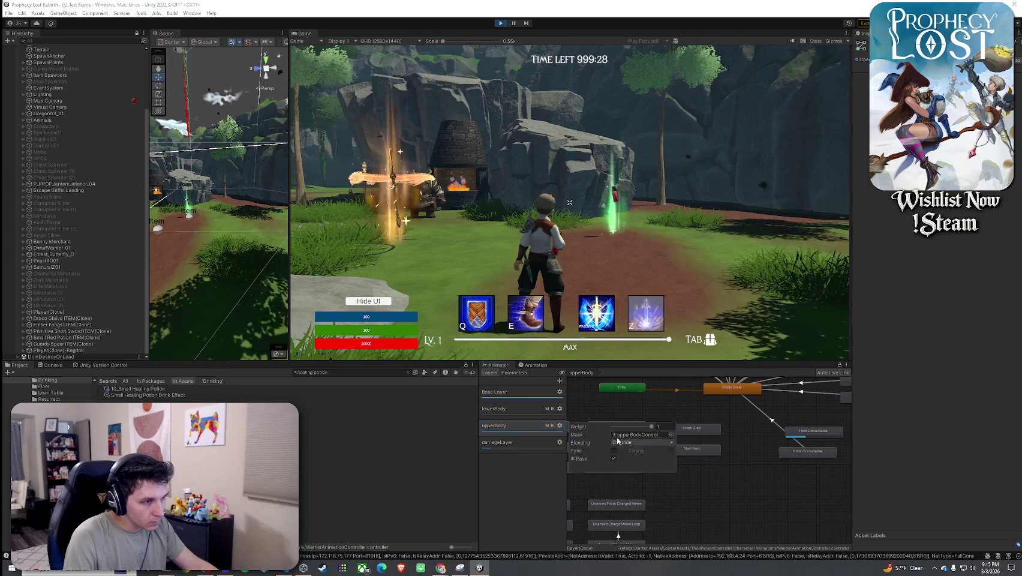
pyautogui.click(652, 427)
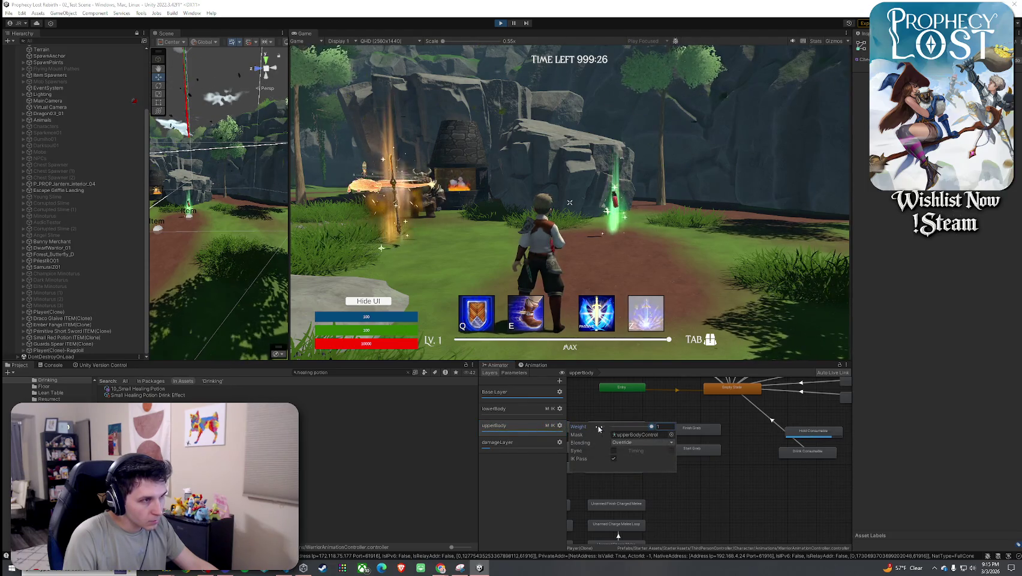
pyautogui.click(716, 335)
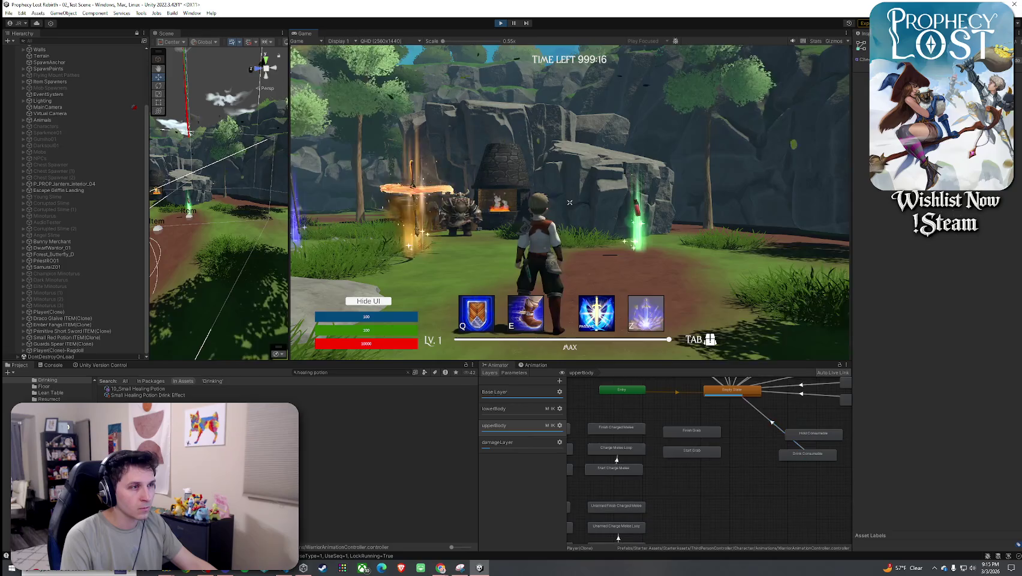
# - Run the character toward the glowing sword, then show the Animation window in the bottom panel
pyautogui.press('w')
pyautogui.press('w')
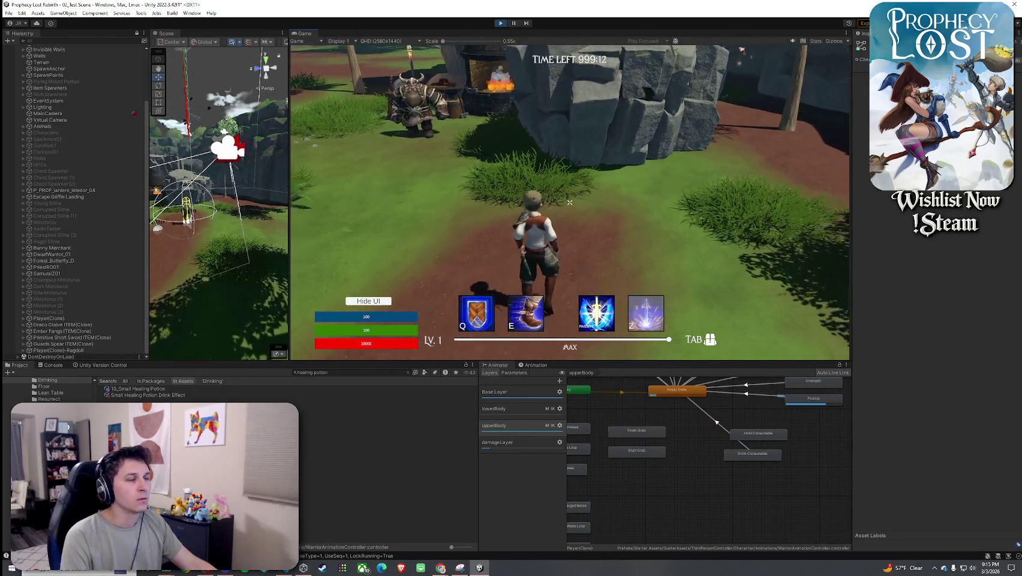
pyautogui.press('w')
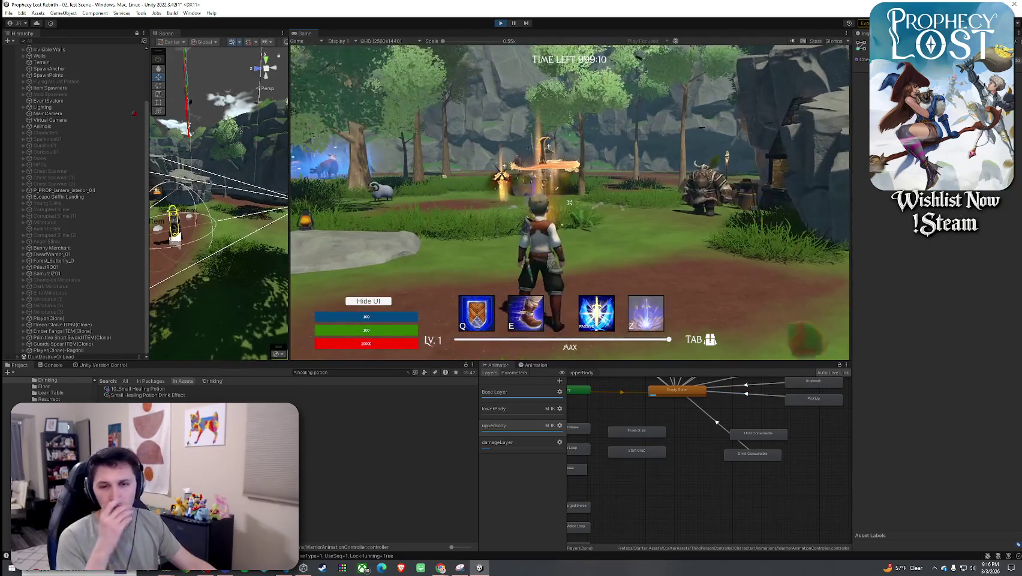
pyautogui.press('w')
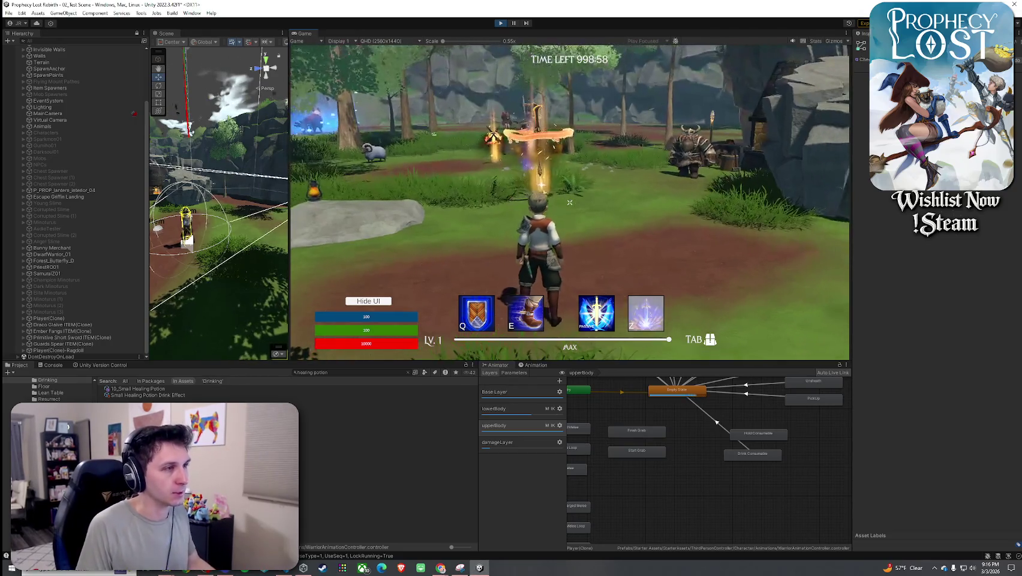
pyautogui.press('Tab')
pyautogui.press('Tab')
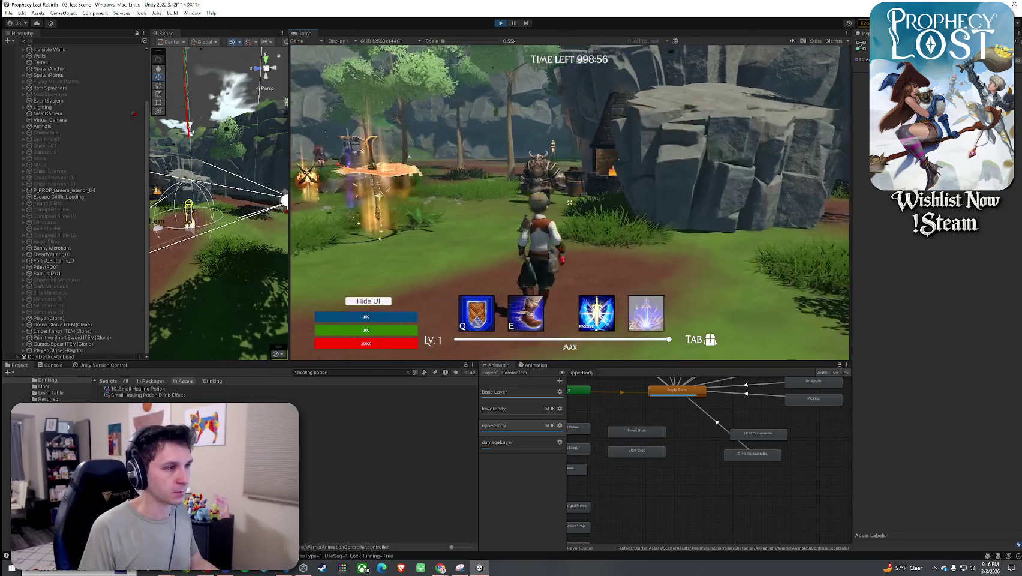
pyautogui.press('super')
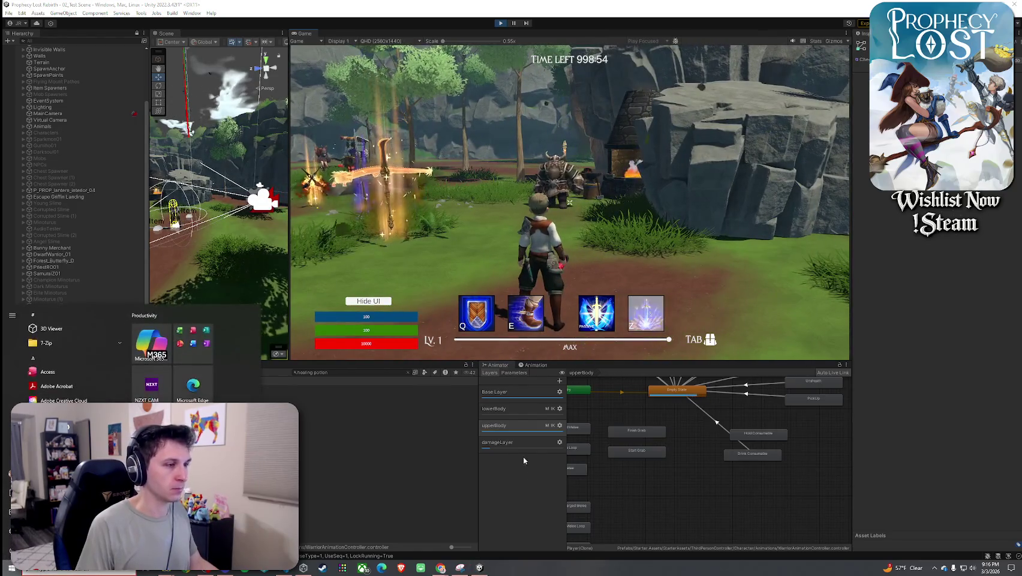
pyautogui.press('super')
pyautogui.click(535, 365)
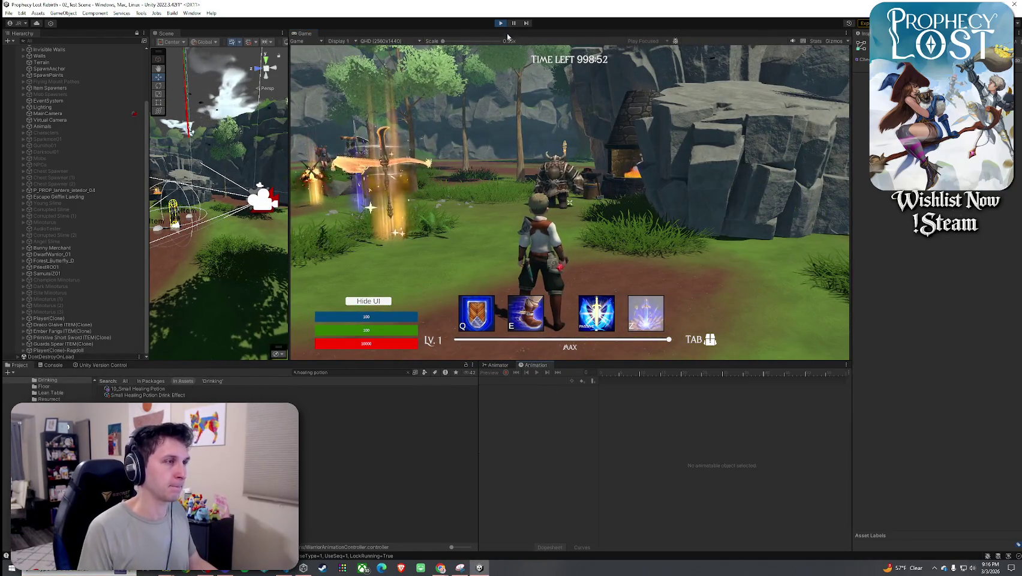
# - Stop and re-enter Play mode, start a new game and run through the level
pyautogui.click(501, 24)
pyautogui.click(503, 24)
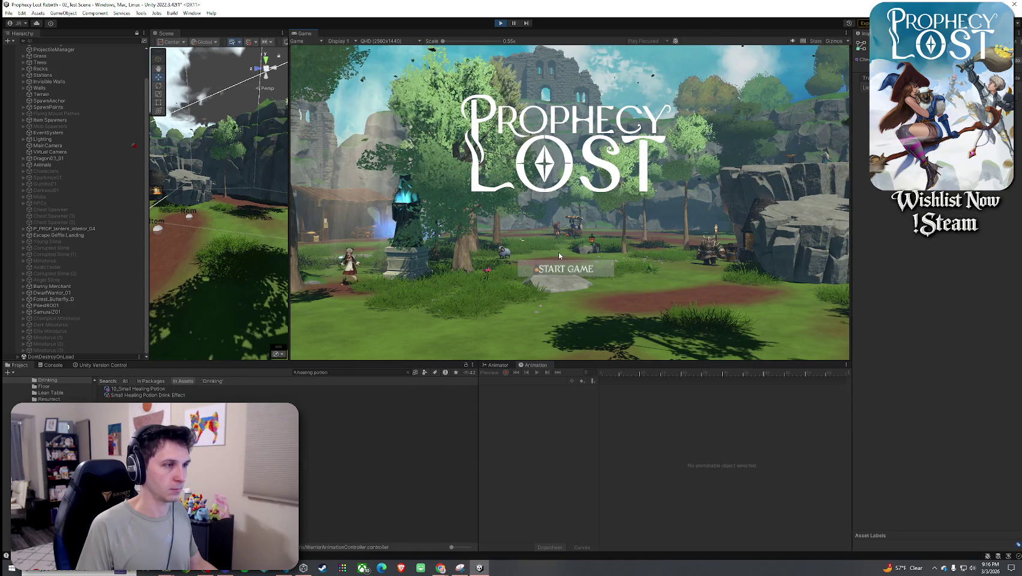
pyautogui.click(561, 271)
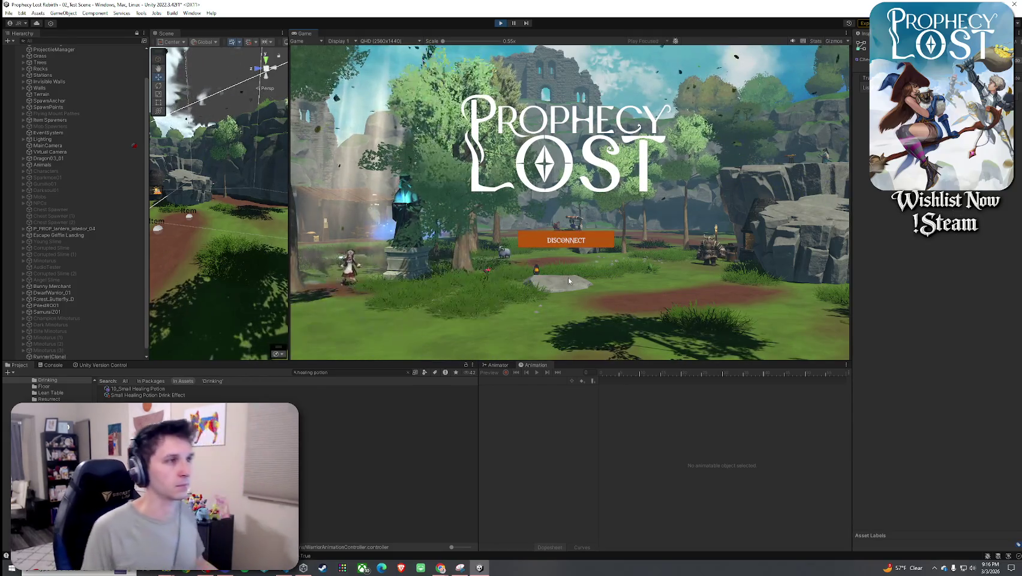
pyautogui.press('w')
pyautogui.press('w')
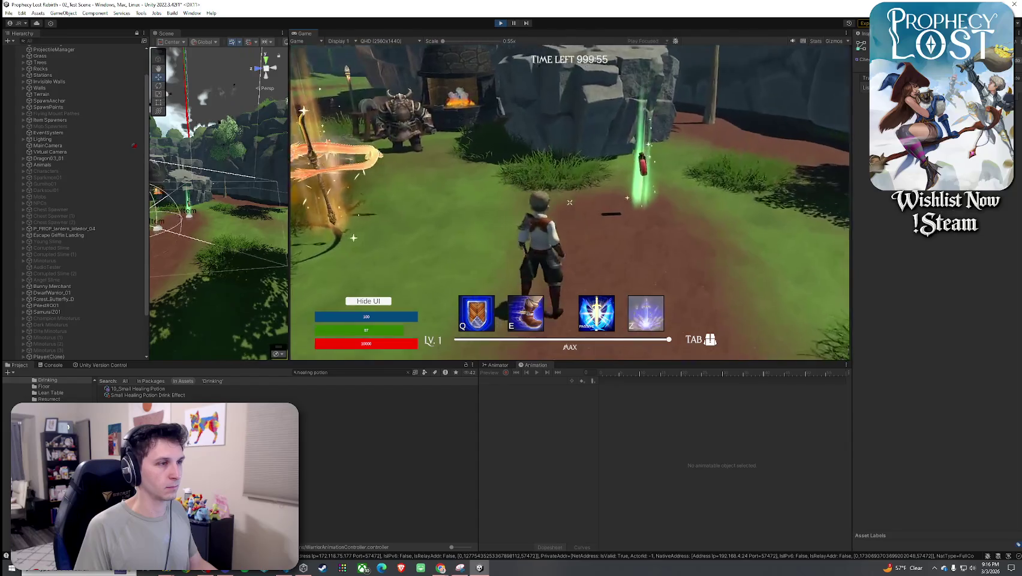
# - Select Player(Clone) and show its Animator's Parameters list
pyautogui.press('Tab')
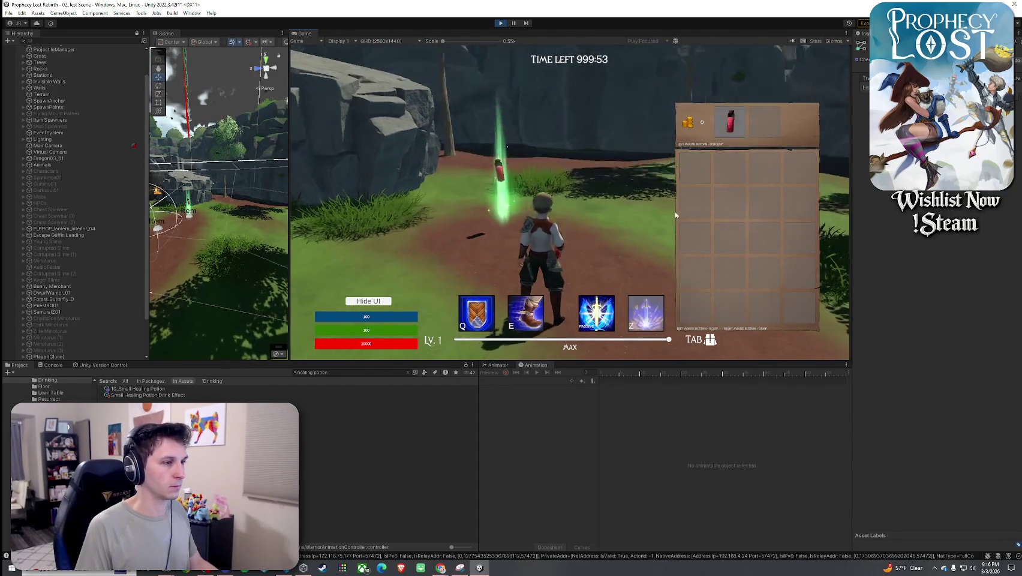
pyautogui.scroll(-3, 58, 317)
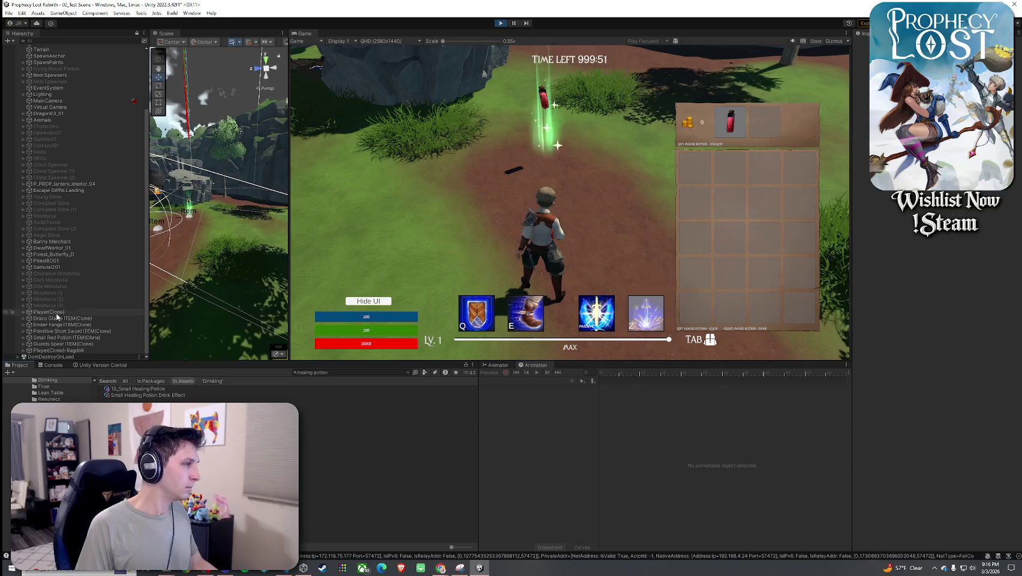
pyautogui.click(57, 313)
pyautogui.click(502, 365)
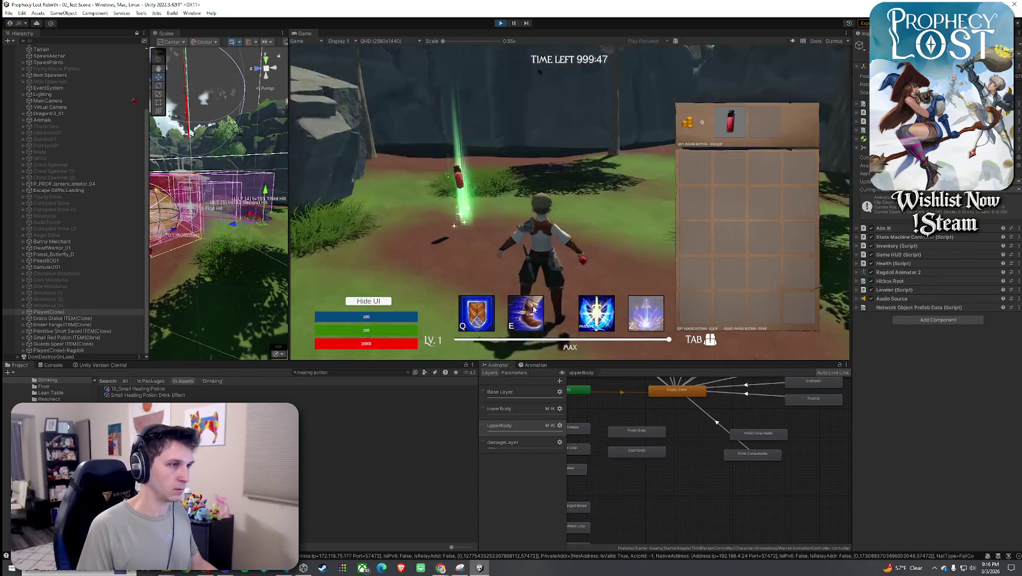
pyautogui.click(514, 373)
pyautogui.click(534, 365)
pyautogui.click(497, 365)
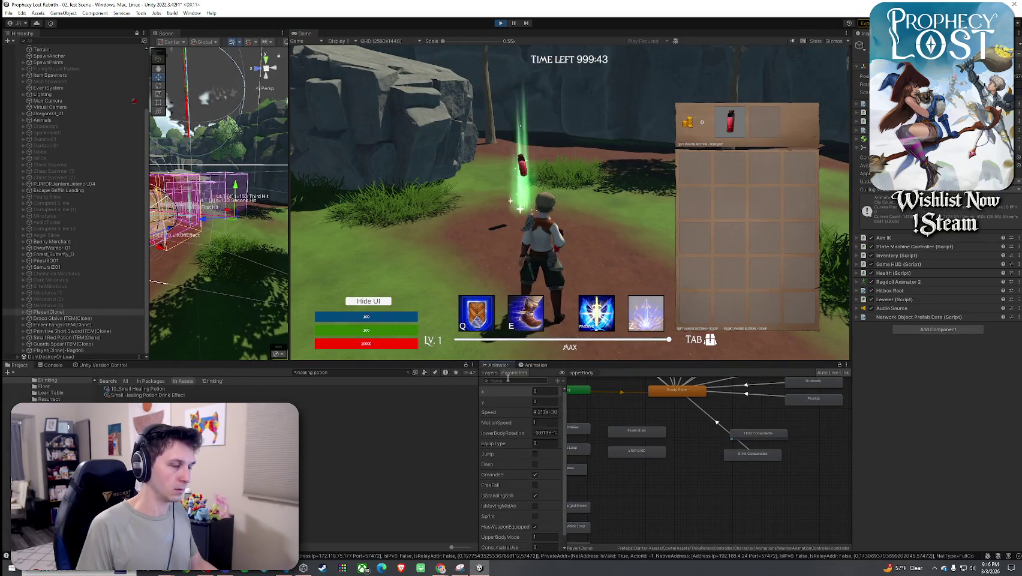
pyautogui.click(511, 373)
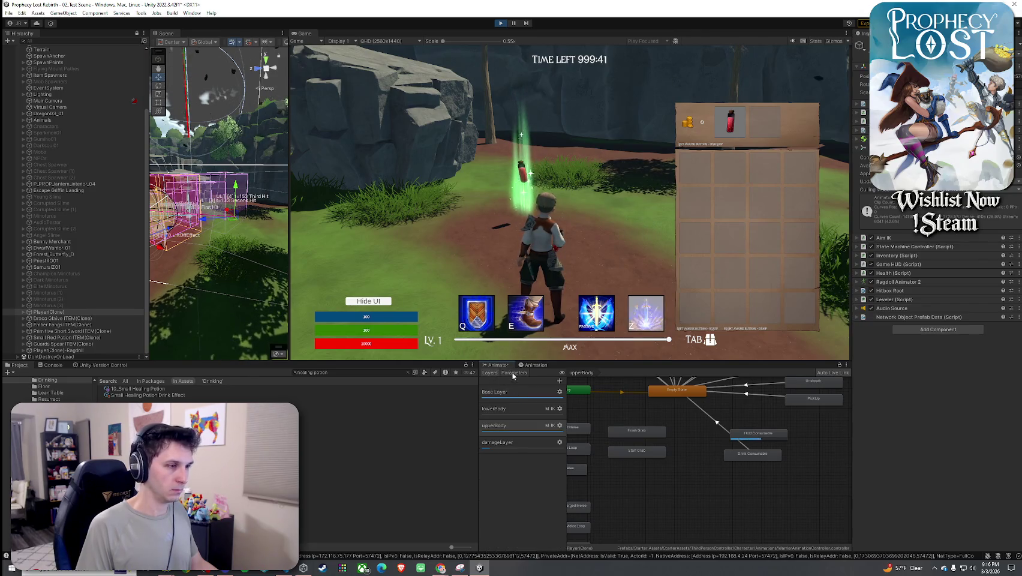
pyautogui.click(514, 372)
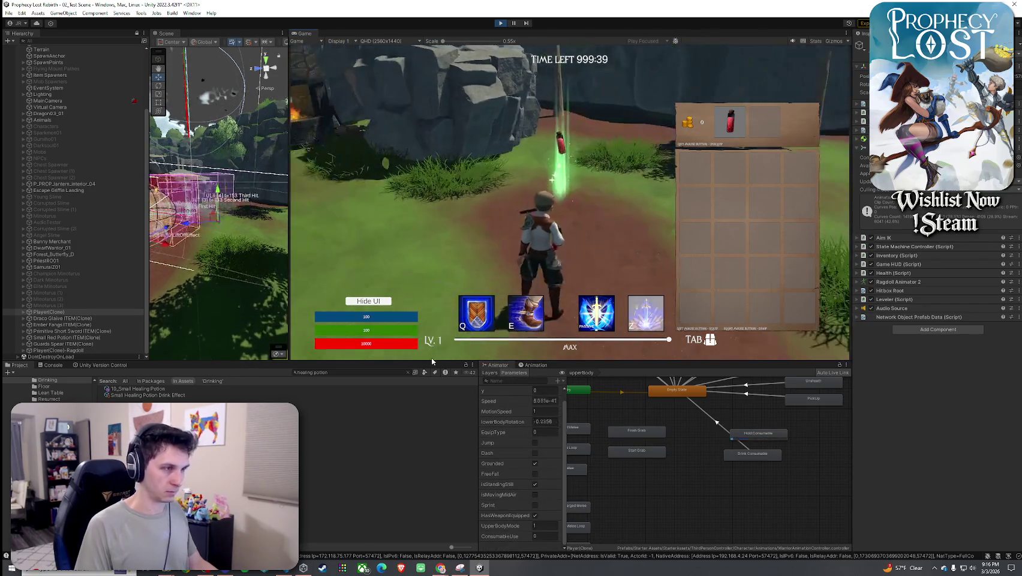
# - Play-test jumping onto the rock ledge, drinking the held potion and grabbing another red potion
pyautogui.press('Tab')
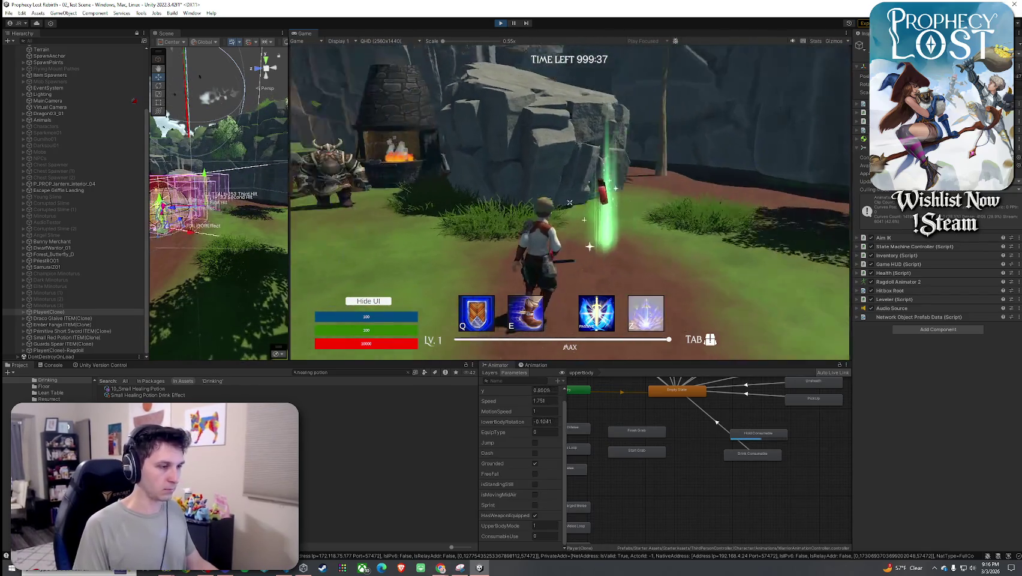
pyautogui.press('w')
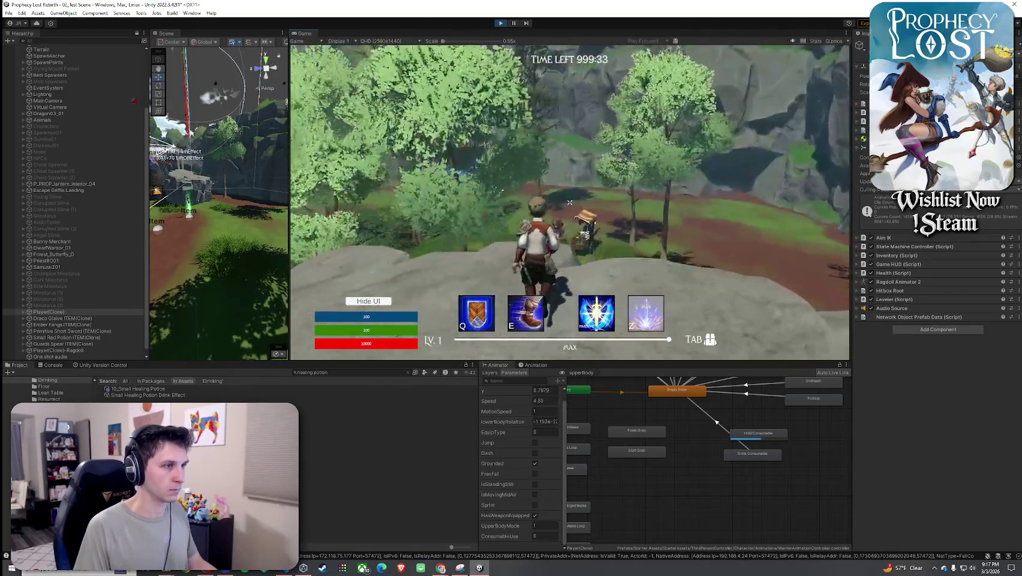
pyautogui.press('space')
pyautogui.press('Tab')
pyautogui.press('Tab')
pyautogui.click(569, 203)
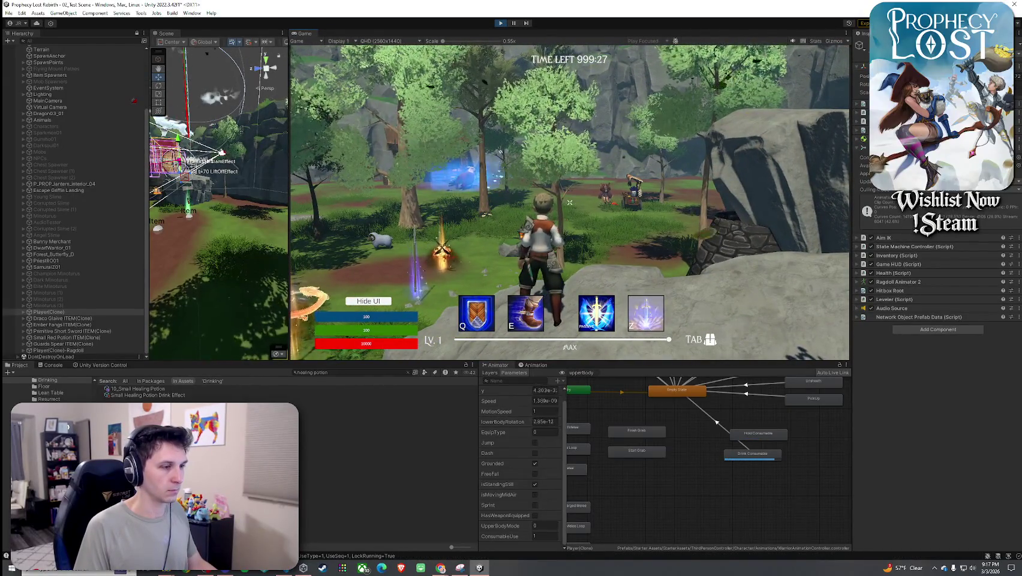
pyautogui.press('w')
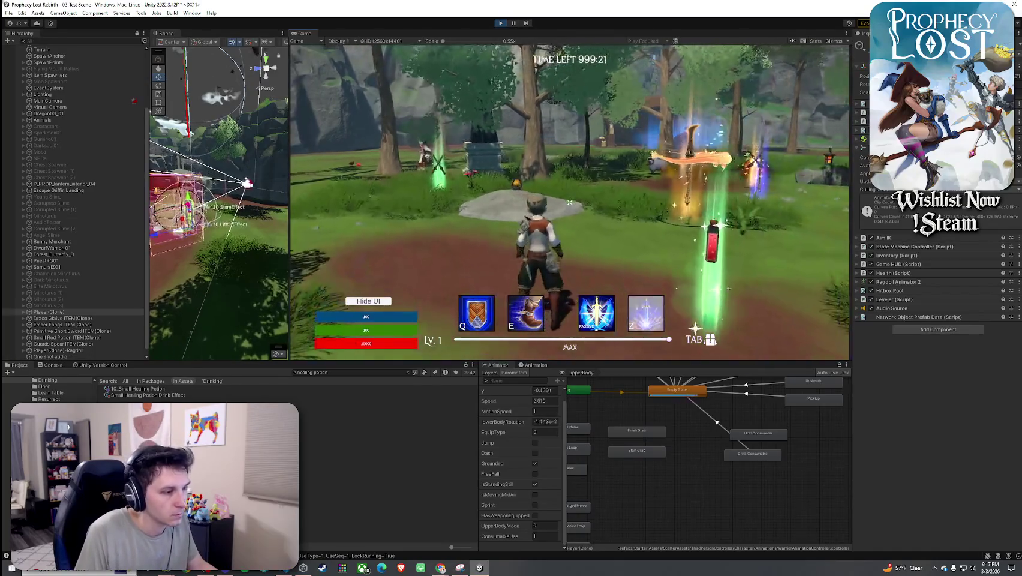
pyautogui.press('Tab')
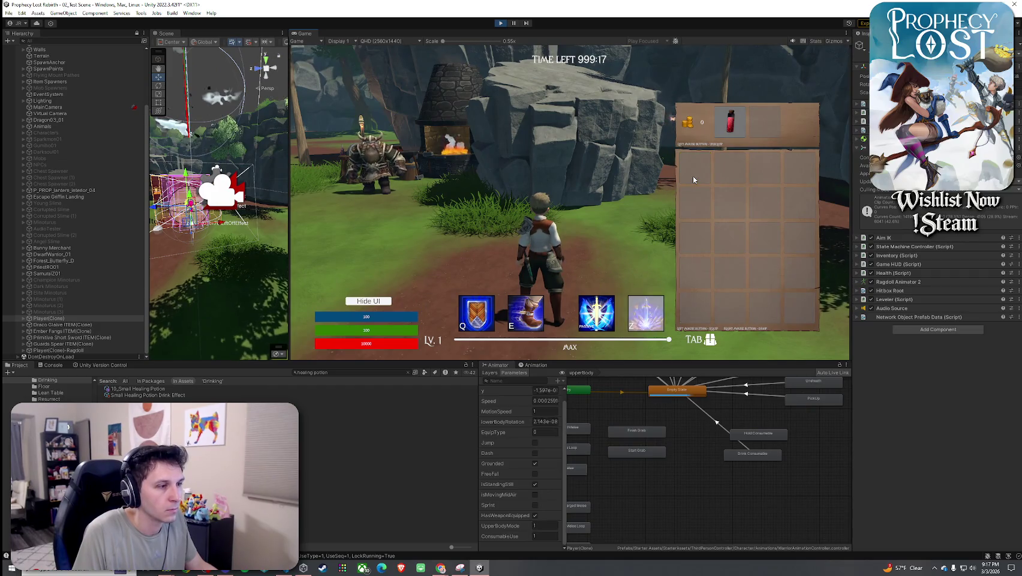
pyautogui.press('Tab')
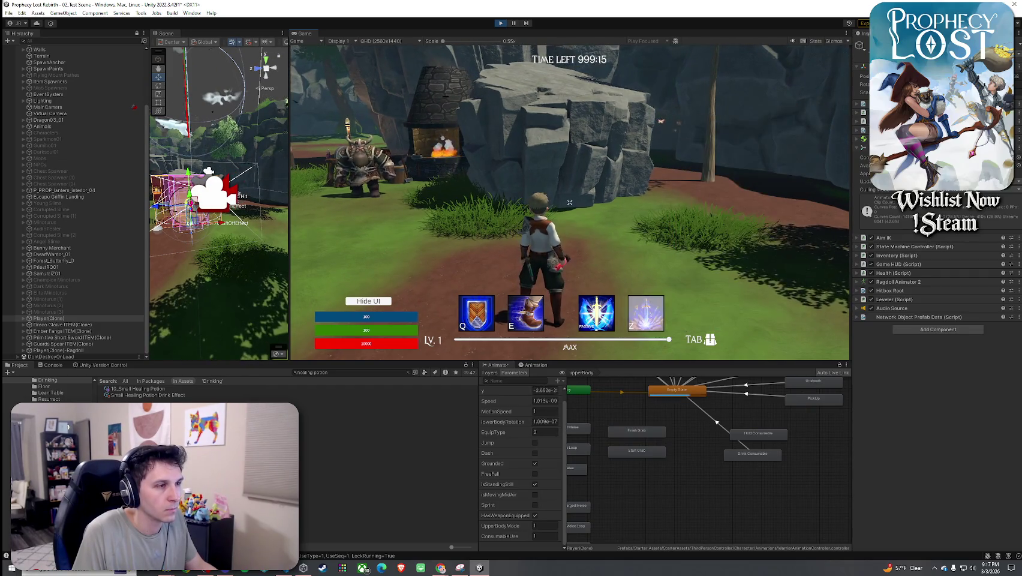
pyautogui.press('w')
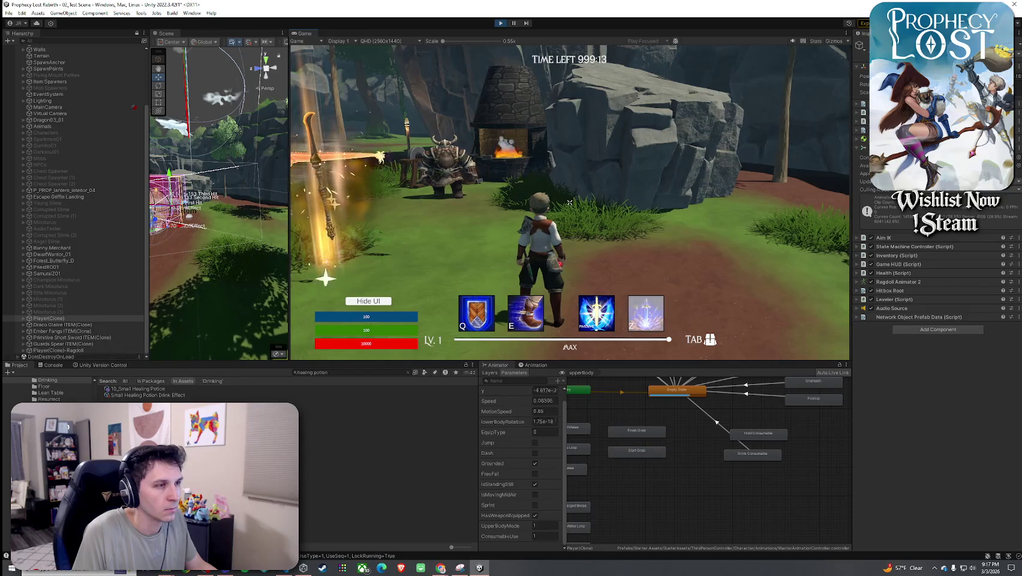
pyautogui.press('w')
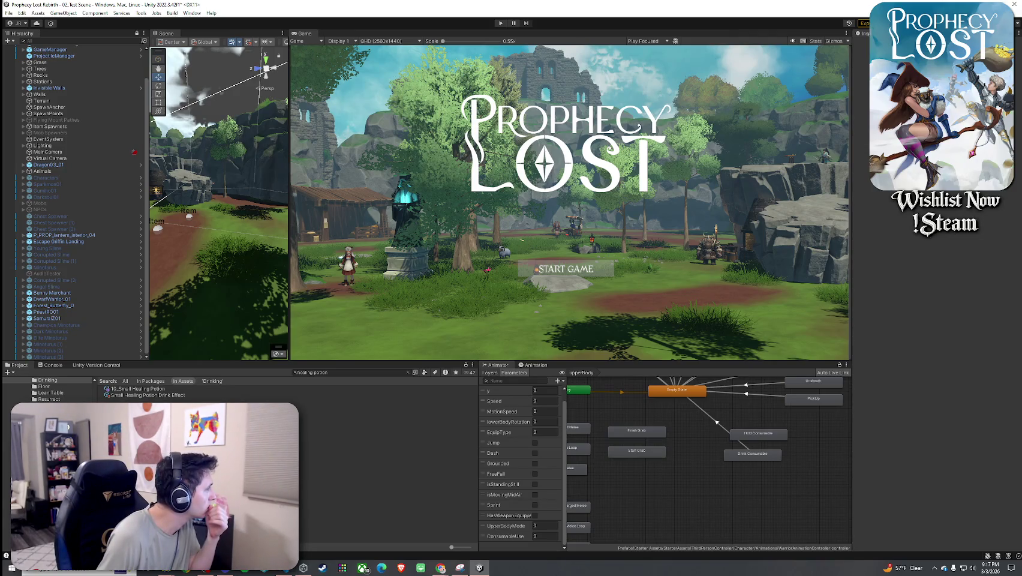
# - Switch from Unity to Chrome, bringing the 'Pokémon : DnB Blue' YouTube video forward
pyautogui.hotkey('alt', 'Tab')
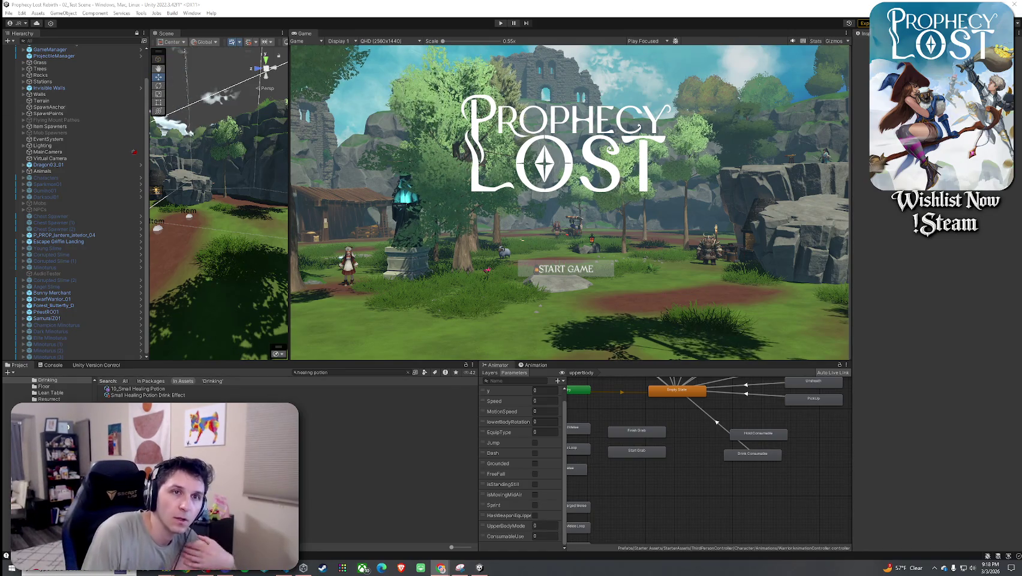
pyautogui.hotkey('alt', 'Tab')
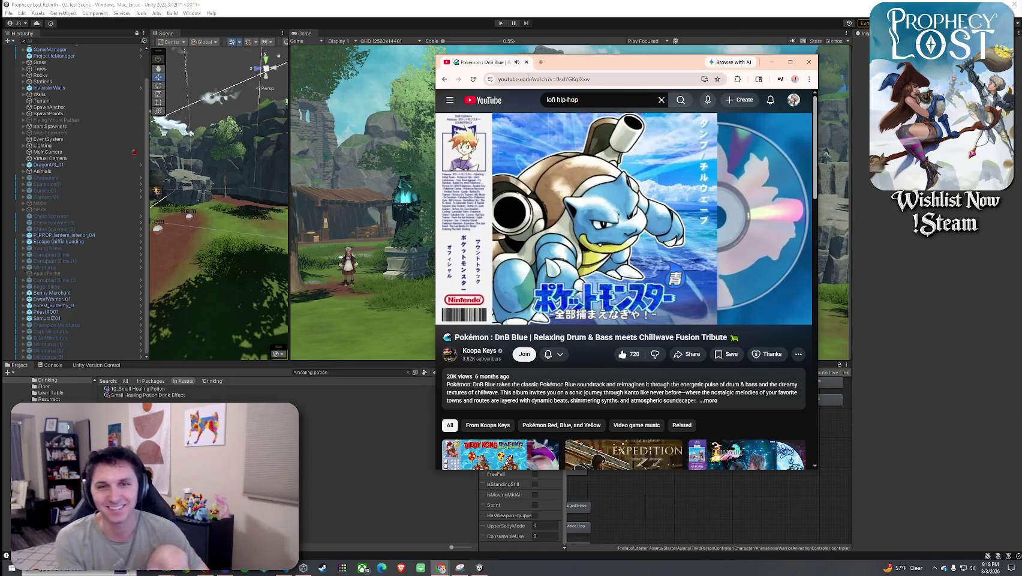
# - Drag the YouTube Chrome window aside, off the Unity workspace
pyautogui.moveTo(575, 174)
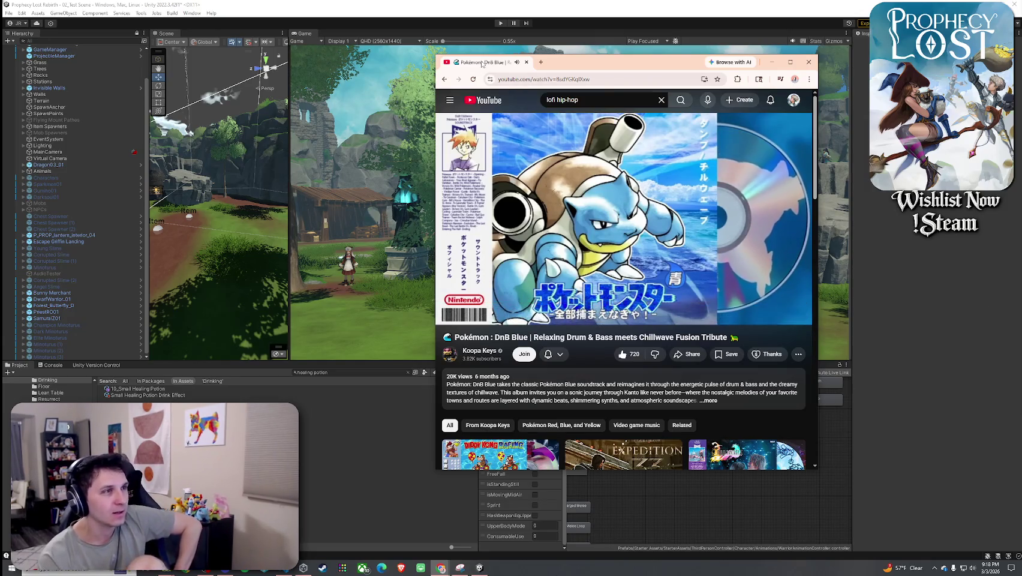
pyautogui.moveTo(521, 335); pyautogui.dragTo(626, 337)
pyautogui.moveTo(498, 70)
pyautogui.mouseDown()
pyautogui.moveTo(790, 133)
pyautogui.moveTo(1021, 129)
pyautogui.mouseUp()
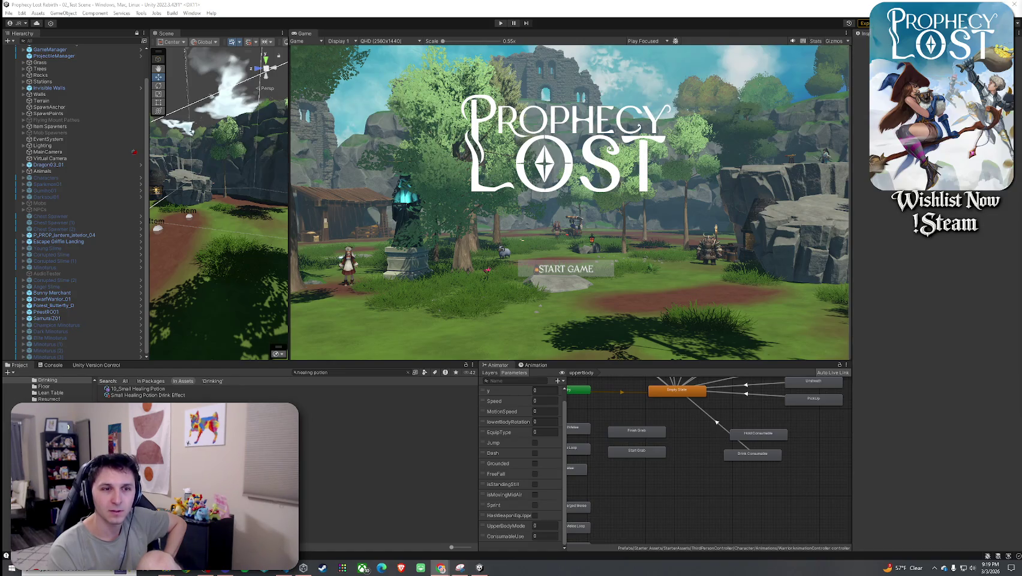
# - Lower Chrome's volume from 13 to 11 in the Volume Mixer, then close it
pyautogui.rightClick(972, 568)
pyautogui.click(914, 522)
pyautogui.moveTo(948, 520)
pyautogui.scroll(-1, 947, 522)
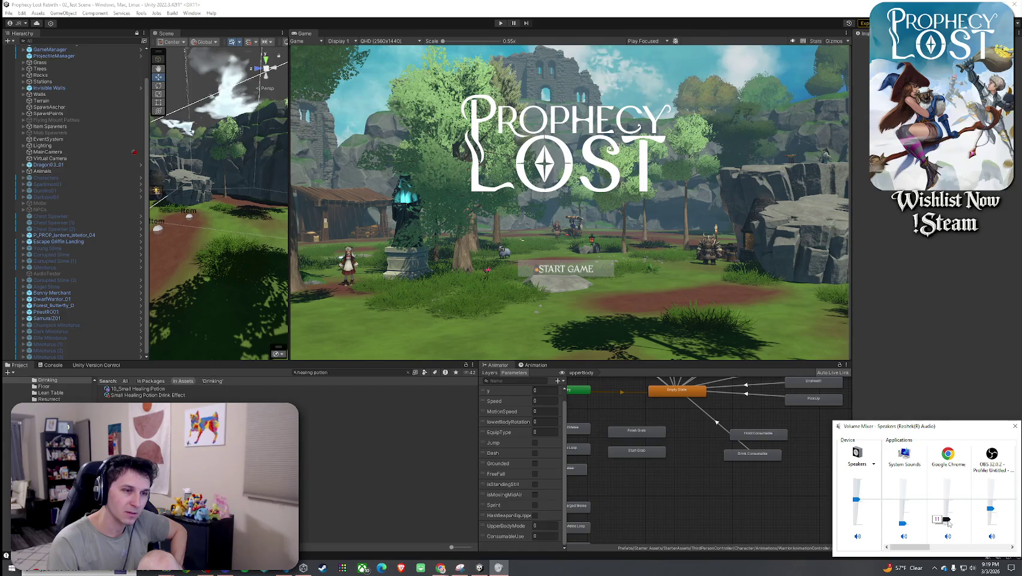
pyautogui.press('Escape')
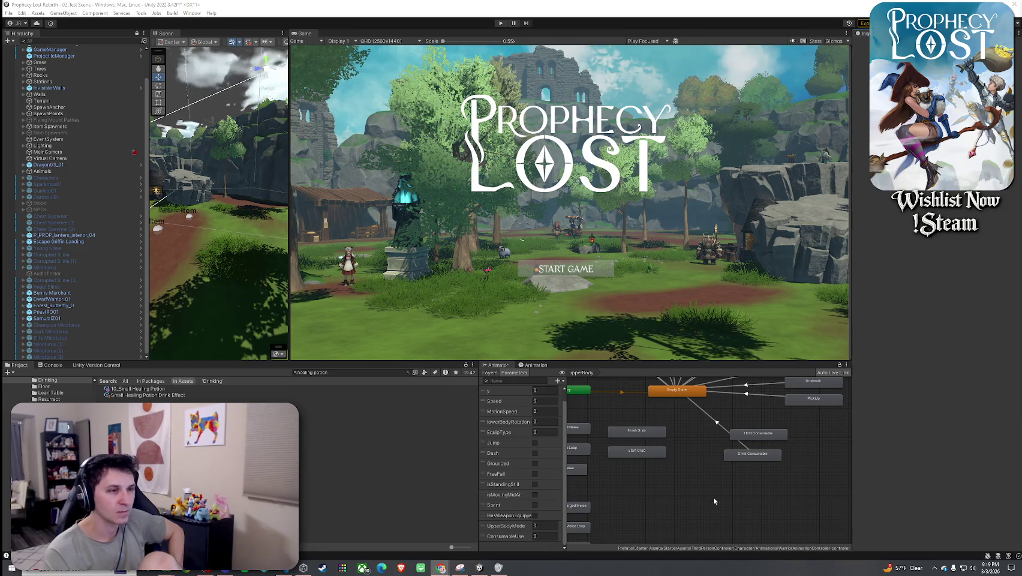
# - Select the Hold Consumable state in the Animator and save the project with File > Save
pyautogui.scroll(3, 744, 449)
pyautogui.click(771, 431)
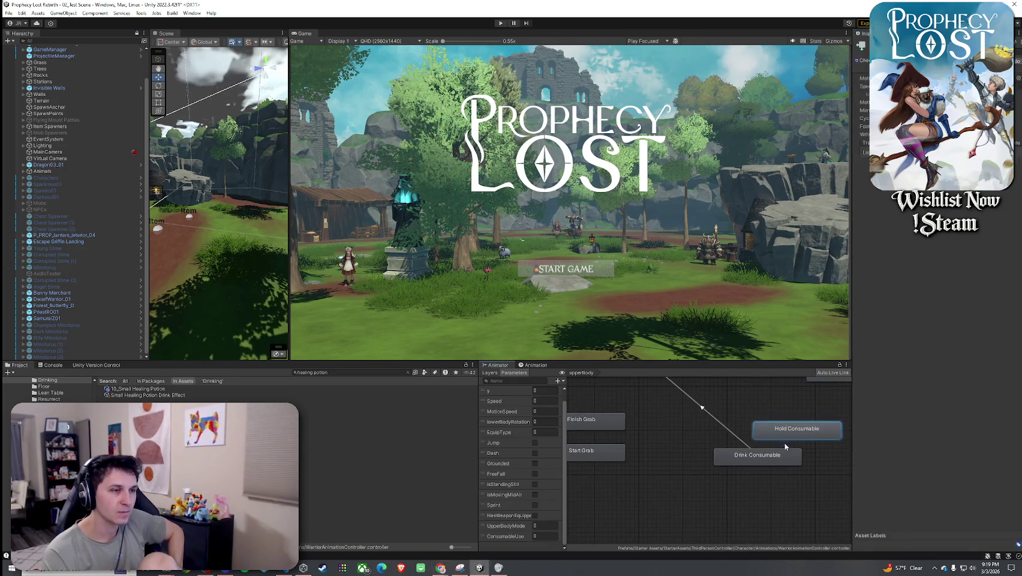
pyautogui.scroll(-2, 695, 459)
pyautogui.moveTo(689, 463); pyautogui.dragTo(671, 499)
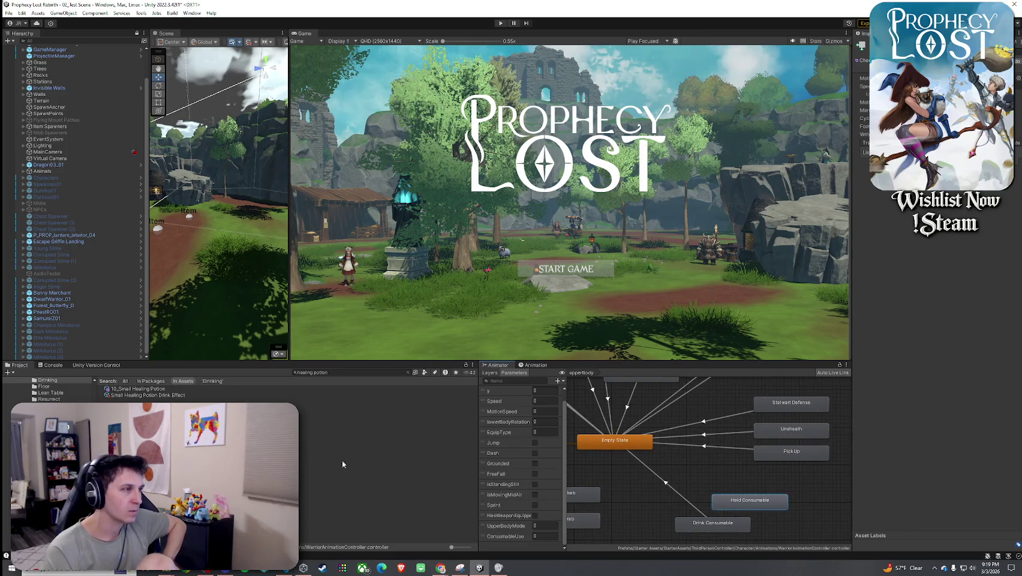
pyautogui.click(8, 13)
pyautogui.click(54, 52)
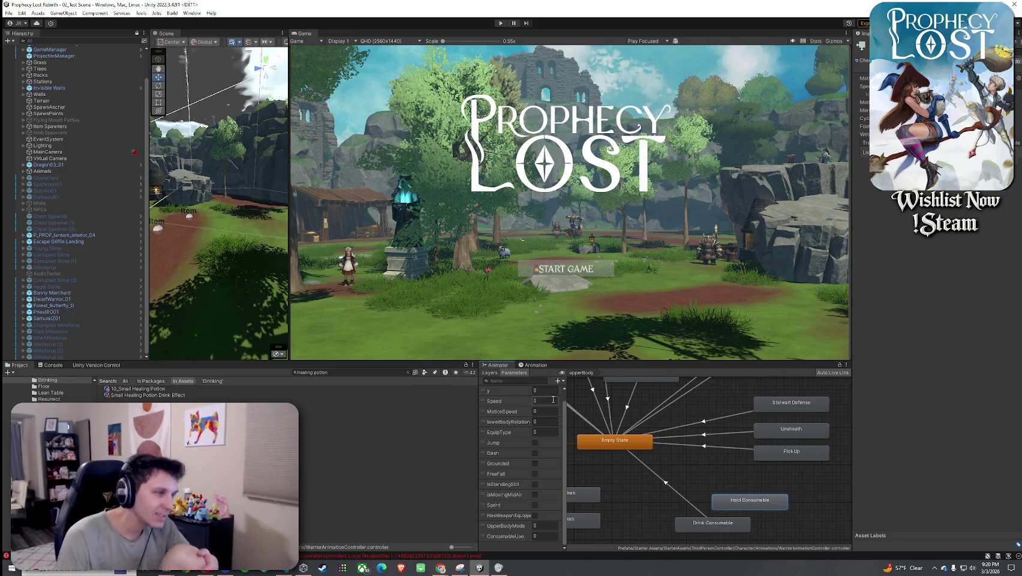
# - Clear the healing potion Project search and ping Hold Consumable's clip in the Drinking folder
pyautogui.click(53, 365)
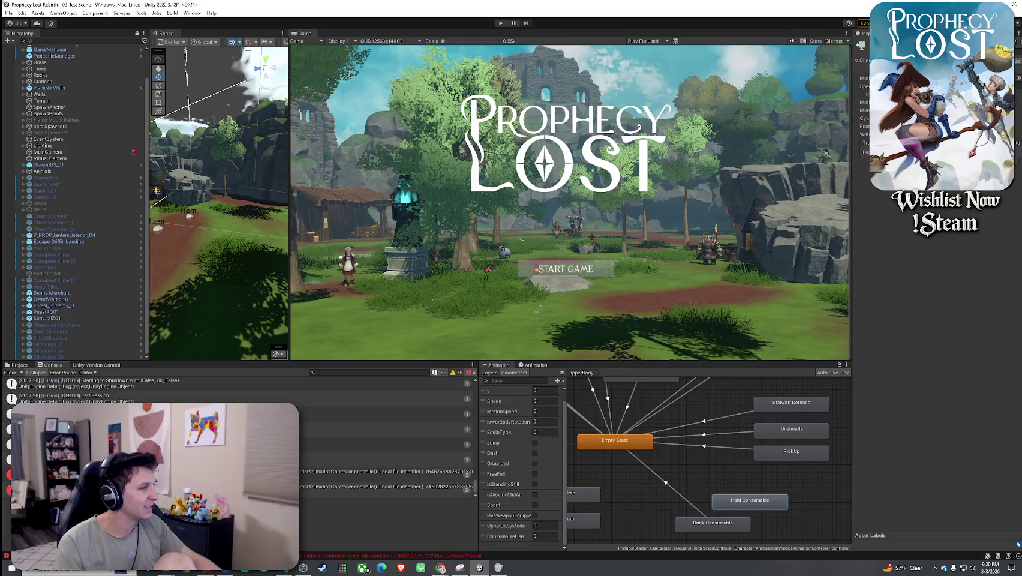
pyautogui.click(19, 364)
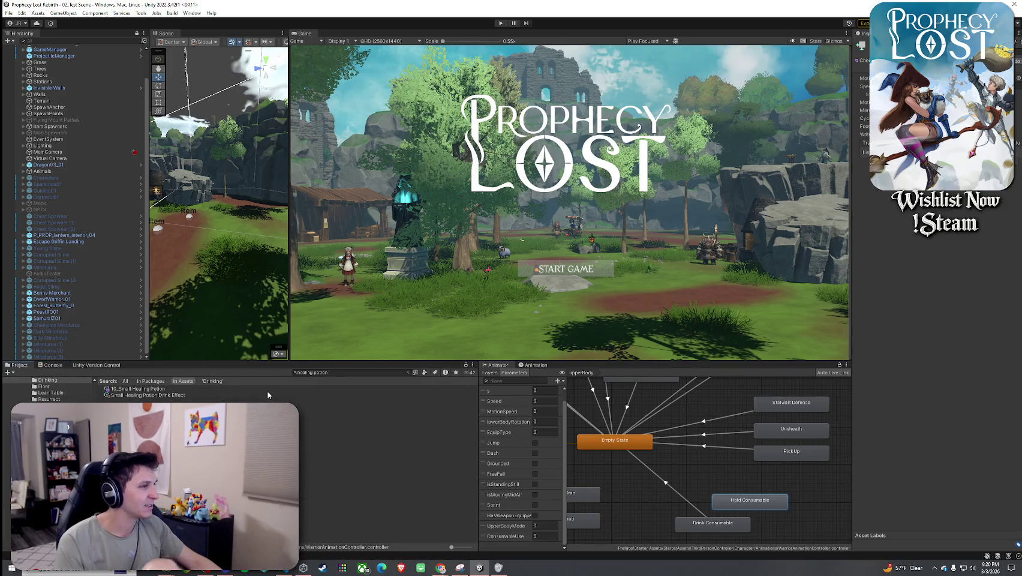
pyautogui.hotkey('ctrl', 'a')
pyautogui.press('BackSpace')
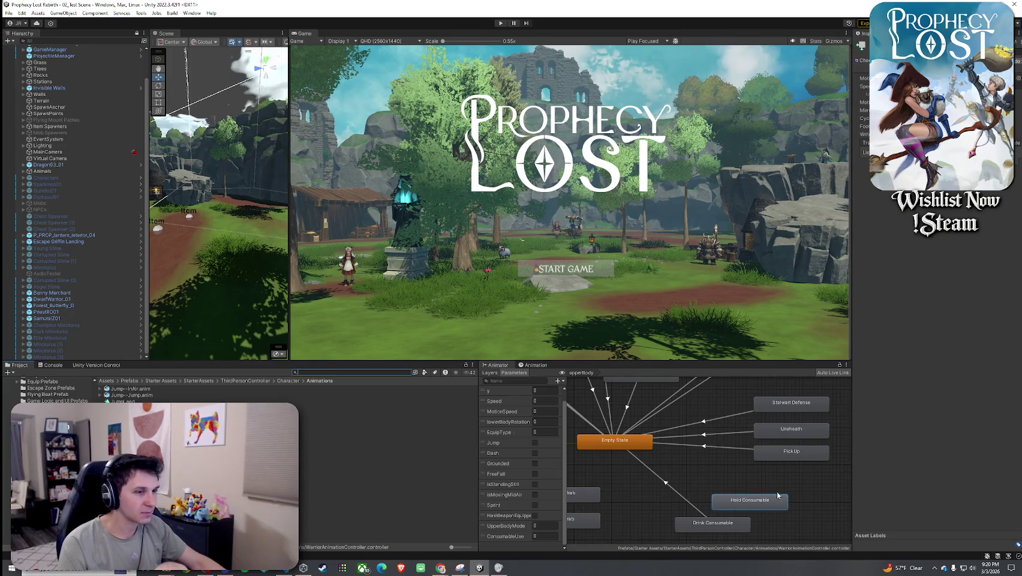
pyautogui.click(936, 78)
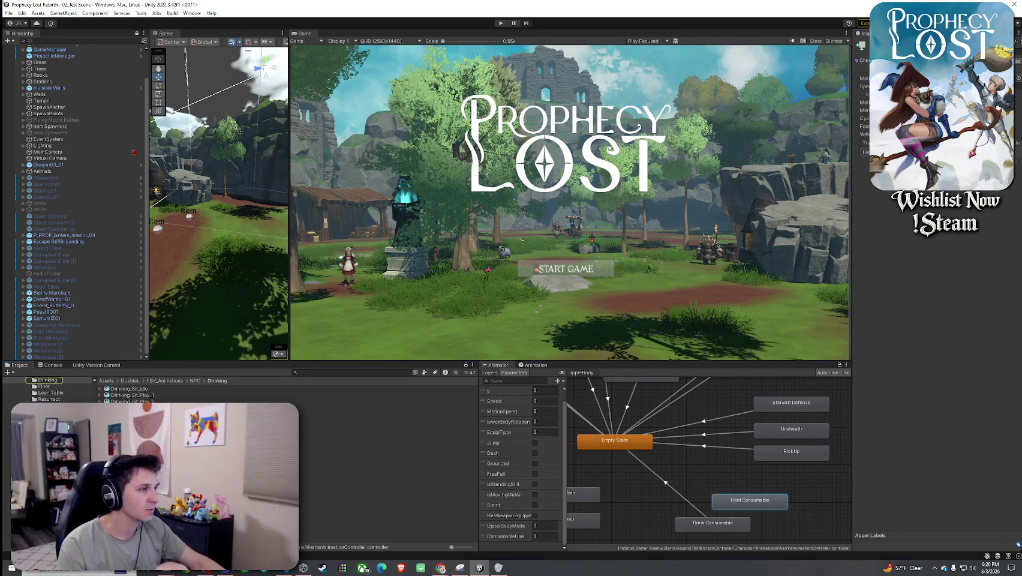
pyautogui.moveTo(852, 73); pyautogui.dragTo(702, 72)
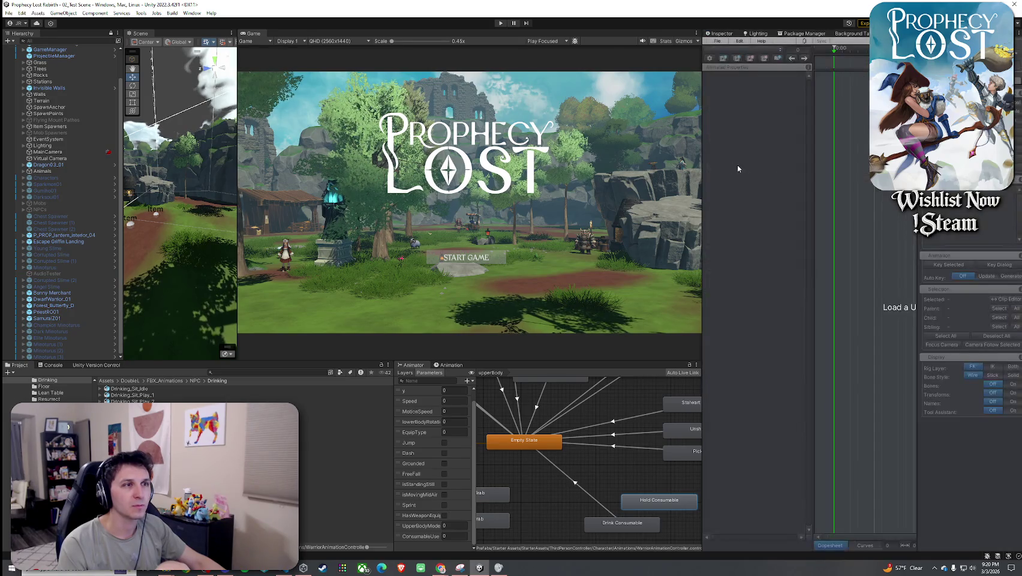
# - Dock the UMotion Clip Editor on the right, tab Game beside Scene, and fly toward the hut
pyautogui.moveTo(703, 166); pyautogui.dragTo(554, 177)
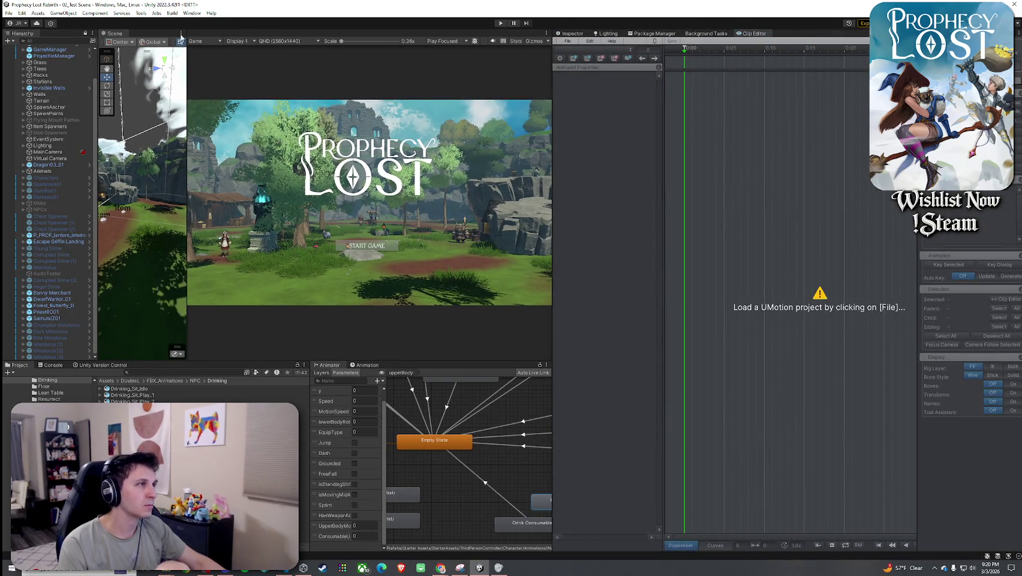
pyautogui.moveTo(199, 33); pyautogui.dragTo(127, 34)
pyautogui.click(115, 33)
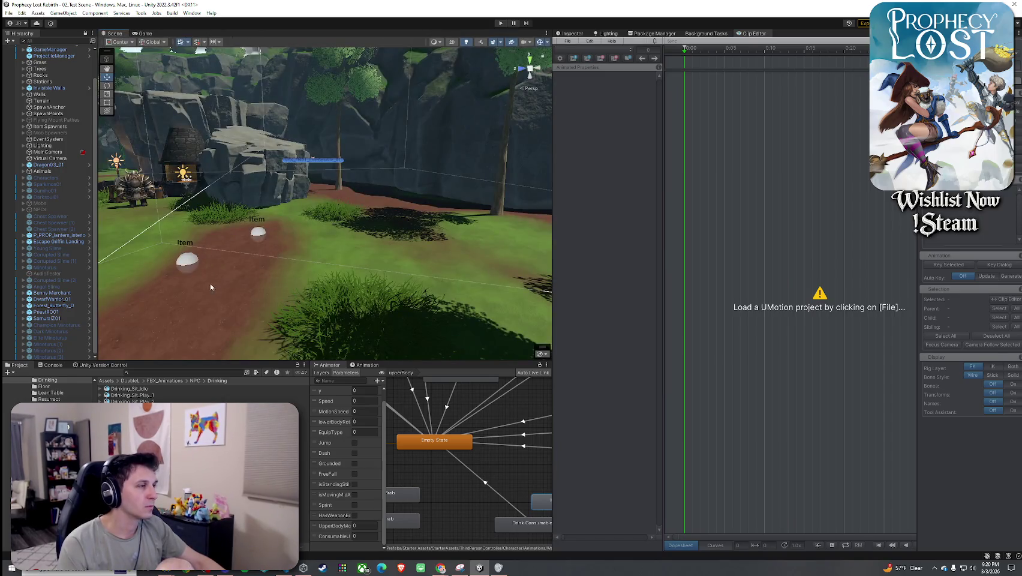
pyautogui.moveTo(214, 298); pyautogui.dragTo(222, 327)
# - Search for 'player', drag the Player prefab onto the grass, and select its WarriorK01 model
pyautogui.click(137, 371)
pyautogui.write('play')
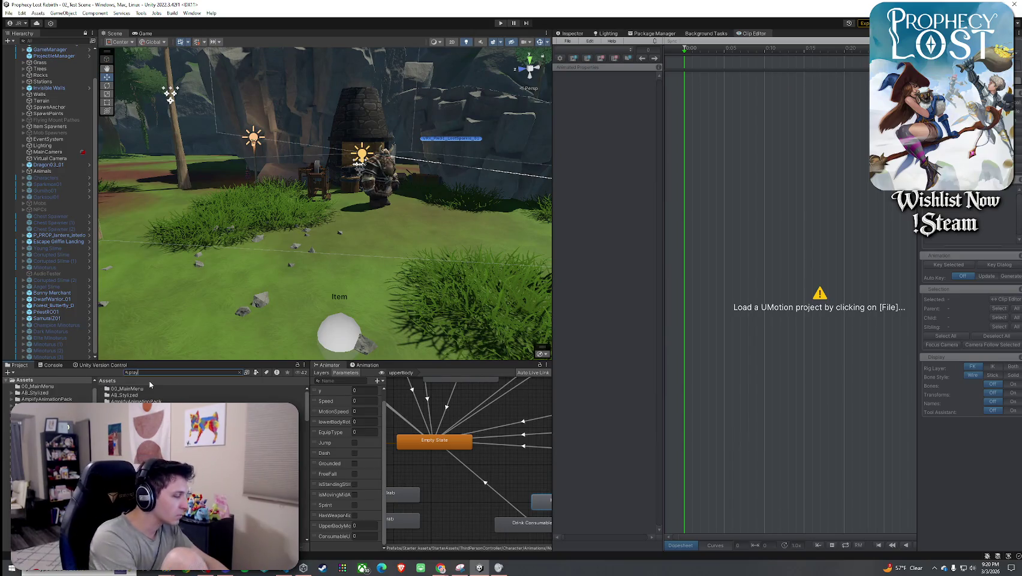
pyautogui.write('er')
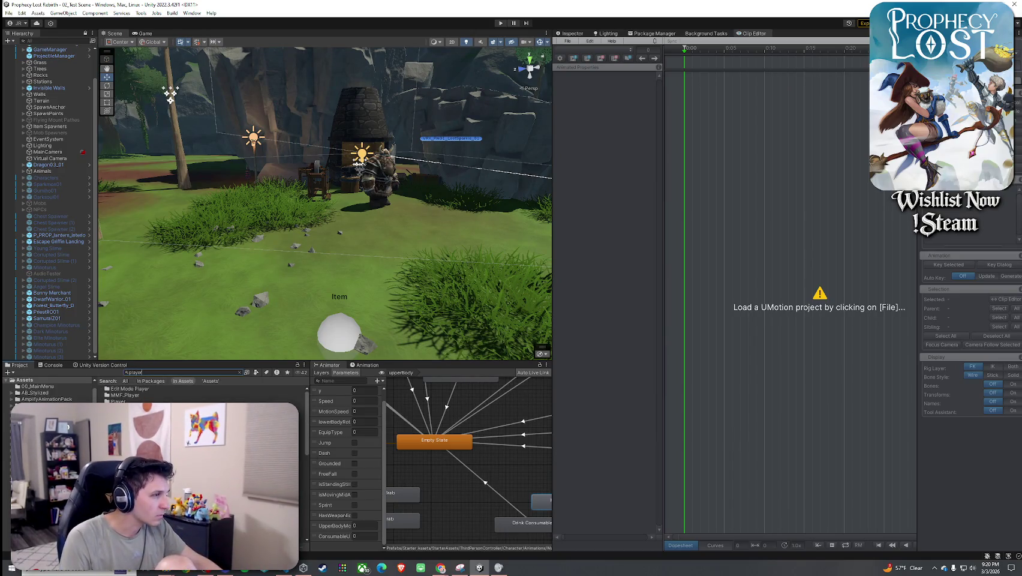
pyautogui.doubleClick(118, 401)
pyautogui.moveTo(120, 393)
pyautogui.mouseDown()
pyautogui.moveTo(231, 282)
pyautogui.moveTo(251, 288)
pyautogui.mouseUp()
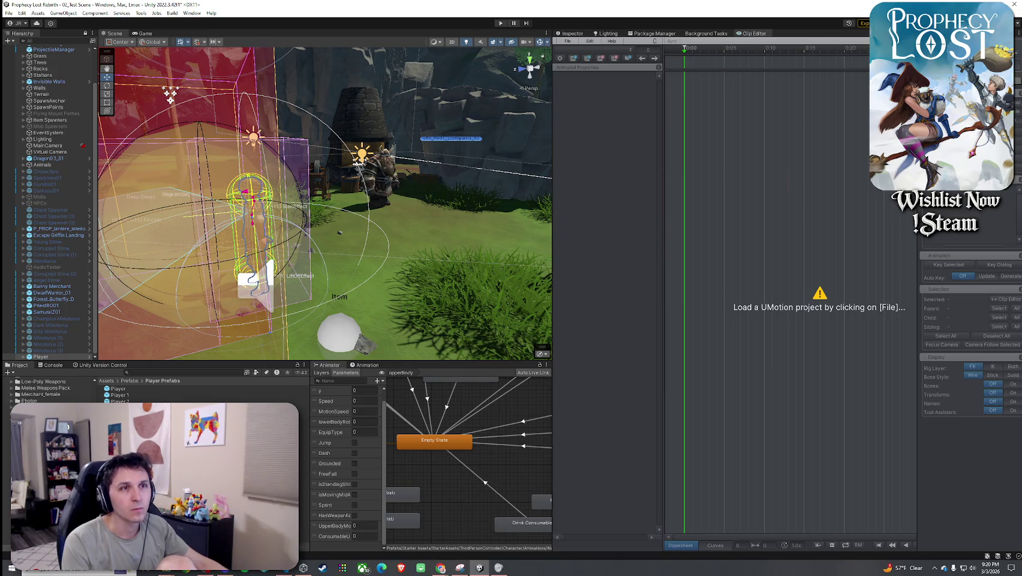
pyautogui.click(23, 356)
pyautogui.scroll(-1, 41, 357)
pyautogui.scroll(-2, 41, 354)
pyautogui.click(56, 304)
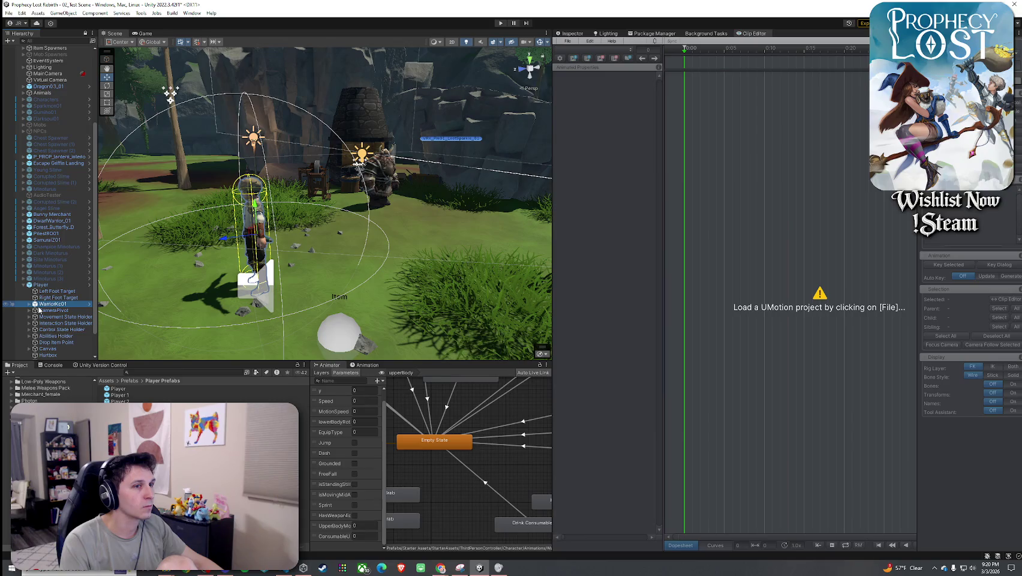
pyautogui.click(566, 40)
pyautogui.moveTo(588, 49)
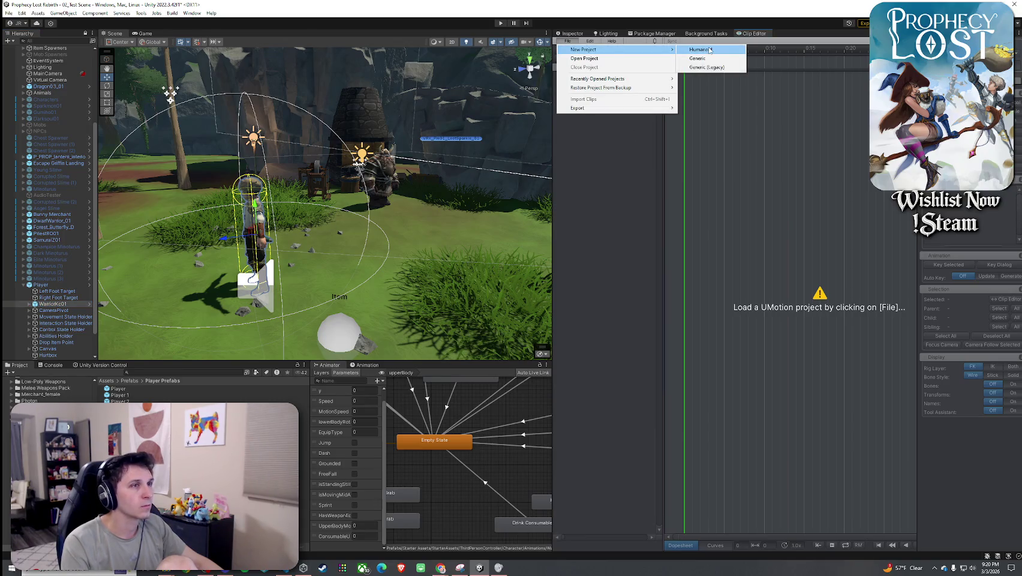
# - Create a new Humanoid UMotion project, ignoring the duplicate-names warning and accepting the notice
pyautogui.click(617, 59)
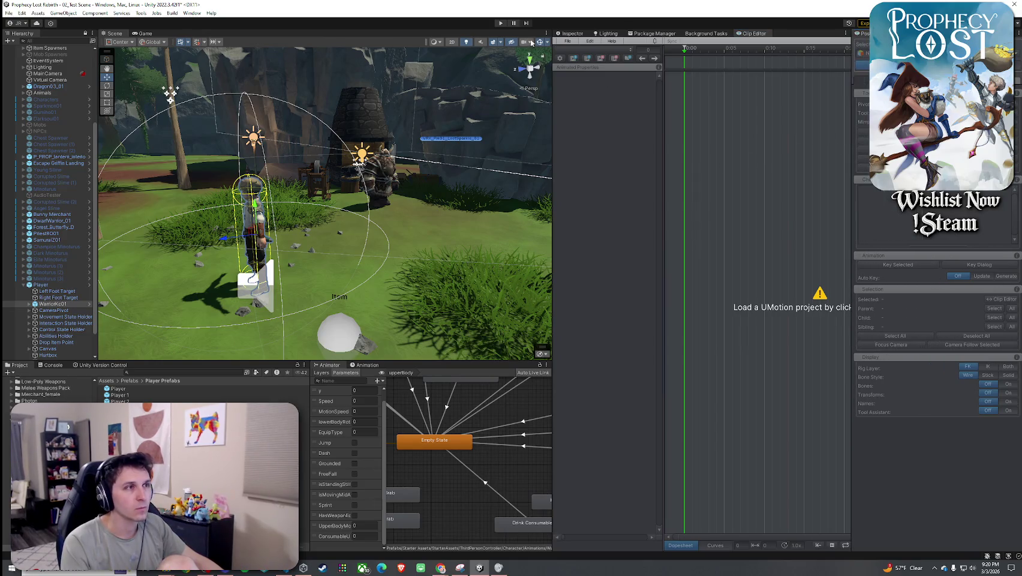
pyautogui.click(567, 41)
pyautogui.moveTo(576, 52)
pyautogui.click(459, 136)
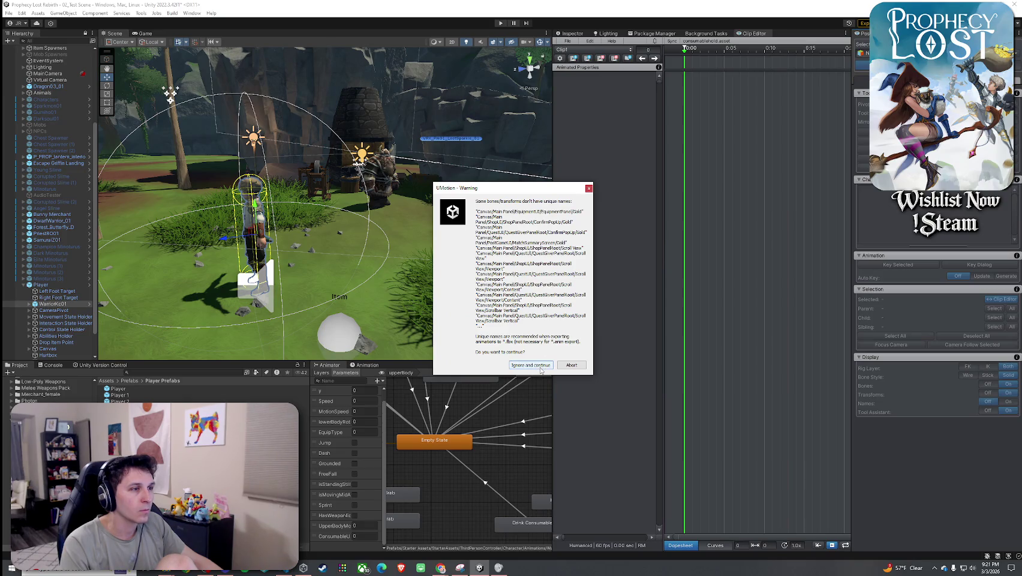
pyautogui.click(541, 365)
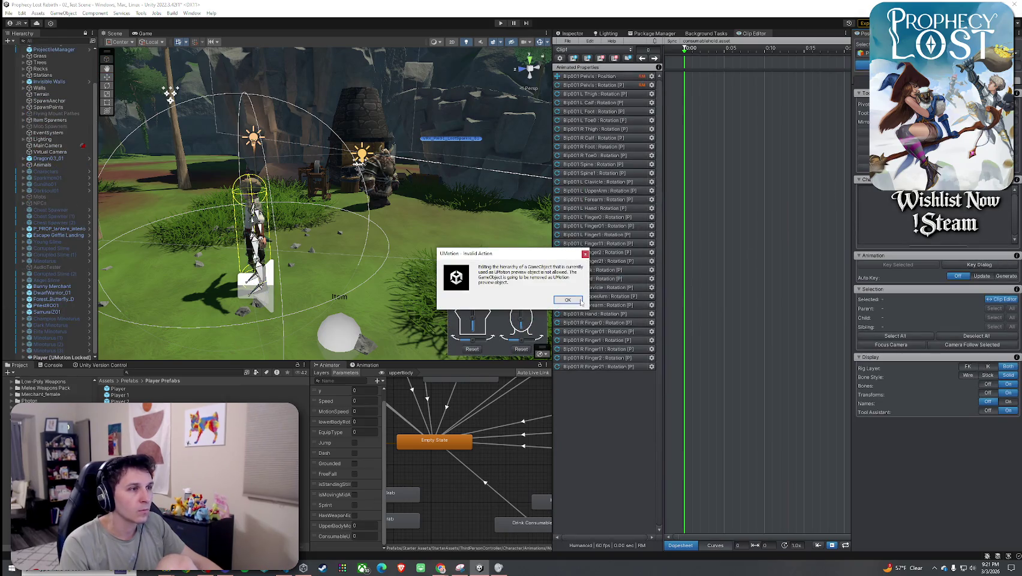
pyautogui.click(567, 300)
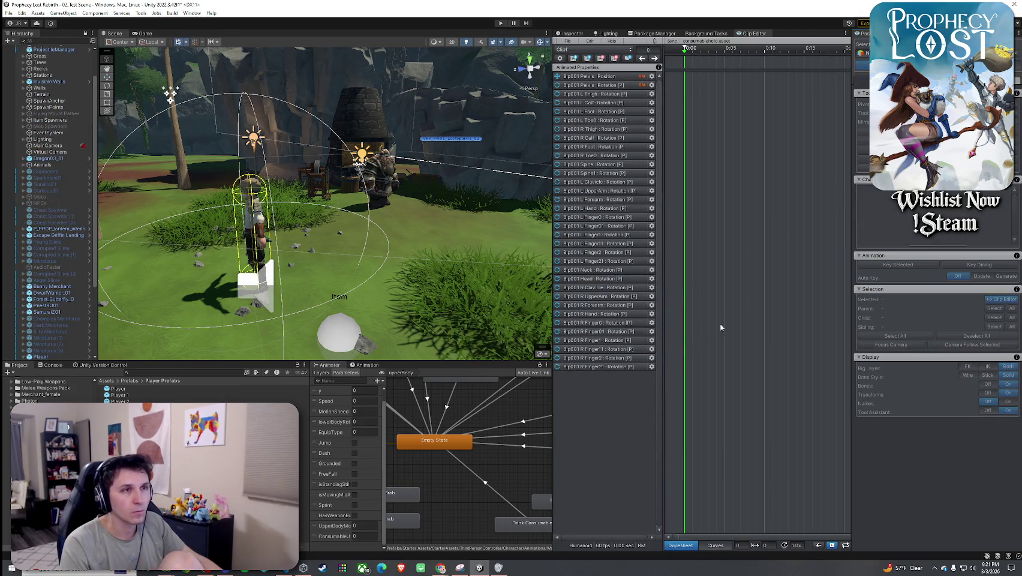
pyautogui.click(568, 40)
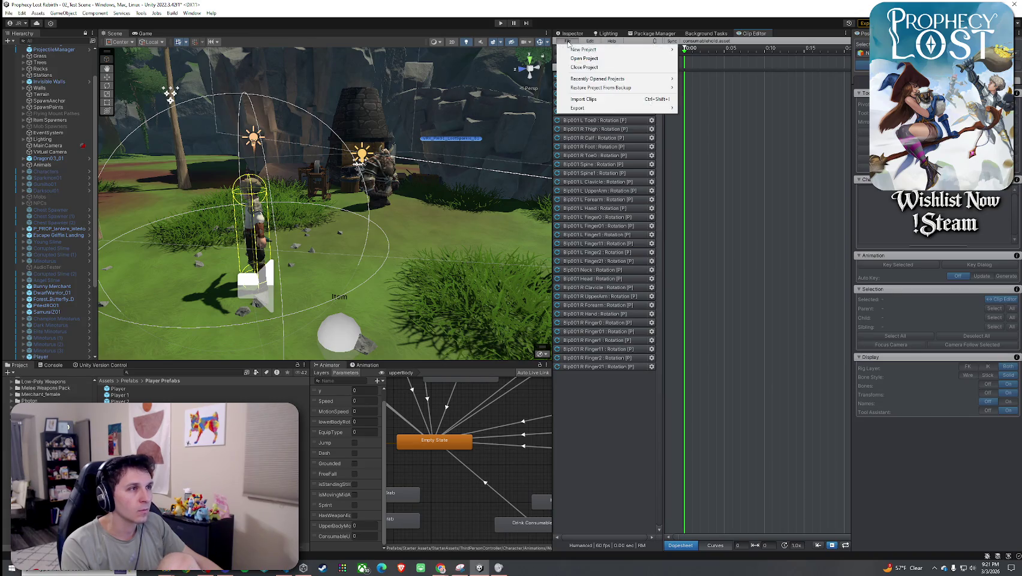
# - Glance at Import Clips, then inspect the Drinking_Stand_Idle clip in the Hold Consumable state
pyautogui.click(584, 99)
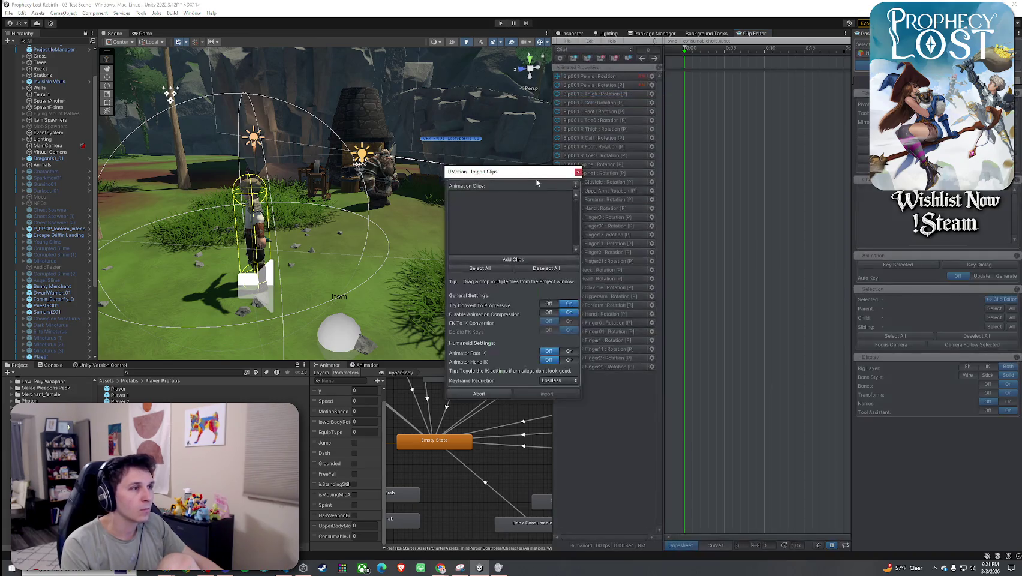
pyautogui.click(516, 261)
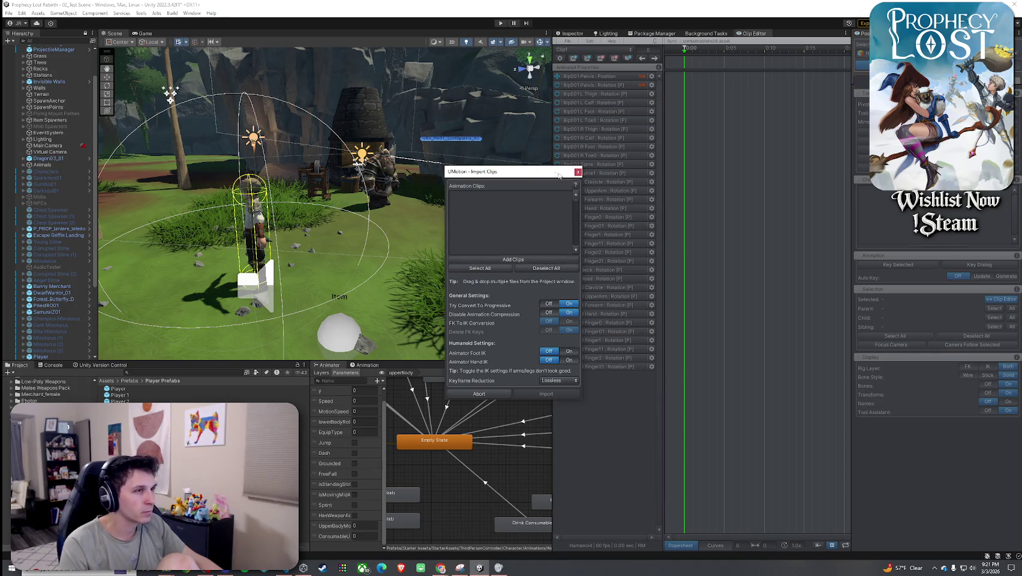
pyautogui.click(578, 172)
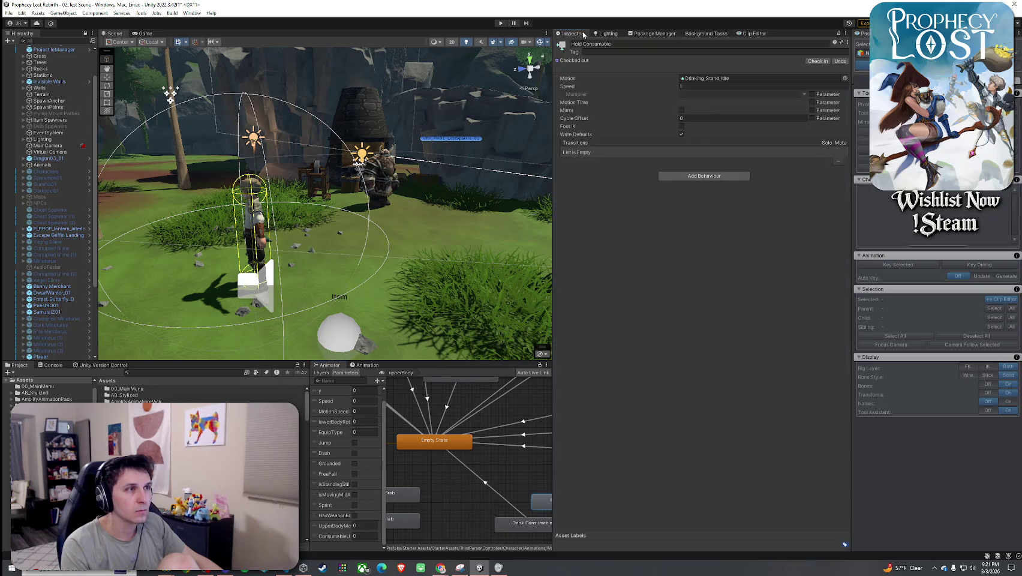
pyautogui.click(704, 78)
pyautogui.click(705, 78)
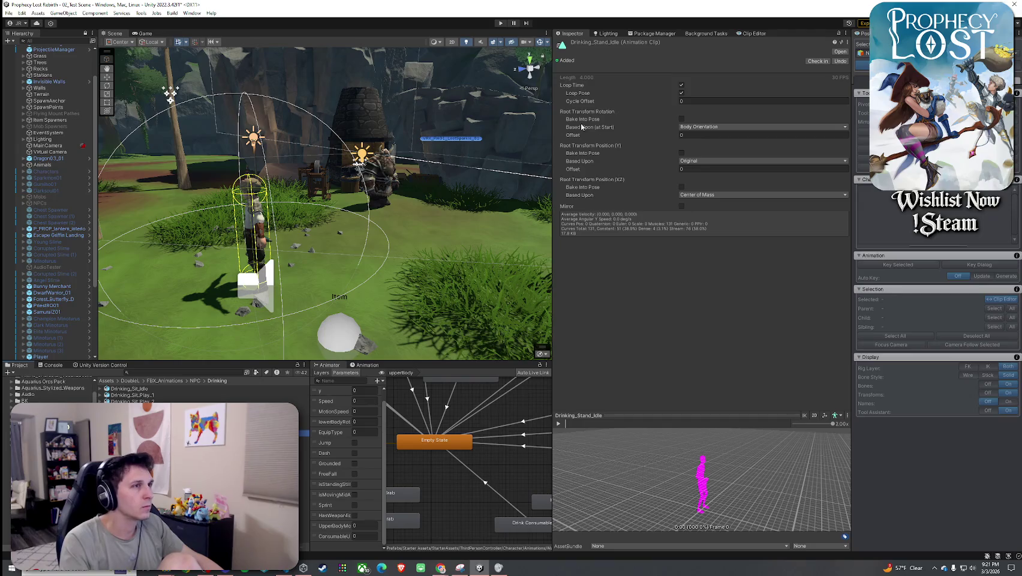
pyautogui.click(703, 34)
pyautogui.click(751, 34)
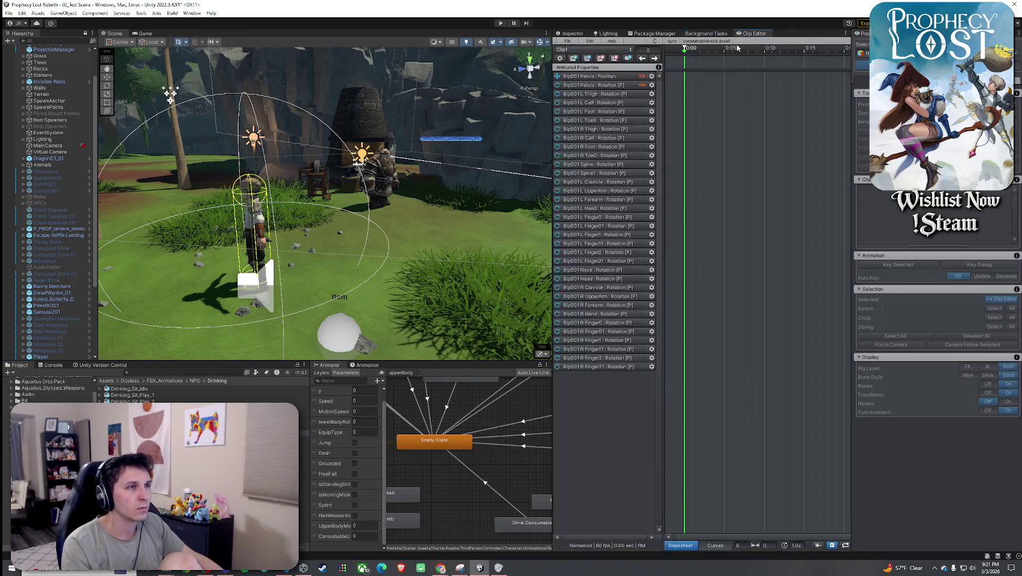
# - Try importing Drinking_Stand_Idle, dismiss the Incompatible Clip warning and close Import Clips
pyautogui.click(567, 41)
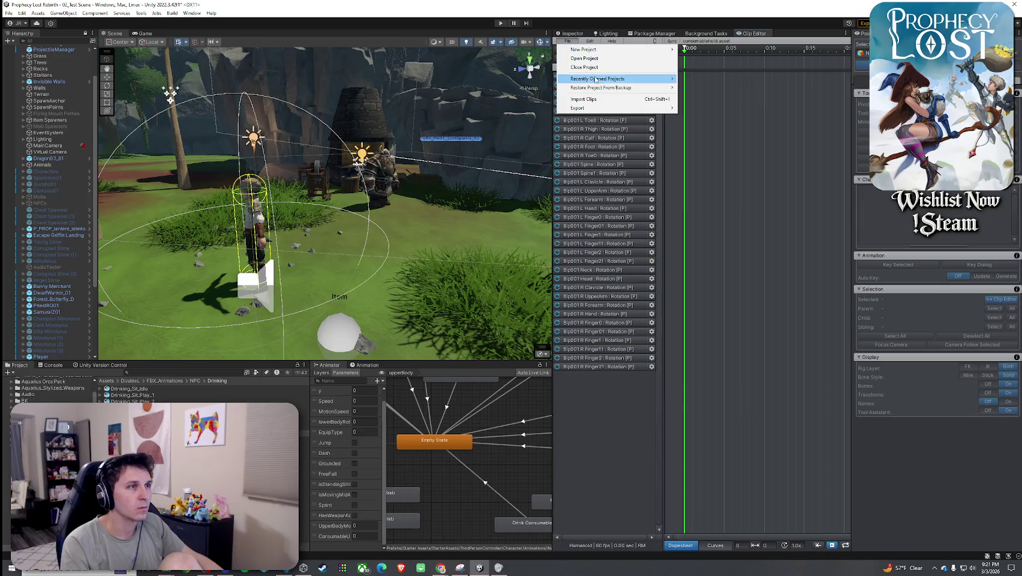
pyautogui.click(591, 99)
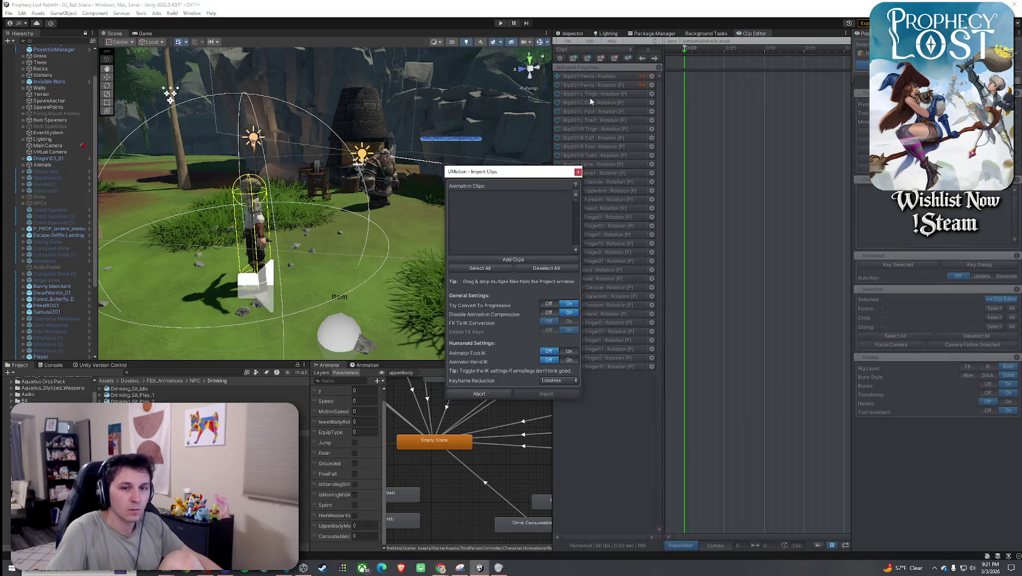
pyautogui.click(515, 259)
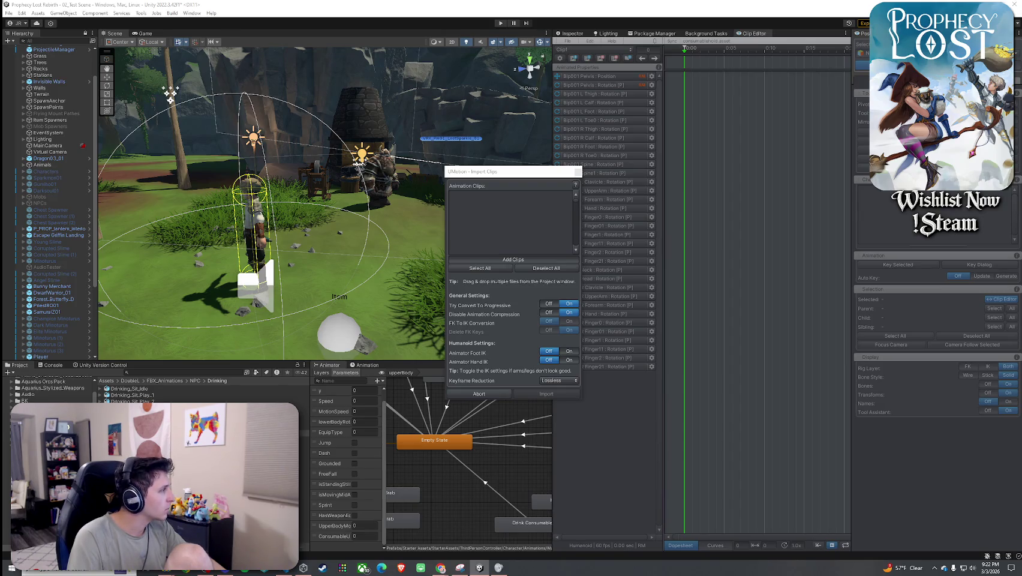
pyautogui.moveTo(517, 280); pyautogui.dragTo(517, 280)
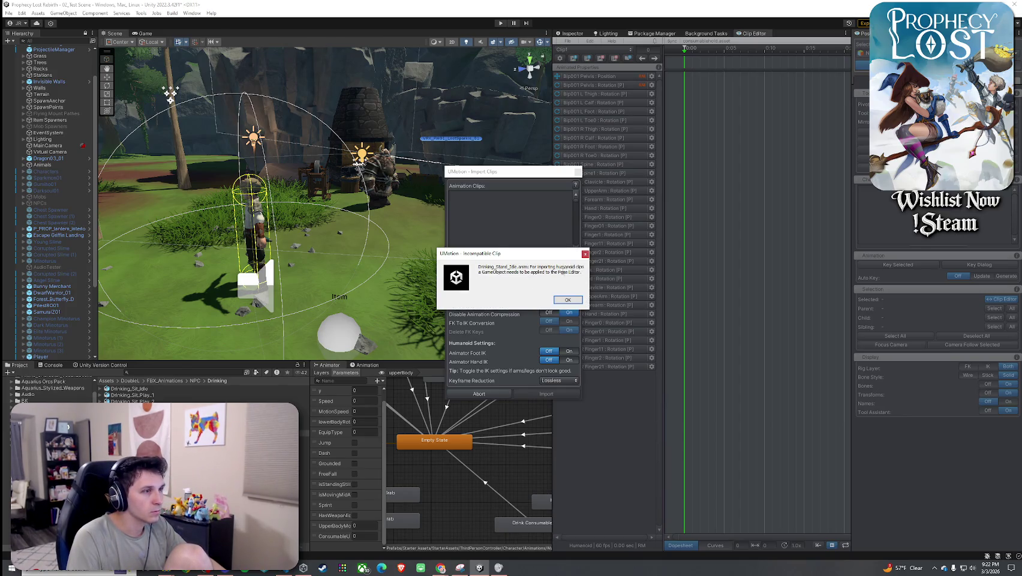
pyautogui.click(567, 299)
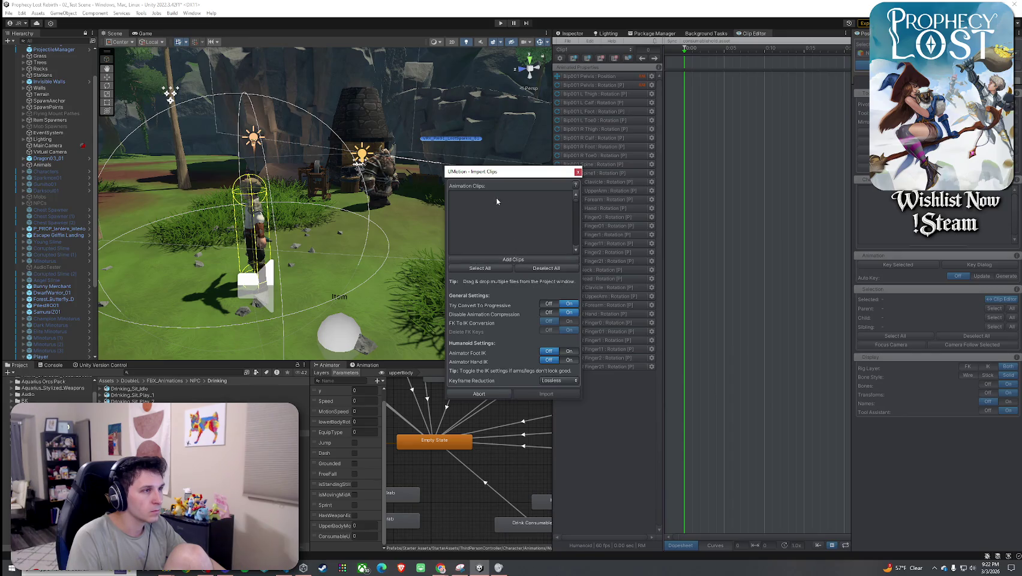
pyautogui.click(577, 172)
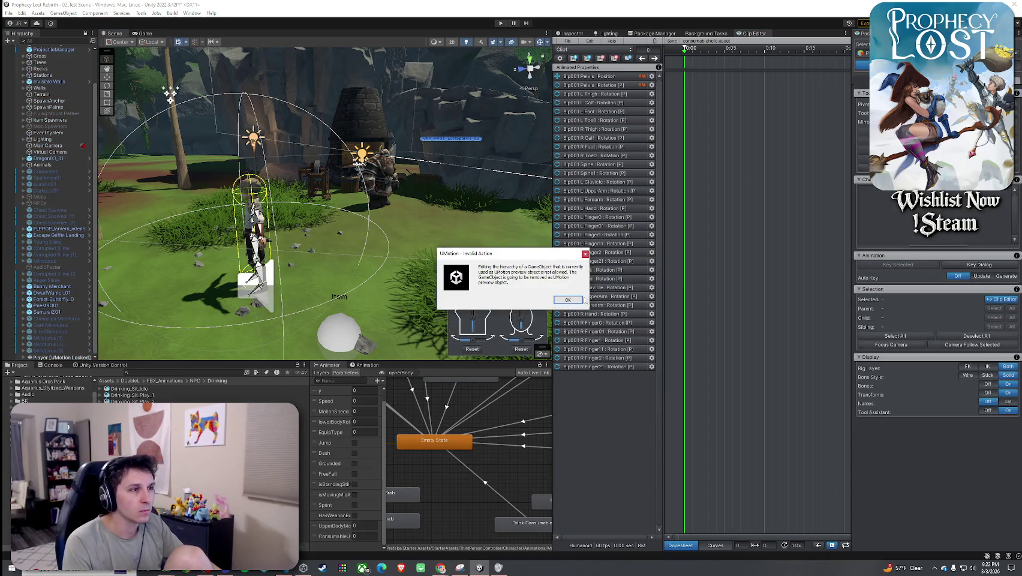
# - Remove the Player as preview object and try WarriorKC01, which has no Animator
pyautogui.click(580, 299)
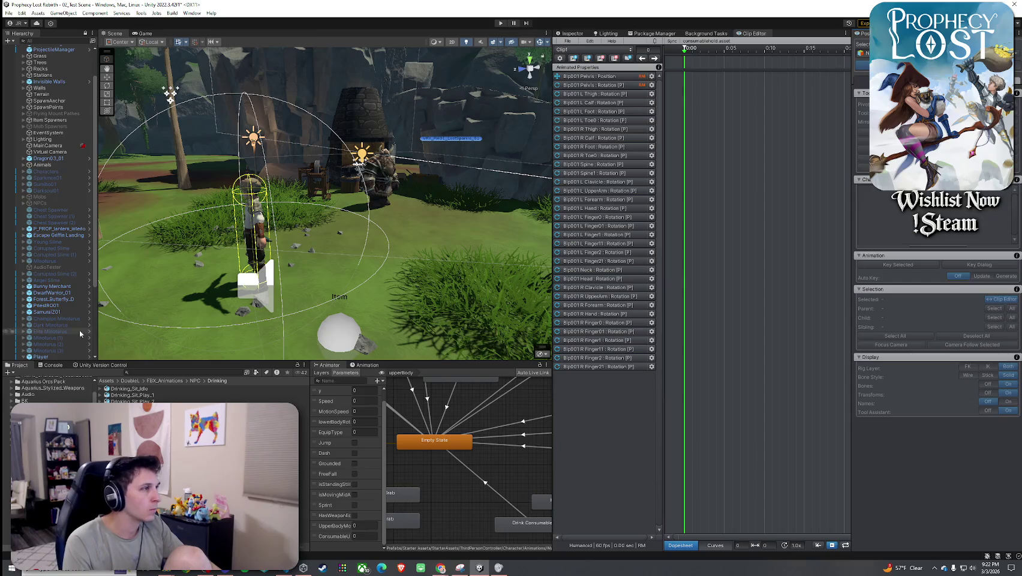
pyautogui.scroll(-5, 47, 279)
pyautogui.click(47, 273)
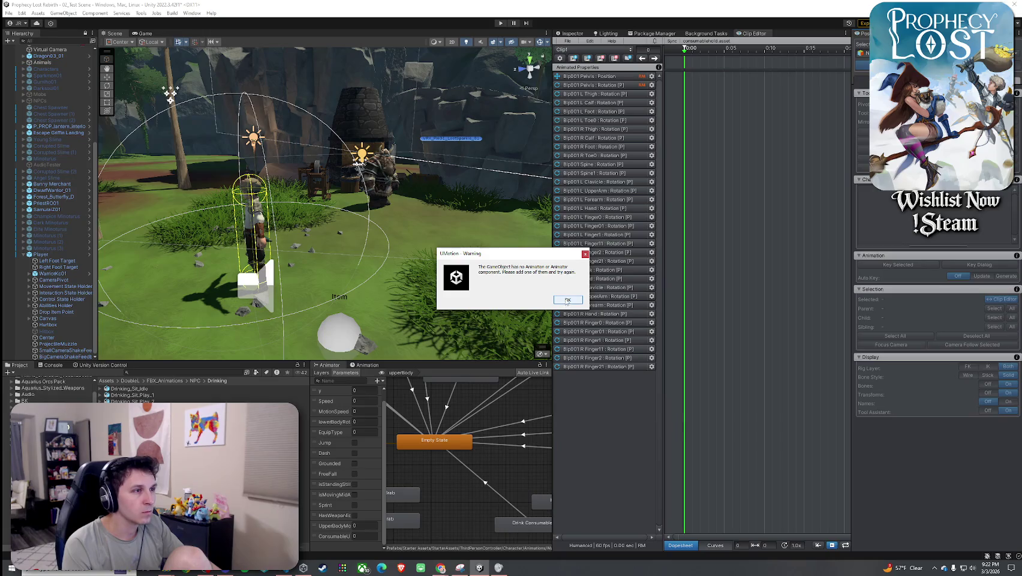
pyautogui.click(567, 300)
pyautogui.click(60, 255)
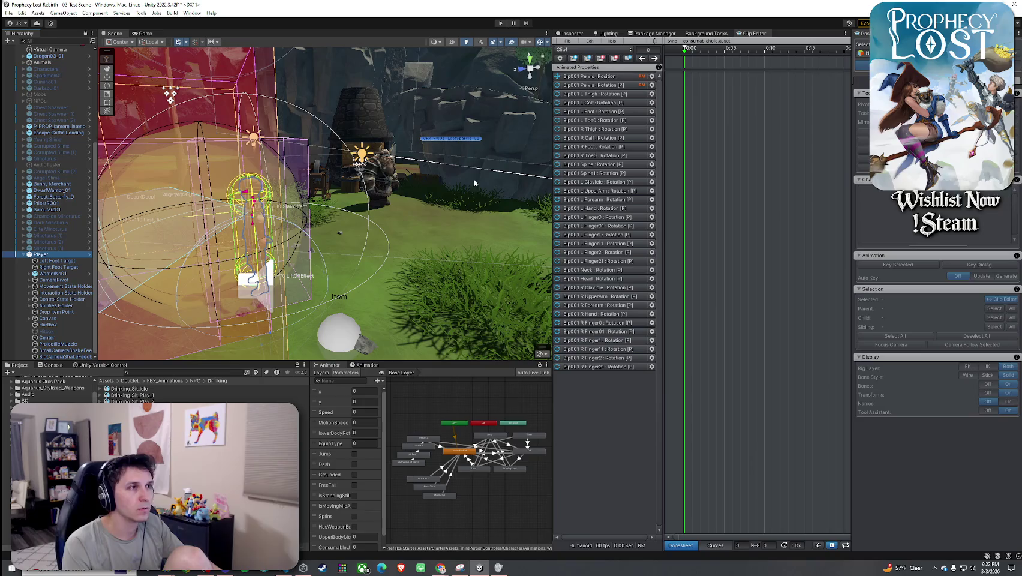
pyautogui.click(725, 144)
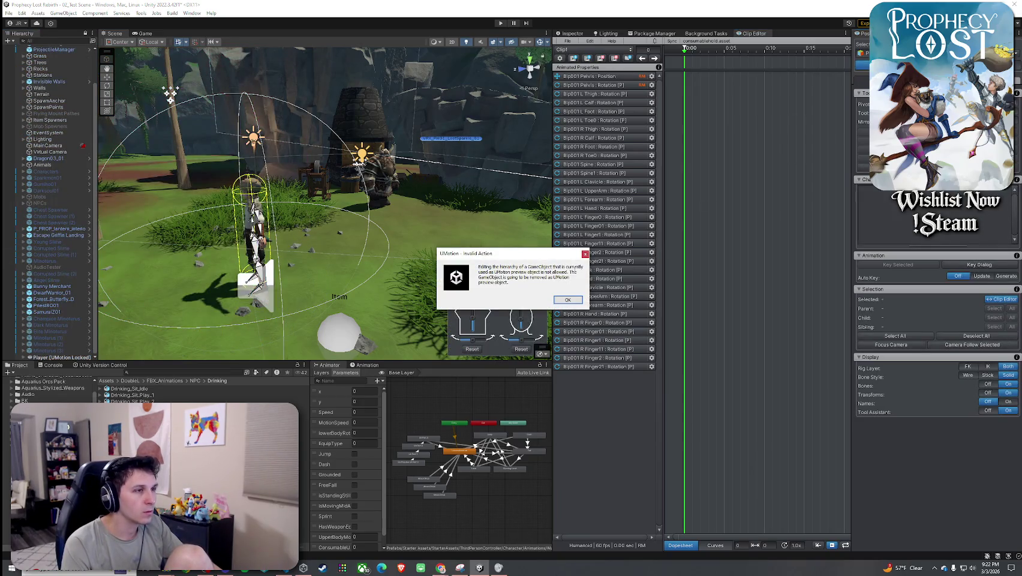
# - Acknowledge the Invalid Action warning and search the Project for 'warrior kc humanoid'
pyautogui.moveTo(486, 271)
pyautogui.mouseDown()
pyautogui.moveTo(573, 278)
pyautogui.moveTo(509, 282)
pyautogui.mouseUp()
pyautogui.click(567, 299)
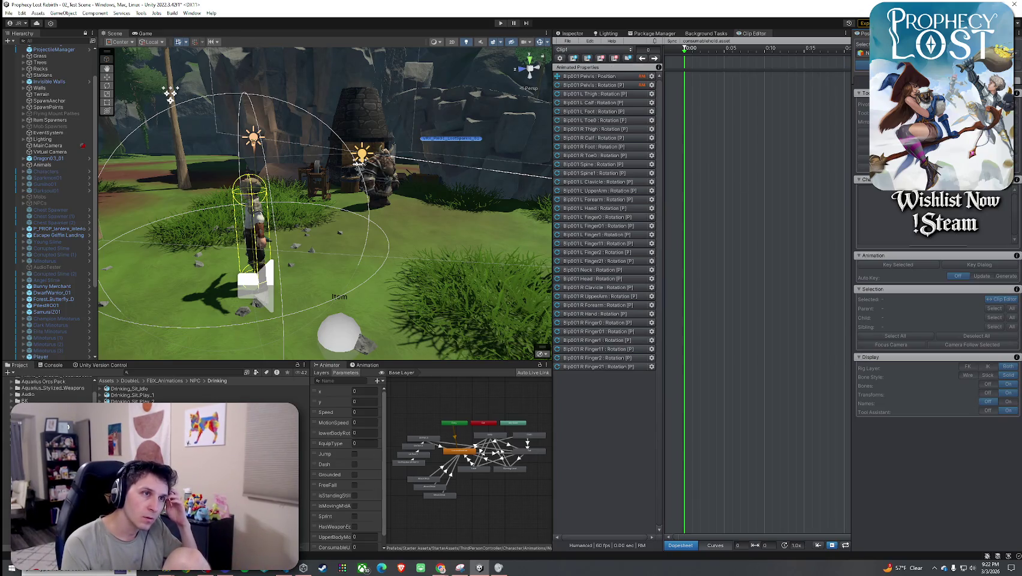
pyautogui.click(707, 34)
pyautogui.click(573, 34)
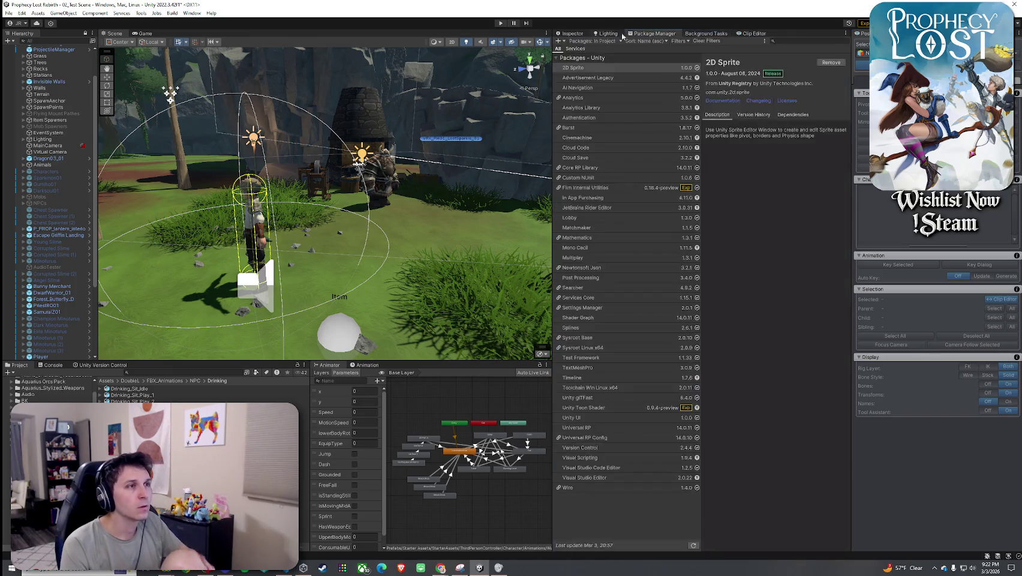
pyautogui.click(755, 33)
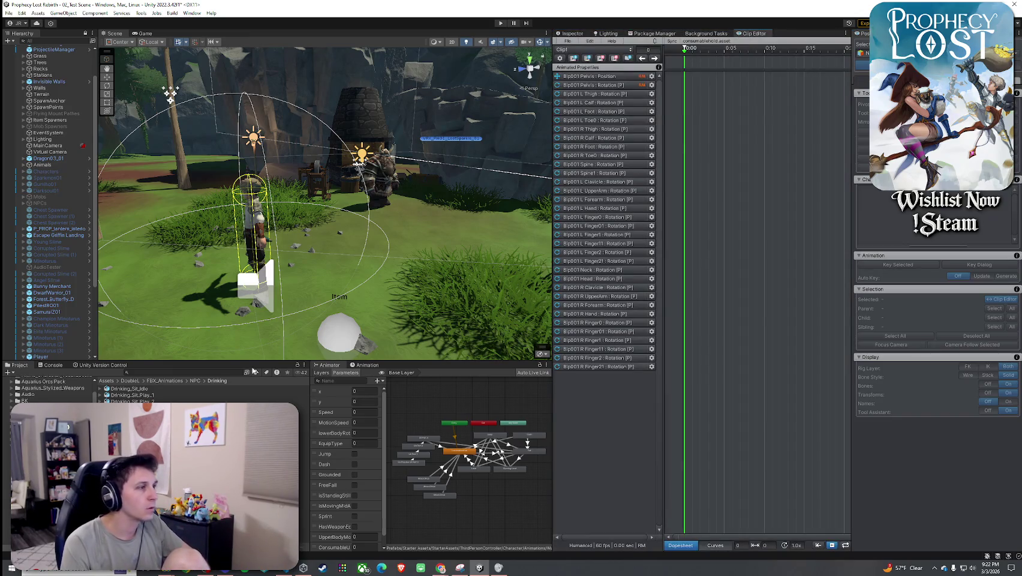
pyautogui.write('warrior kc hiy')
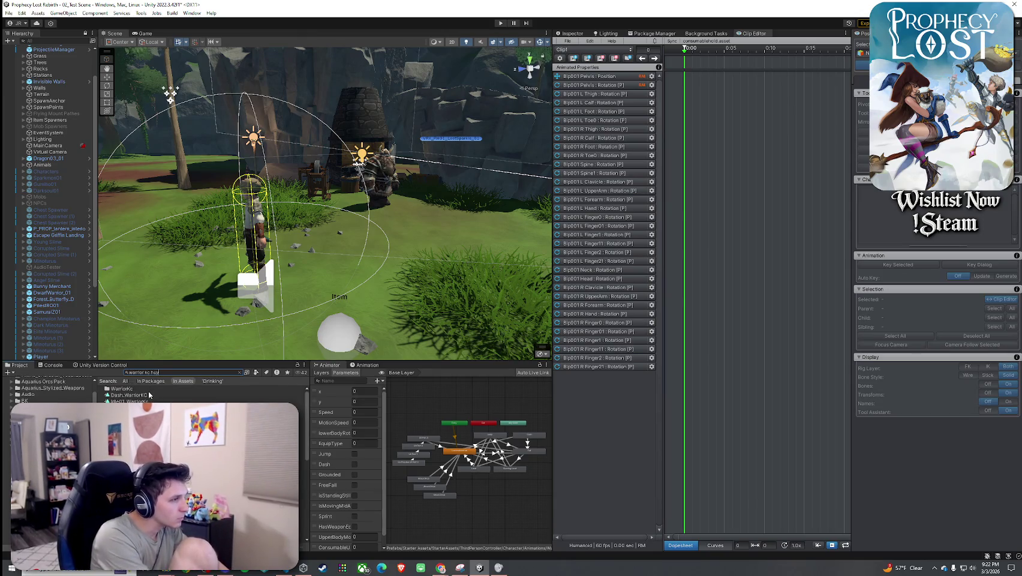
pyautogui.press('BackSpace')
pyautogui.write('manoid')
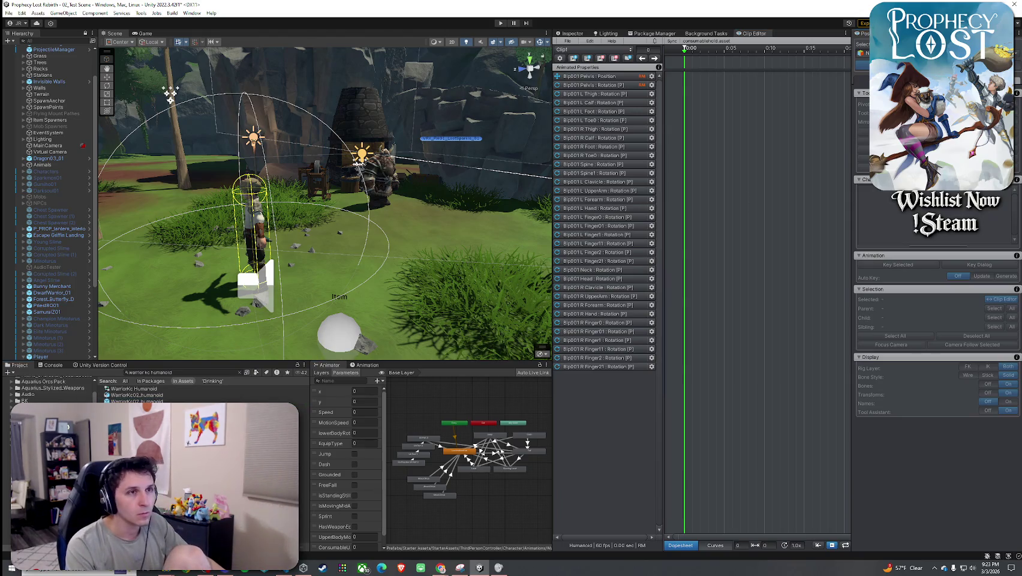
# - Open the WarriorKc02_humanoid prefab, then leave prefab mode back to the scene
pyautogui.doubleClick(138, 394)
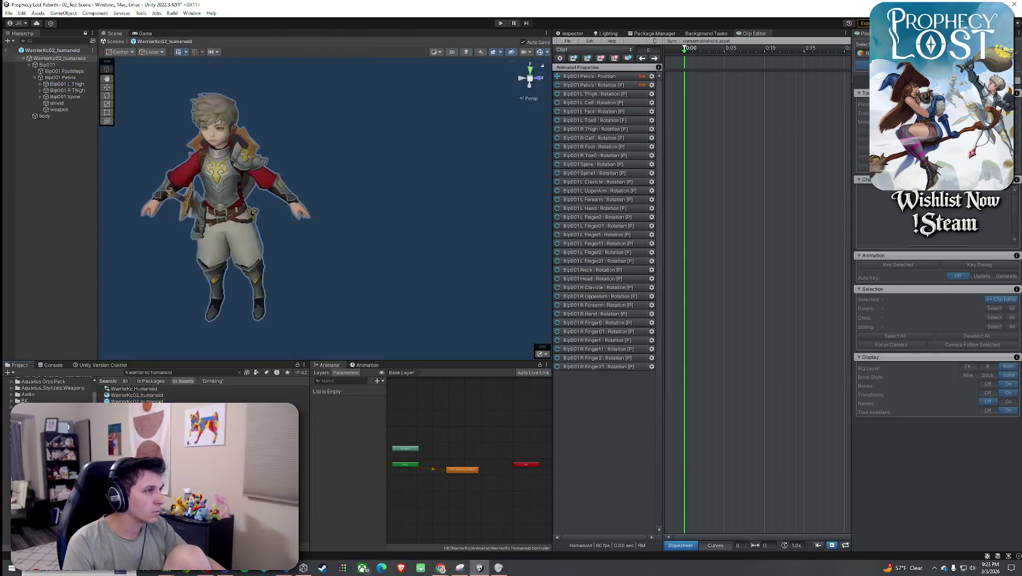
pyautogui.click(767, 71)
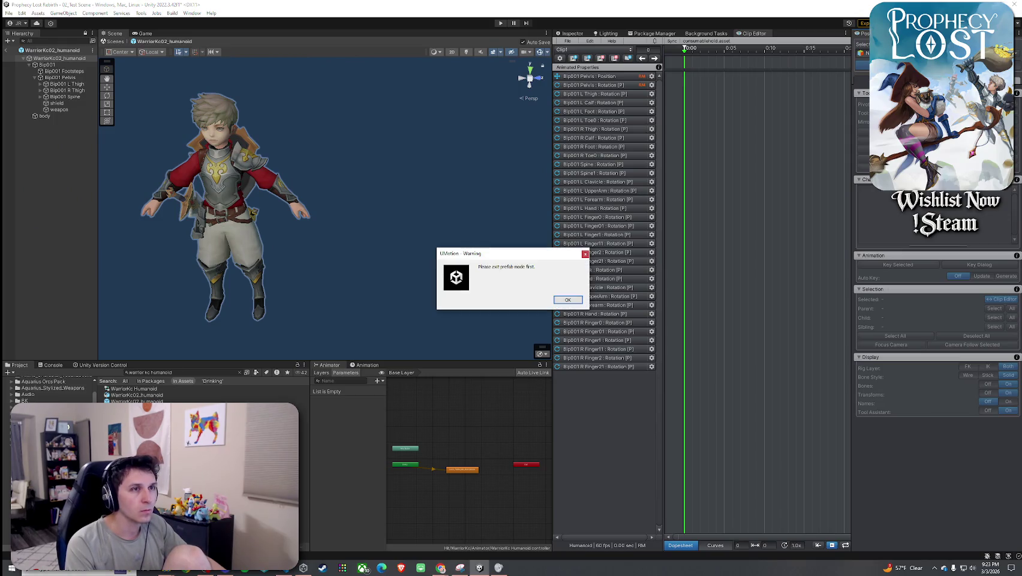
pyautogui.click(567, 301)
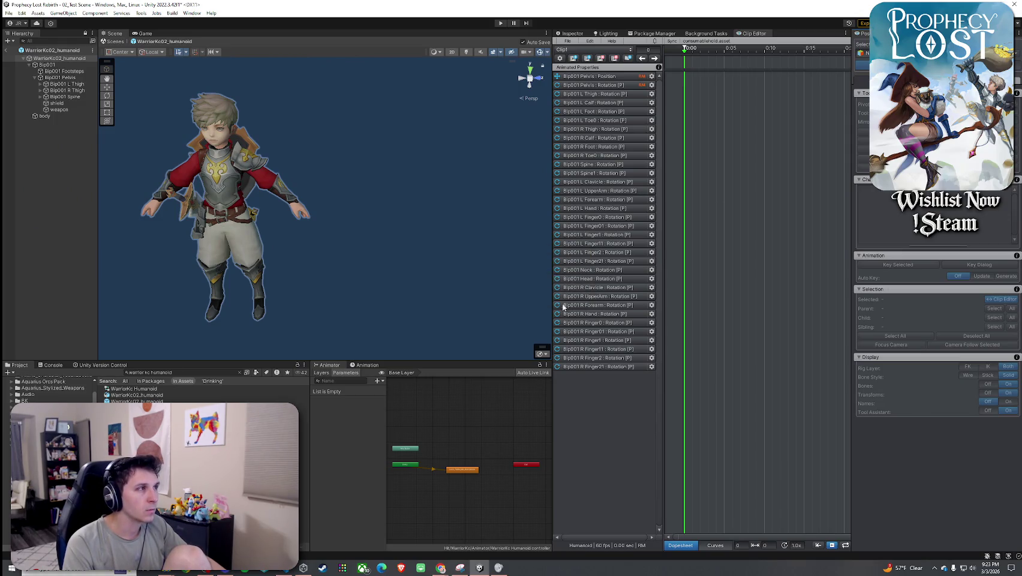
pyautogui.click(6, 50)
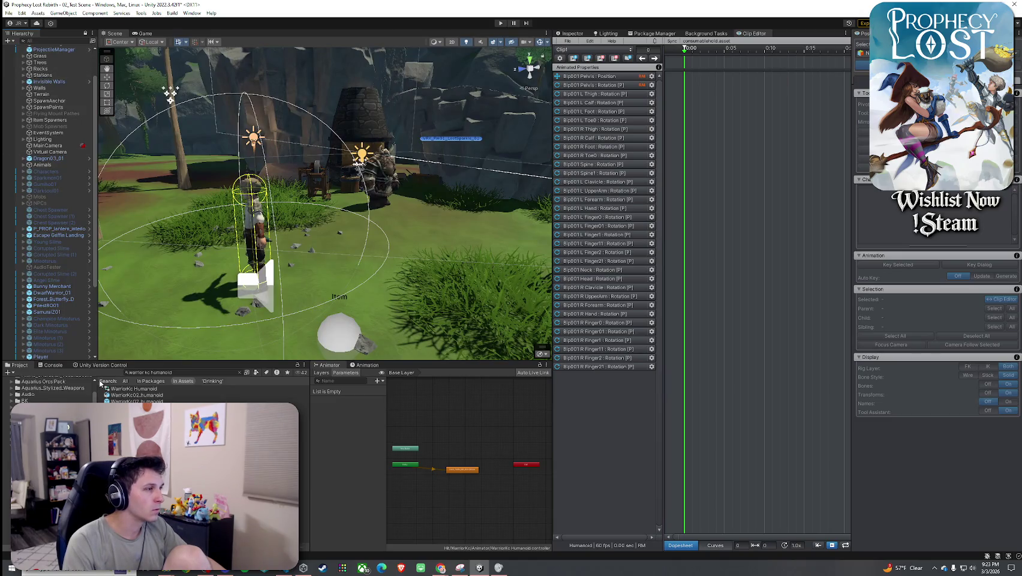
# - Place WarriorKc02_humanoid in the scene and delete the Player object
pyautogui.moveTo(134, 399); pyautogui.dragTo(428, 271)
pyautogui.scroll(-5, 56, 258)
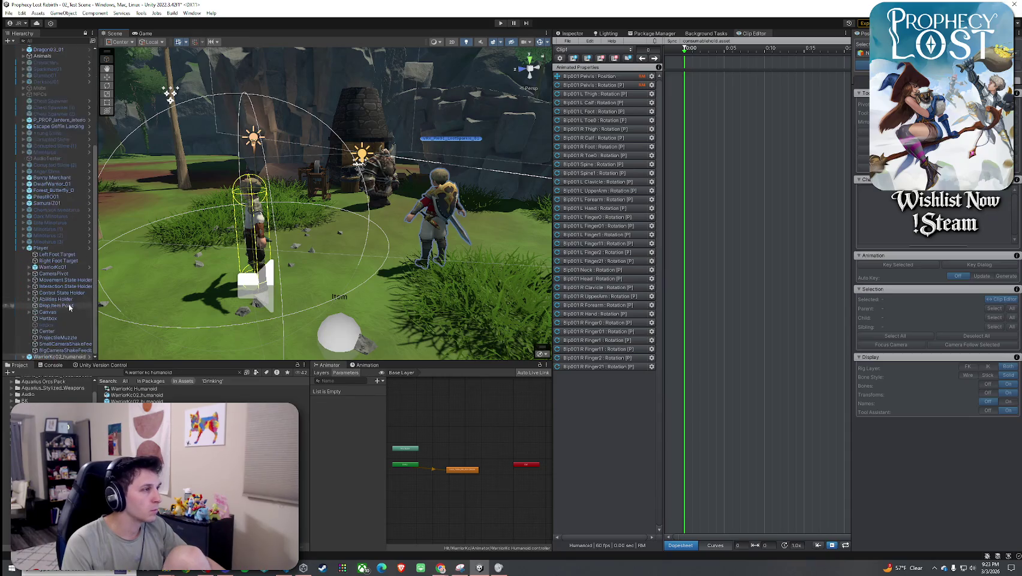
pyautogui.click(41, 247)
pyautogui.press('Delete')
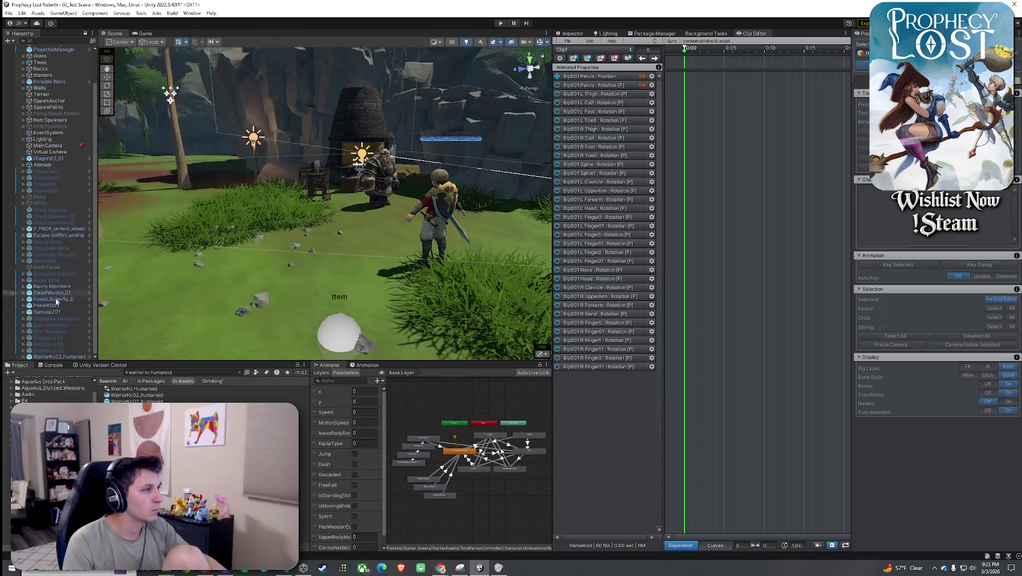
# - Set WarriorKc02_humanoid as UMotion's preview object and create its rig configuration
pyautogui.click(51, 356)
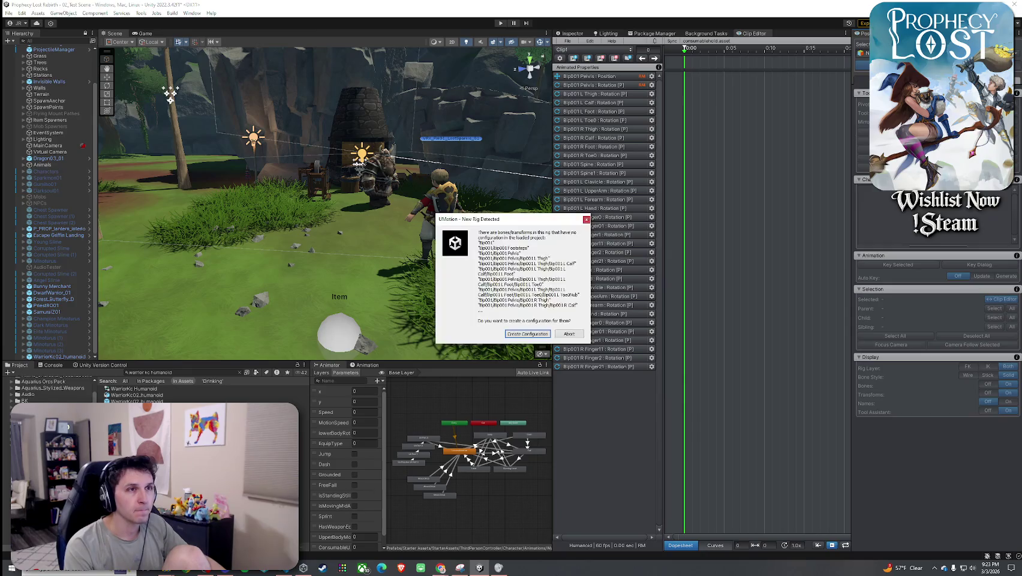
pyautogui.click(543, 333)
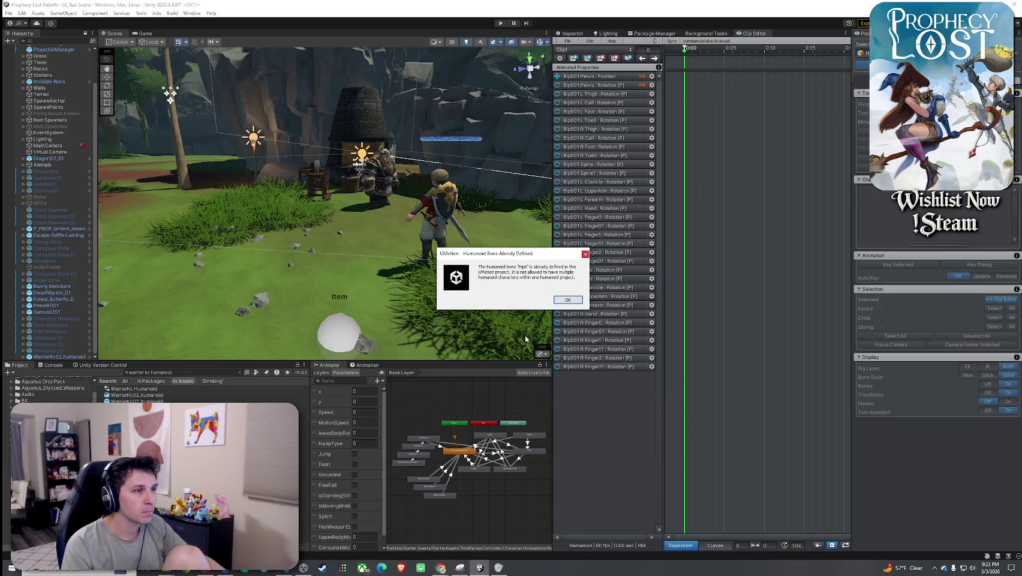
pyautogui.click(568, 300)
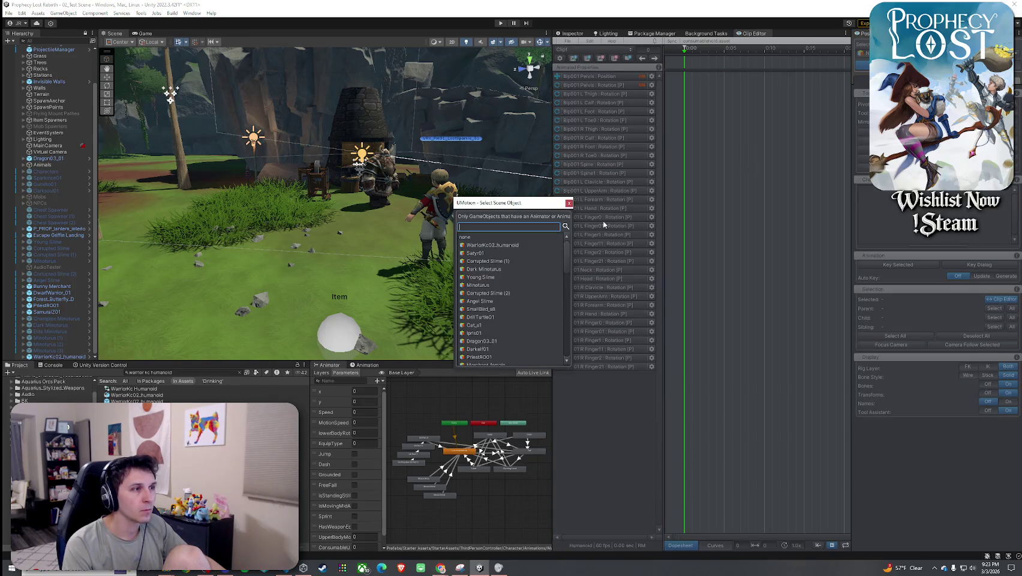
pyautogui.click(506, 245)
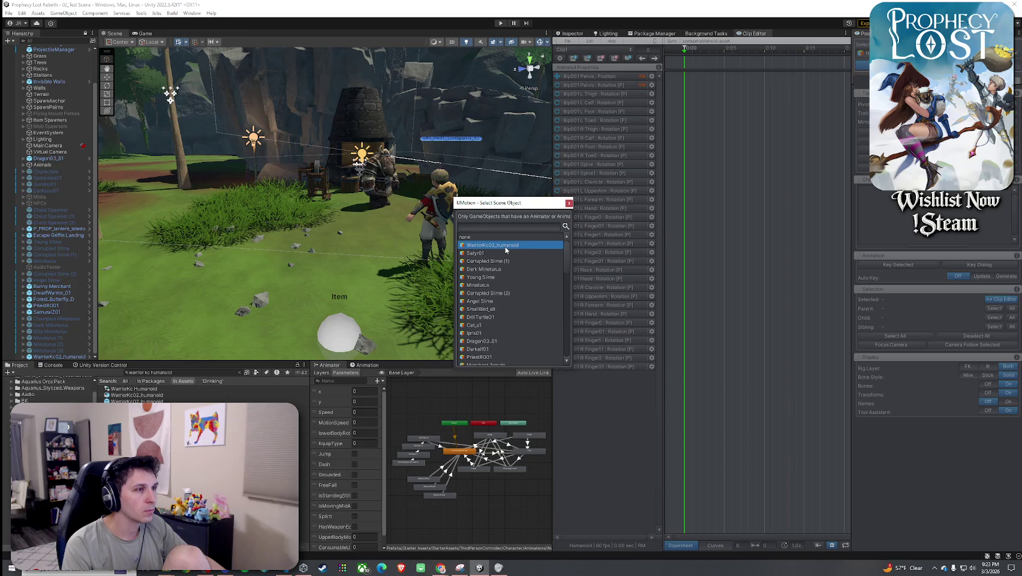
pyautogui.doubleClick(474, 242)
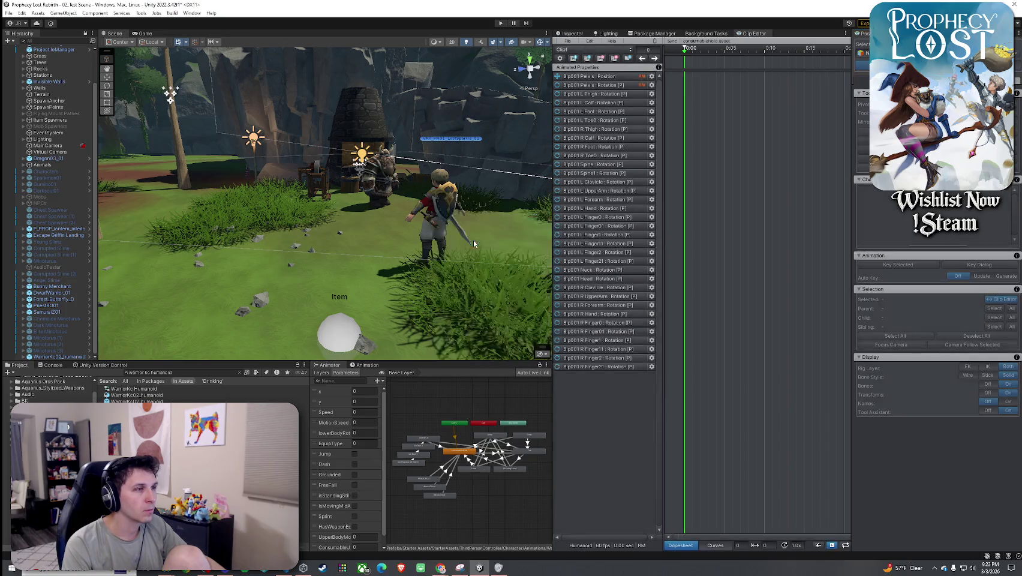
pyautogui.click(520, 334)
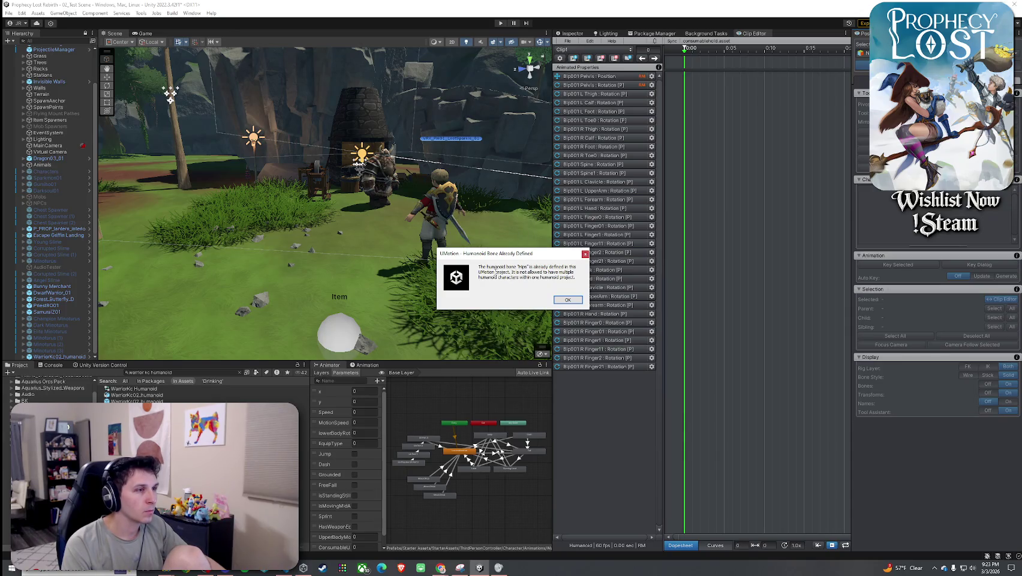
pyautogui.click(567, 299)
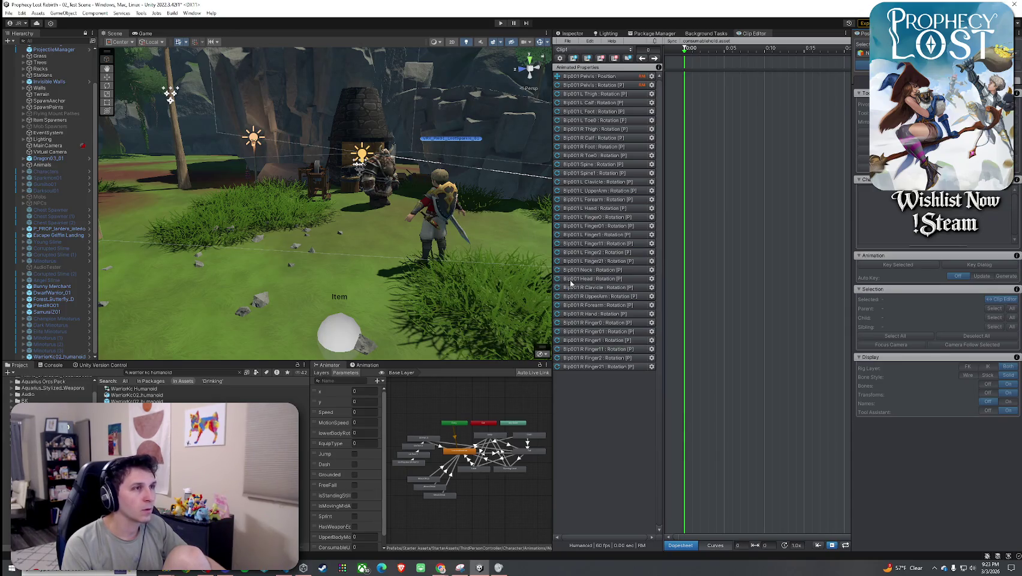
# - Close the UMotion project and start a new Humanoid project with a rig configuration
pyautogui.click(567, 41)
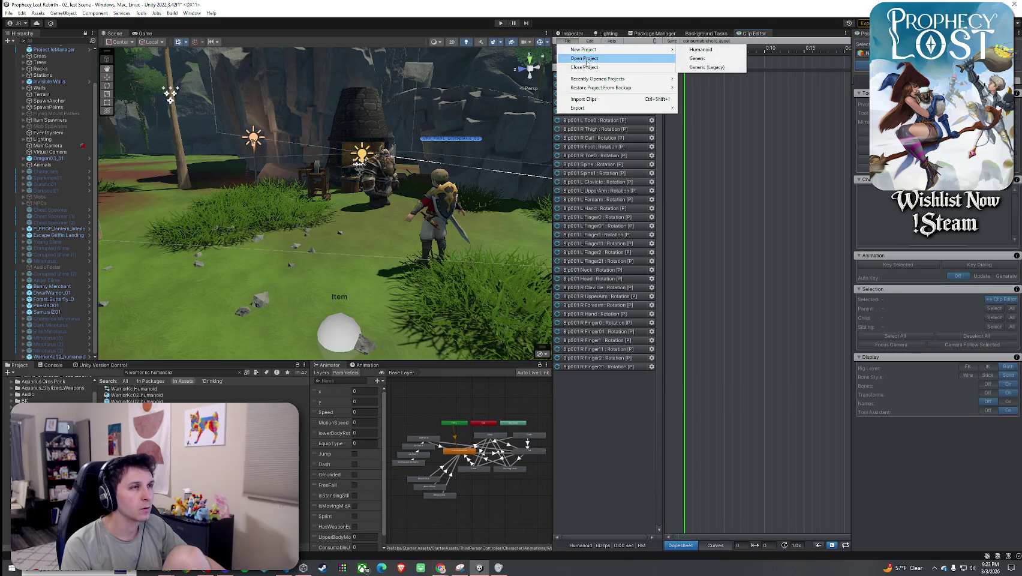
pyautogui.click(584, 67)
pyautogui.click(569, 41)
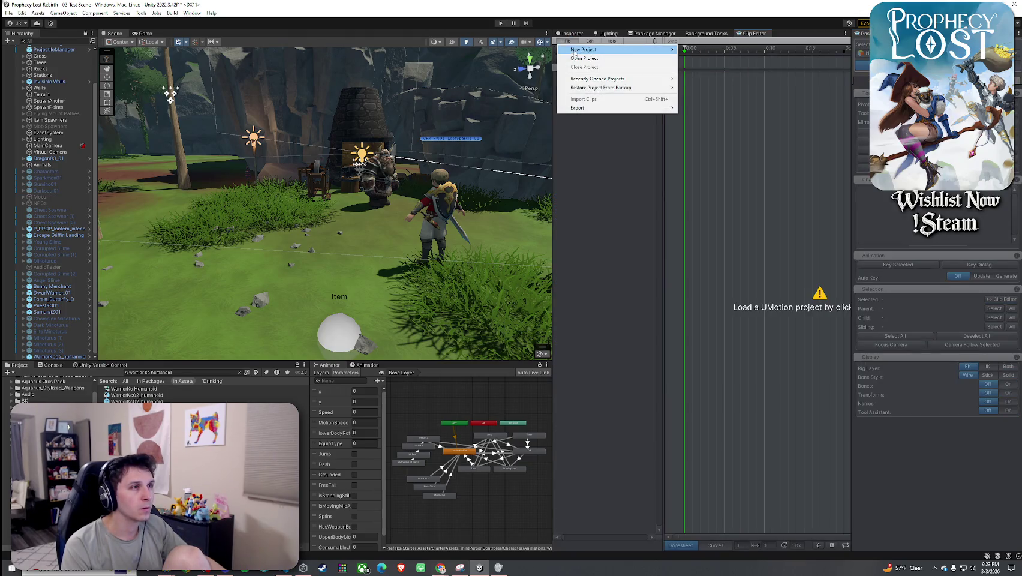
pyautogui.moveTo(582, 48)
pyautogui.click(698, 47)
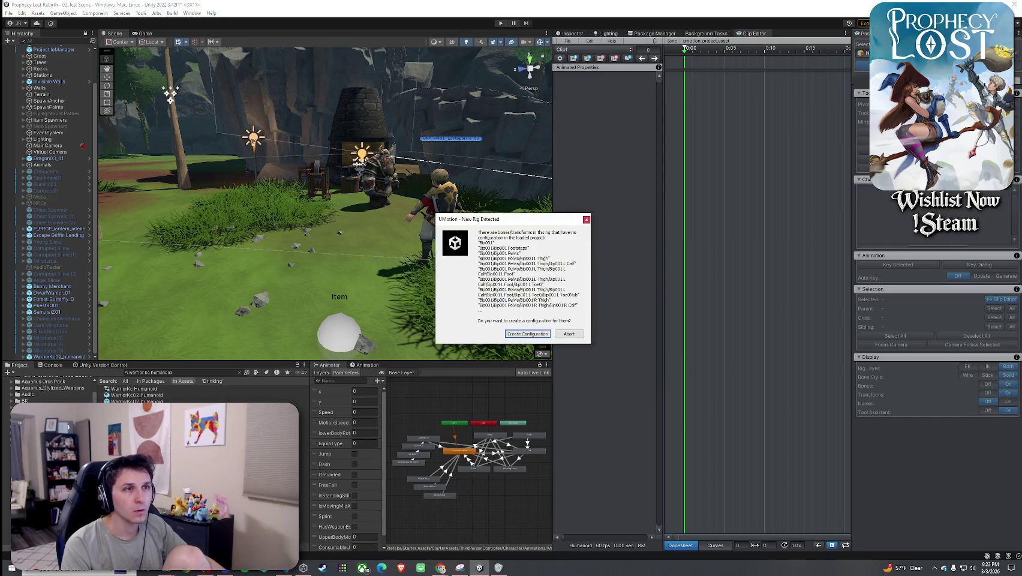
pyautogui.click(528, 334)
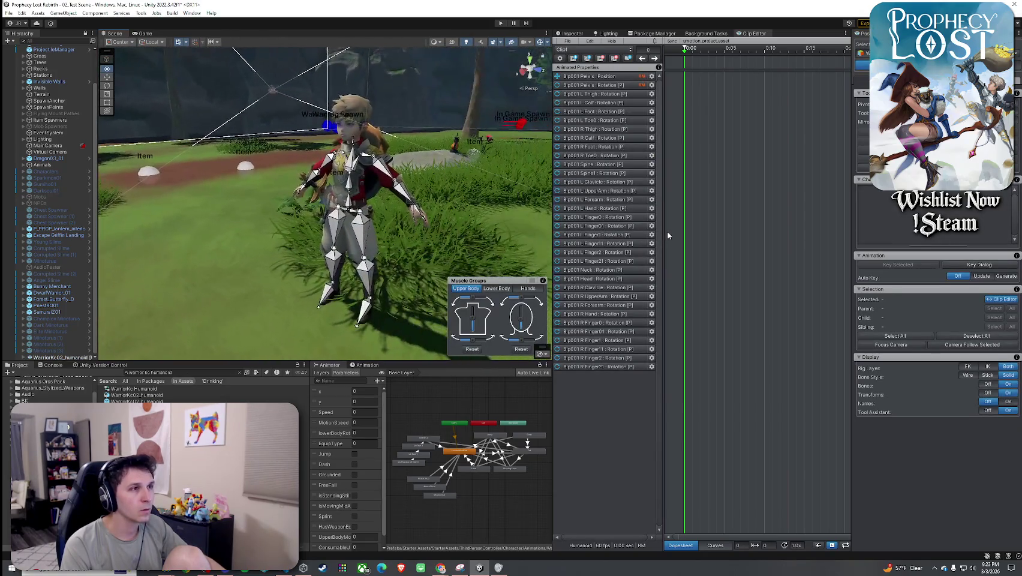
# - Browse UMotion's project menu and the project's clip list
pyautogui.click(580, 43)
pyautogui.click(569, 42)
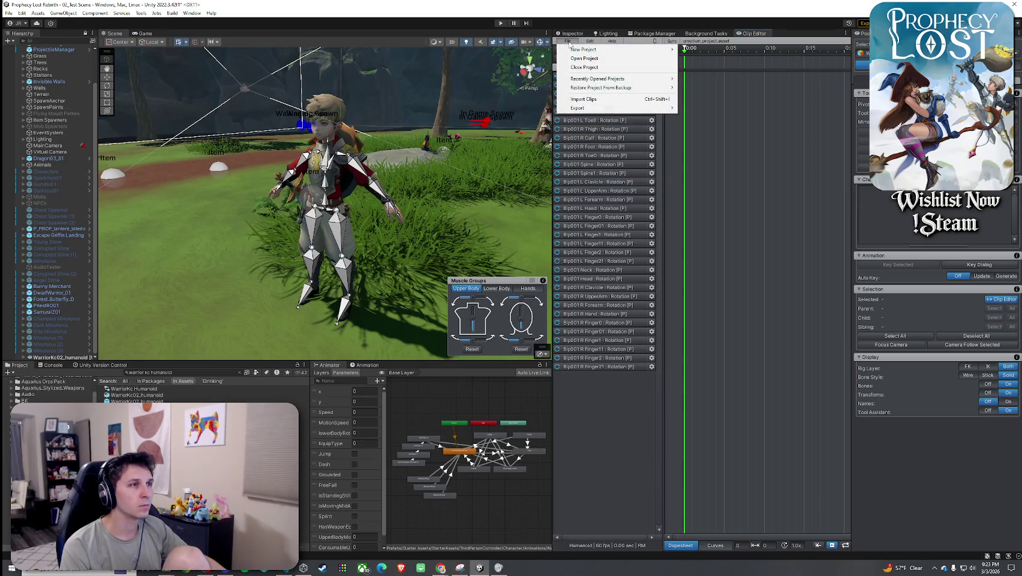
pyautogui.click(613, 381)
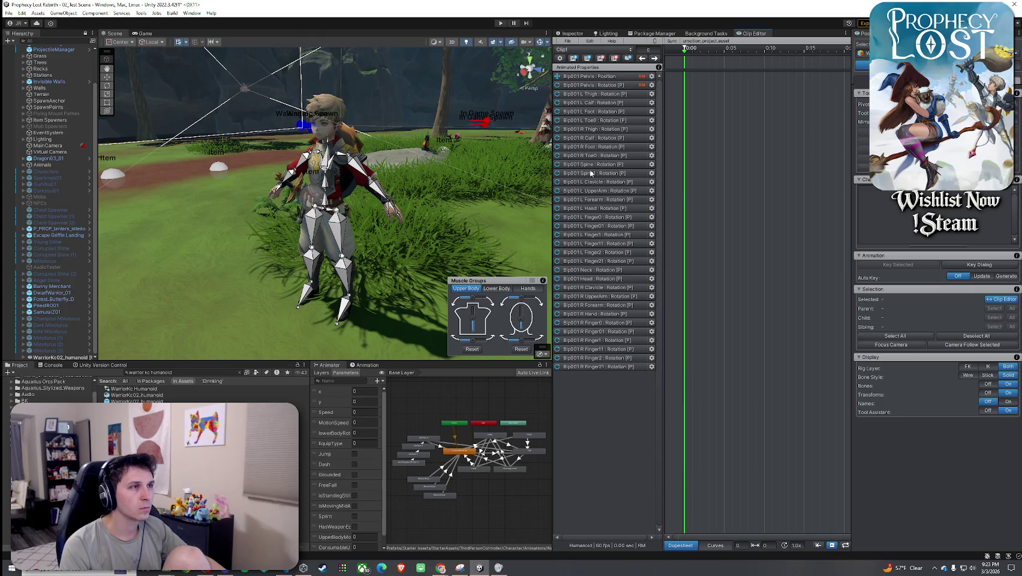
pyautogui.click(584, 51)
pyautogui.click(614, 418)
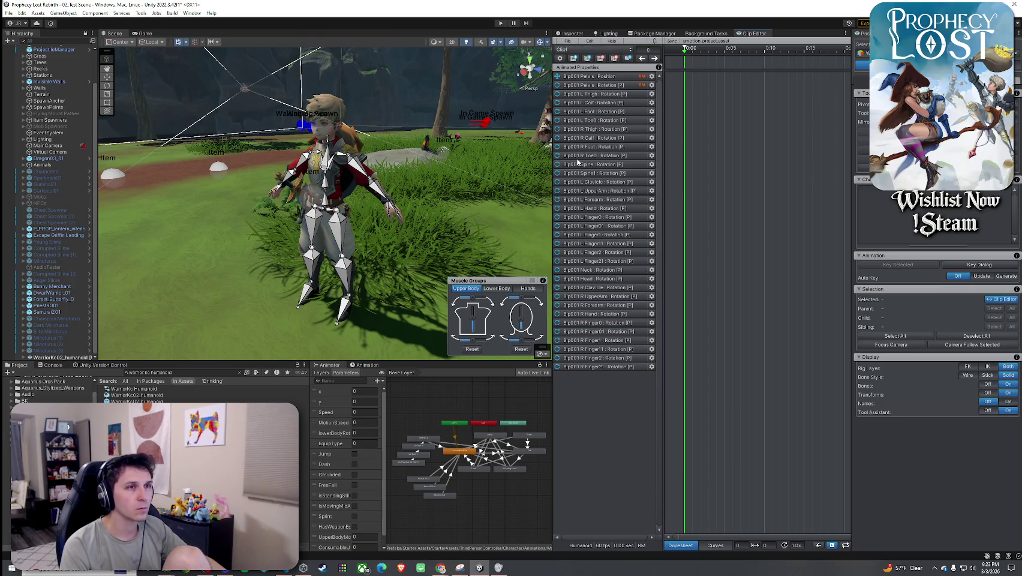
# - Import the Drinking_Stand_Idle clip through Import Clips and close the import log
pyautogui.click(567, 41)
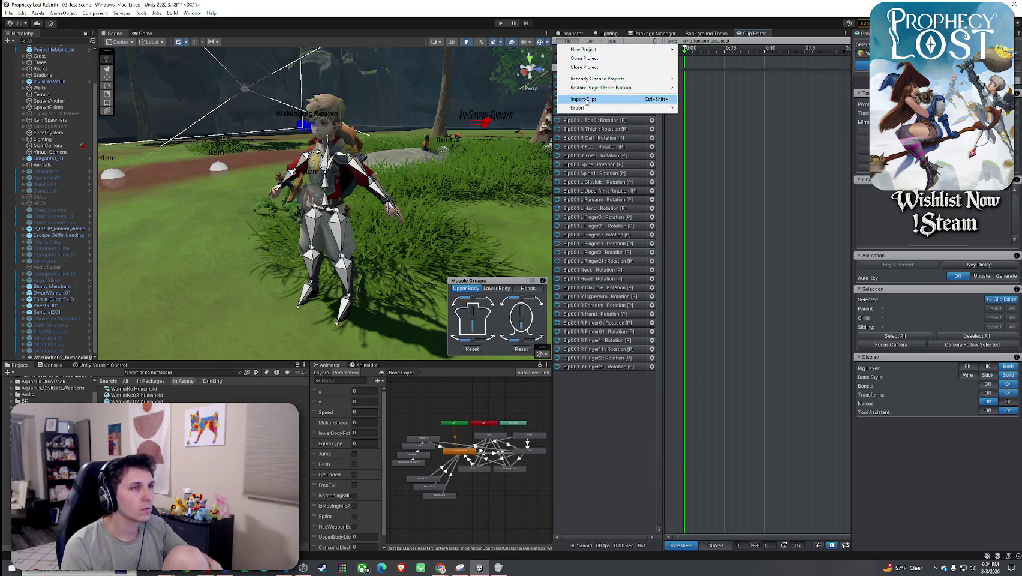
pyautogui.click(584, 100)
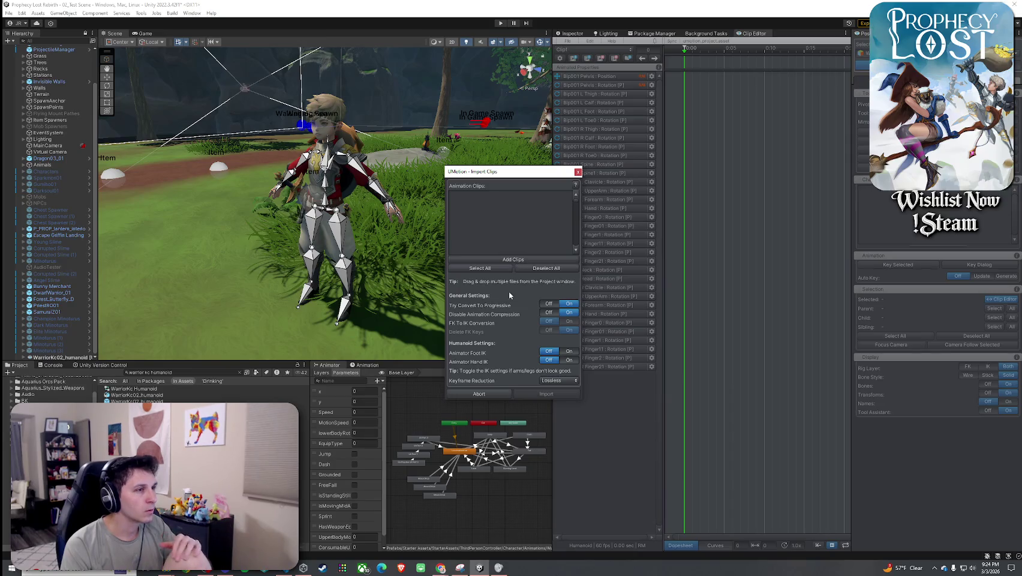
pyautogui.click(501, 260)
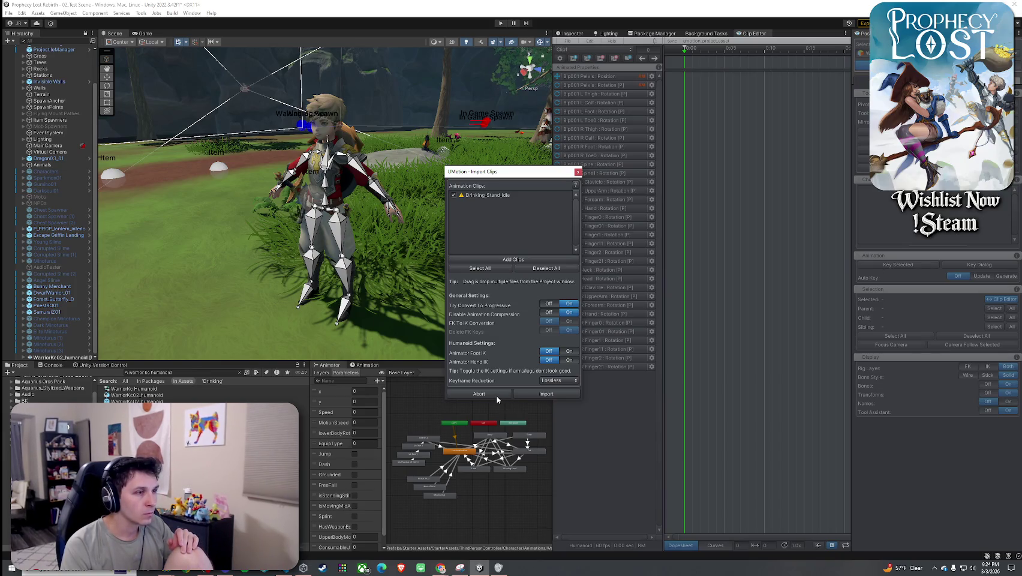
pyautogui.click(539, 394)
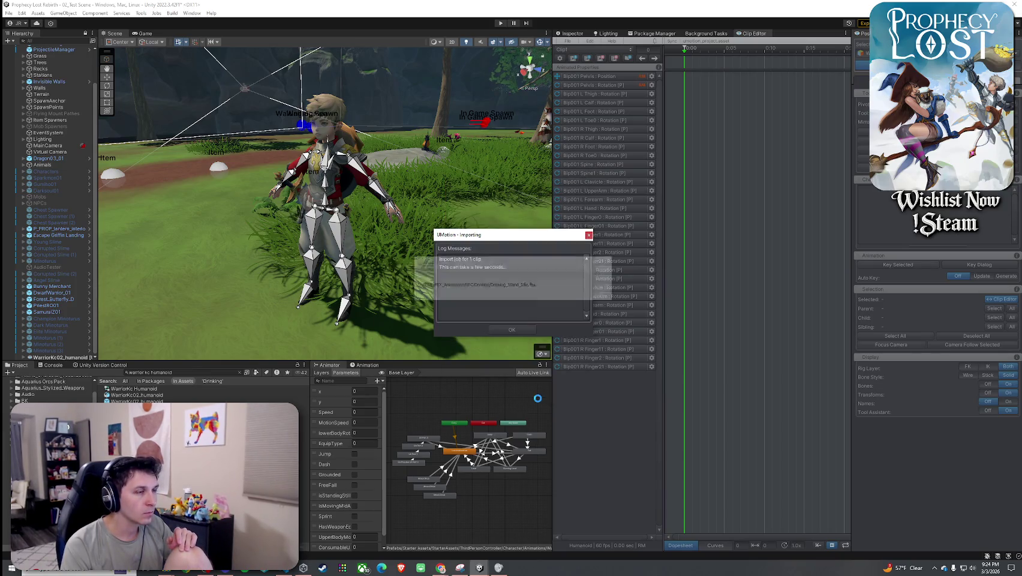
pyautogui.click(511, 329)
# - Bend the warrior's left forearm further by rotating the L Forearm bone
pyautogui.scroll(5, 319, 209)
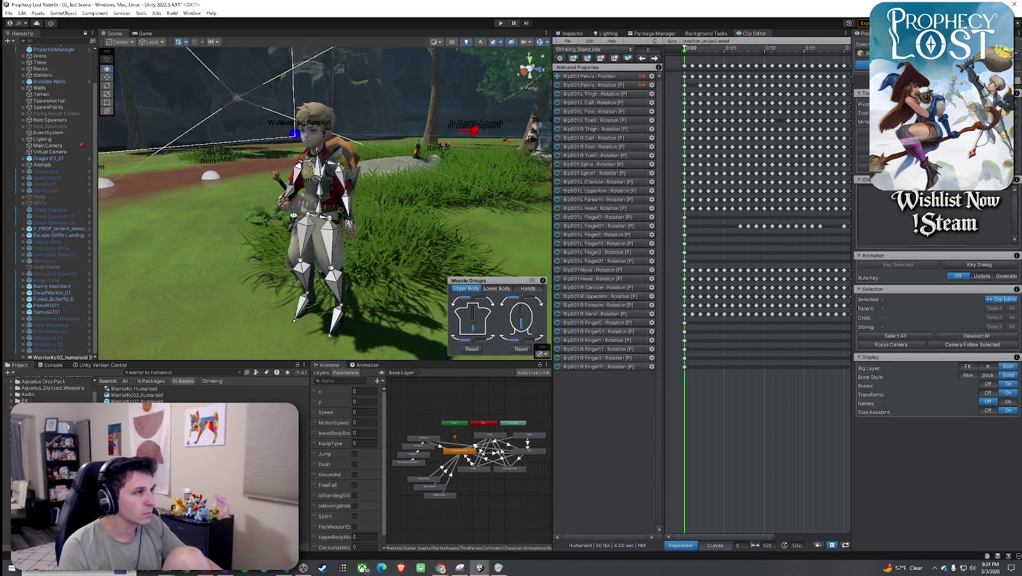
pyautogui.moveTo(270, 210); pyautogui.dragTo(468, 210)
pyautogui.scroll(-5, 769, 247)
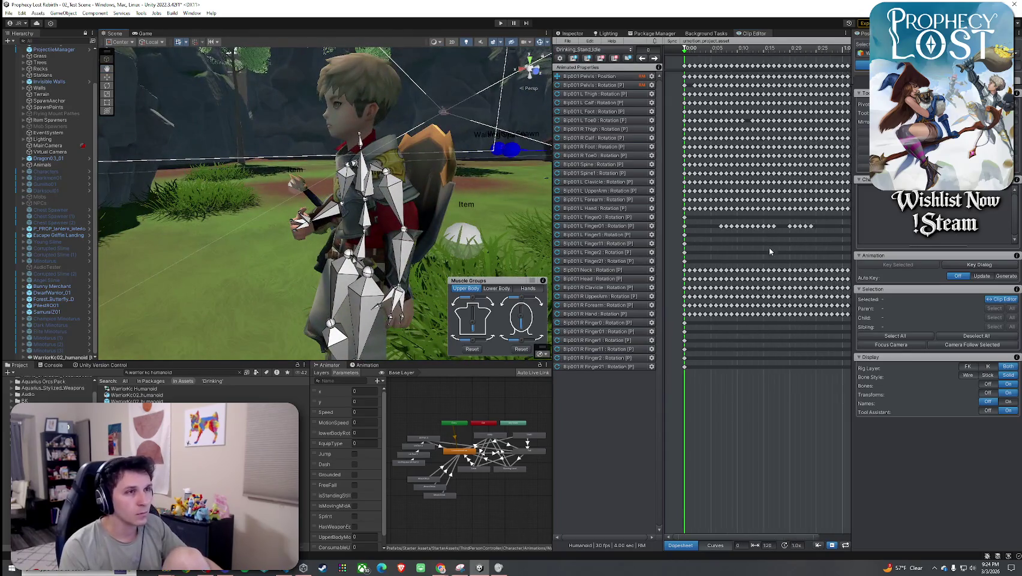
pyautogui.scroll(-5, 764, 253)
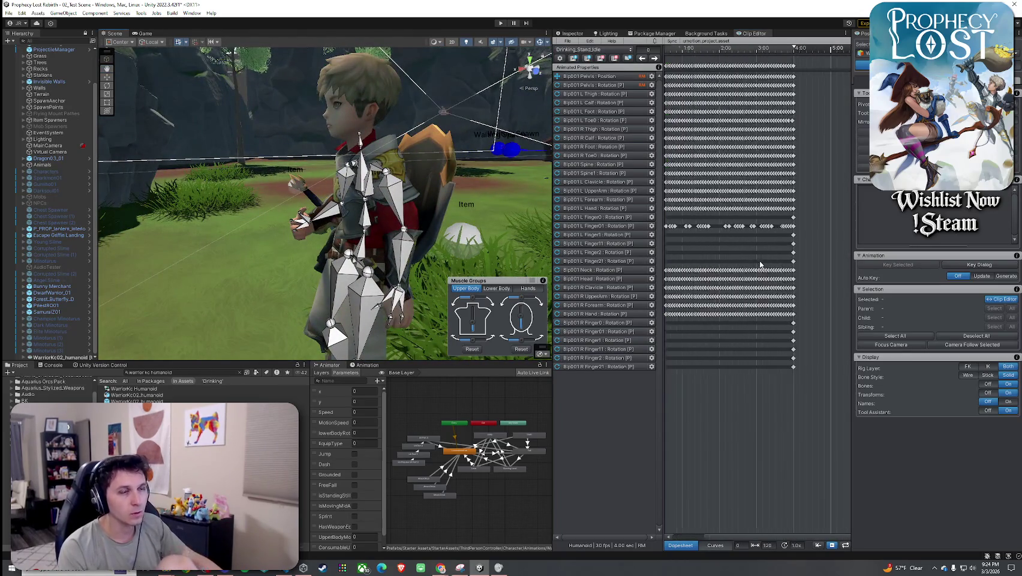
pyautogui.scroll(-3, 761, 256)
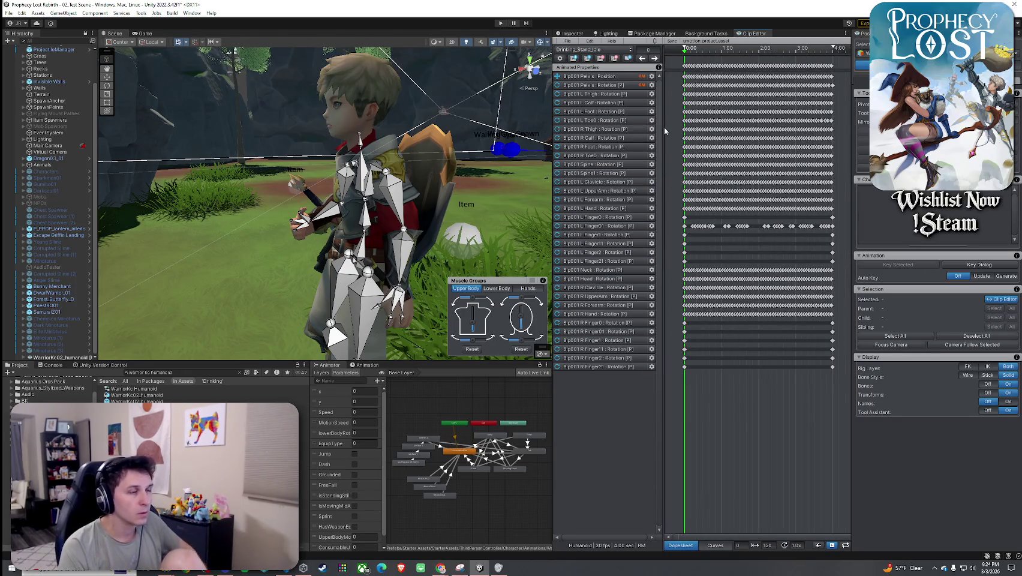
pyautogui.click(403, 221)
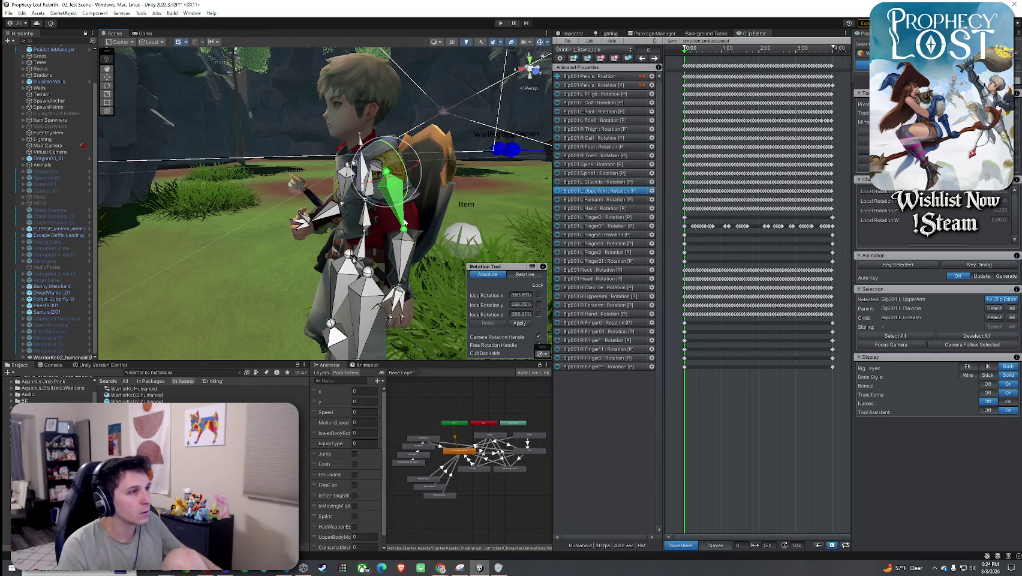
pyautogui.click(405, 236)
pyautogui.moveTo(391, 205)
pyautogui.mouseDown()
pyautogui.moveTo(401, 223)
pyautogui.moveTo(471, 214)
pyautogui.moveTo(132, 223)
pyautogui.mouseUp()
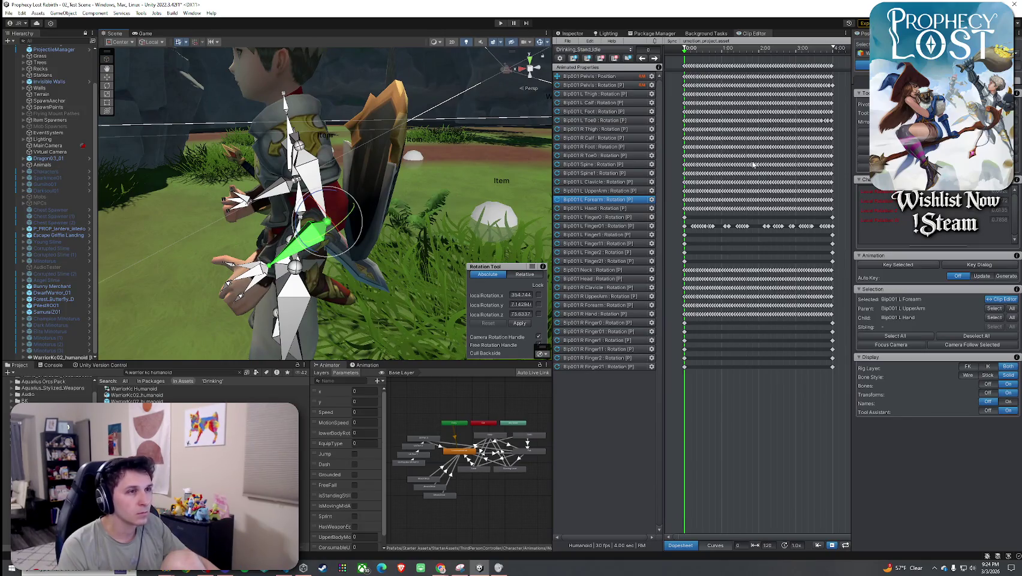
# - Key every bone's rotation, scrub the clip, and reselect the left forearm and hand
pyautogui.hotkey('ctrl', 'a')
pyautogui.click(940, 264)
pyautogui.click(958, 279)
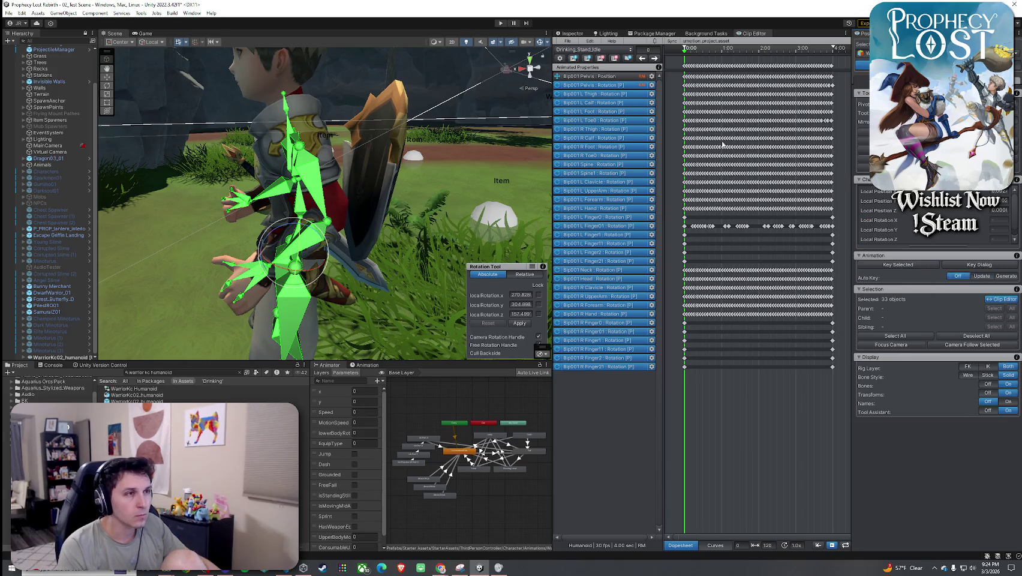
pyautogui.moveTo(684, 51)
pyautogui.mouseDown()
pyautogui.moveTo(744, 61)
pyautogui.moveTo(682, 60)
pyautogui.mouseUp()
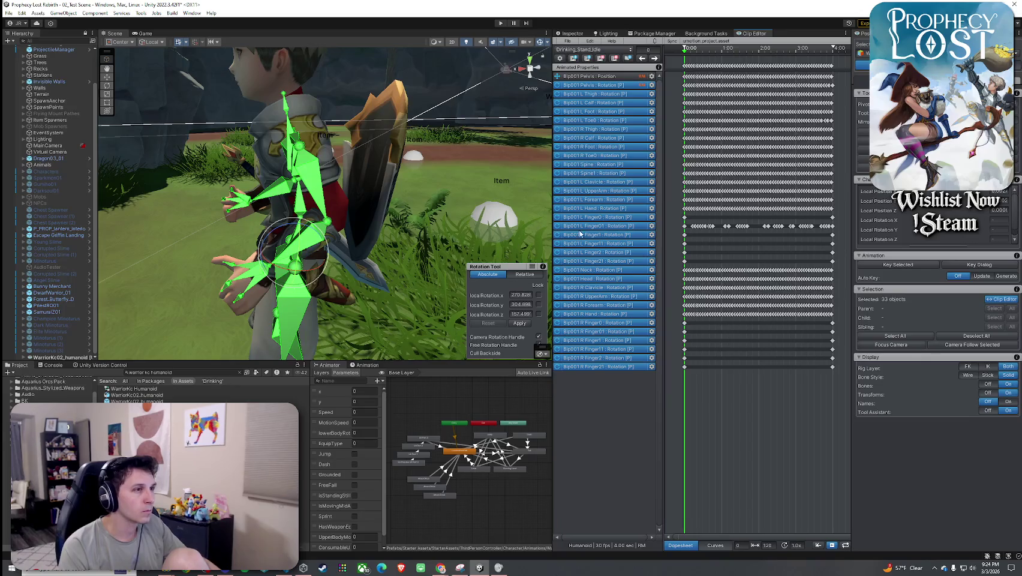
pyautogui.click(318, 232)
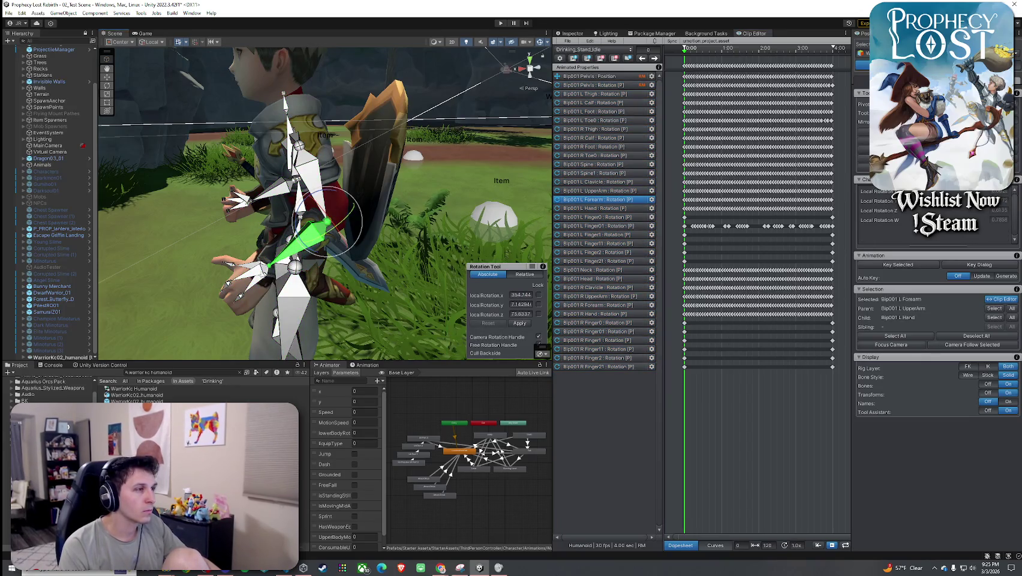
pyautogui.doubleClick(259, 262)
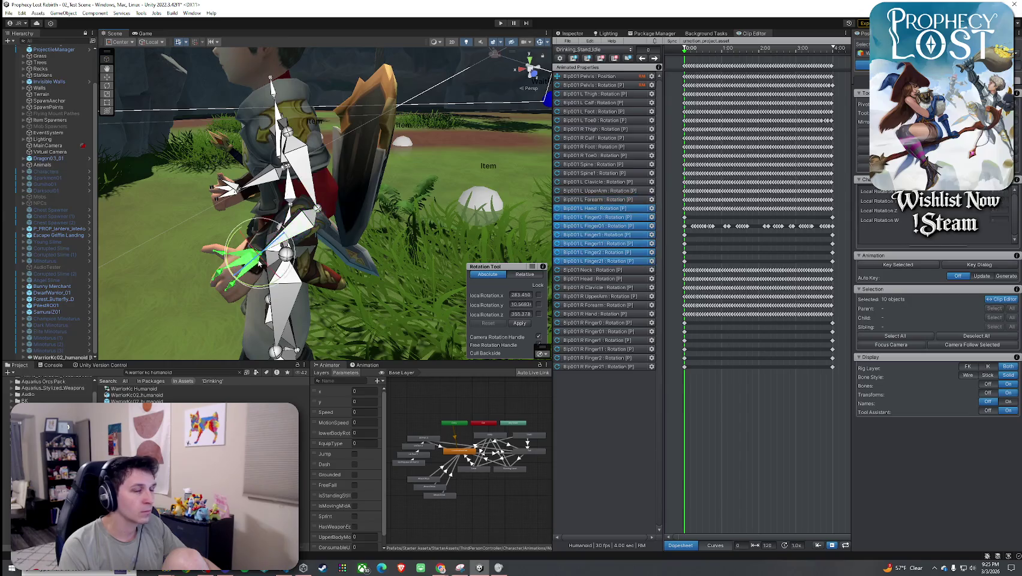
# - Switch to the Chrome window showing Instagram and position it over the editor
pyautogui.hotkey('alt', 'Tab')
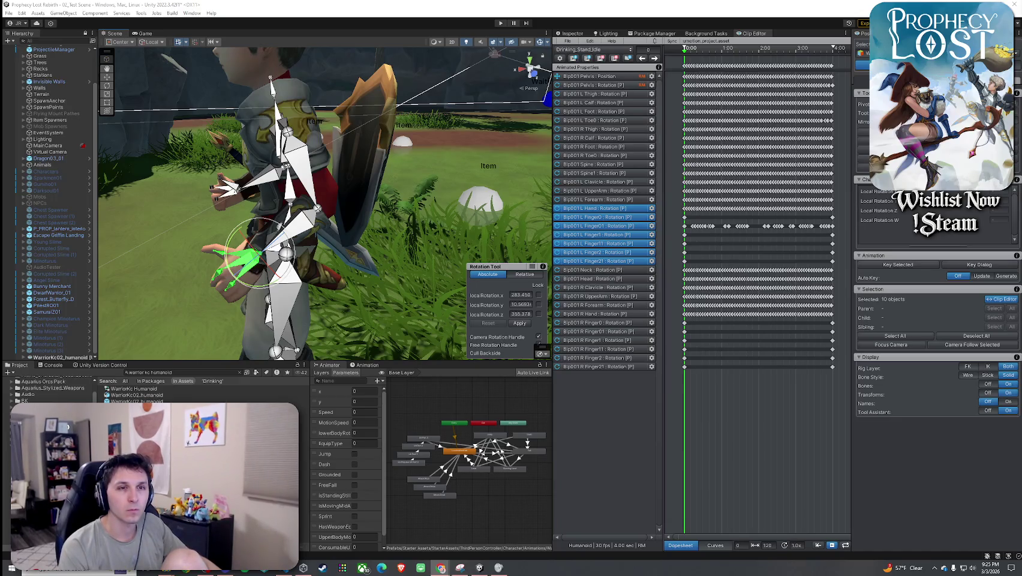
pyautogui.moveTo(1021, 74)
pyautogui.mouseDown()
pyautogui.moveTo(687, 74)
pyautogui.moveTo(1021, 73)
pyautogui.mouseUp()
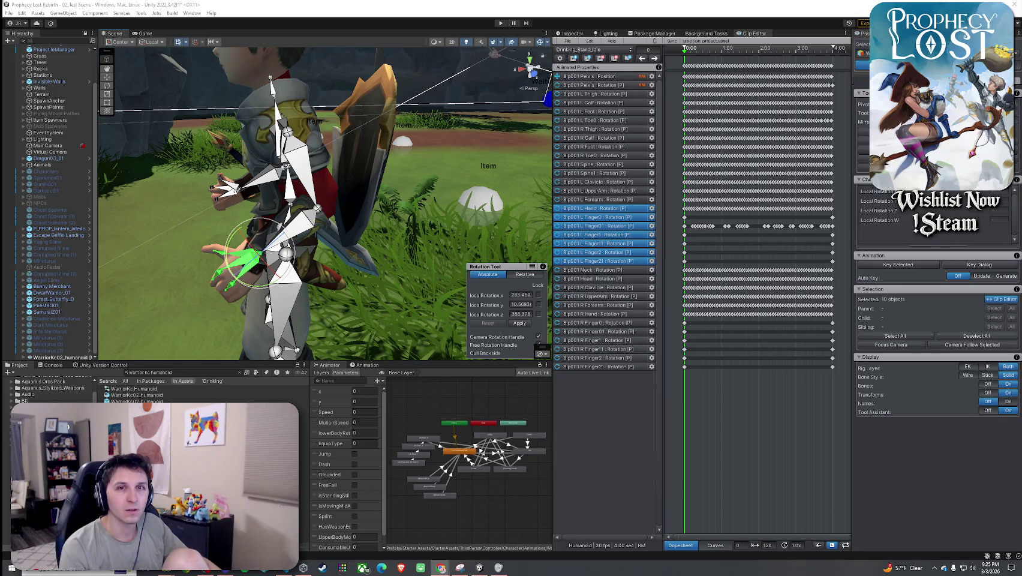
pyautogui.moveTo(693, 62); pyautogui.dragTo(683, 67)
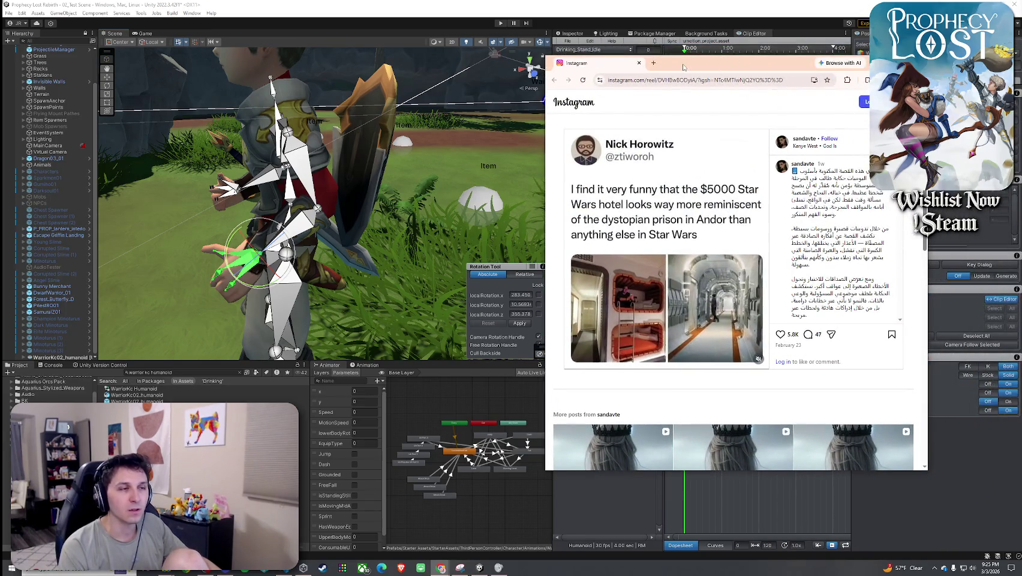
# - Scroll the Instagram post down and up, then return to Unity Editor
pyautogui.scroll(-3, 754, 221)
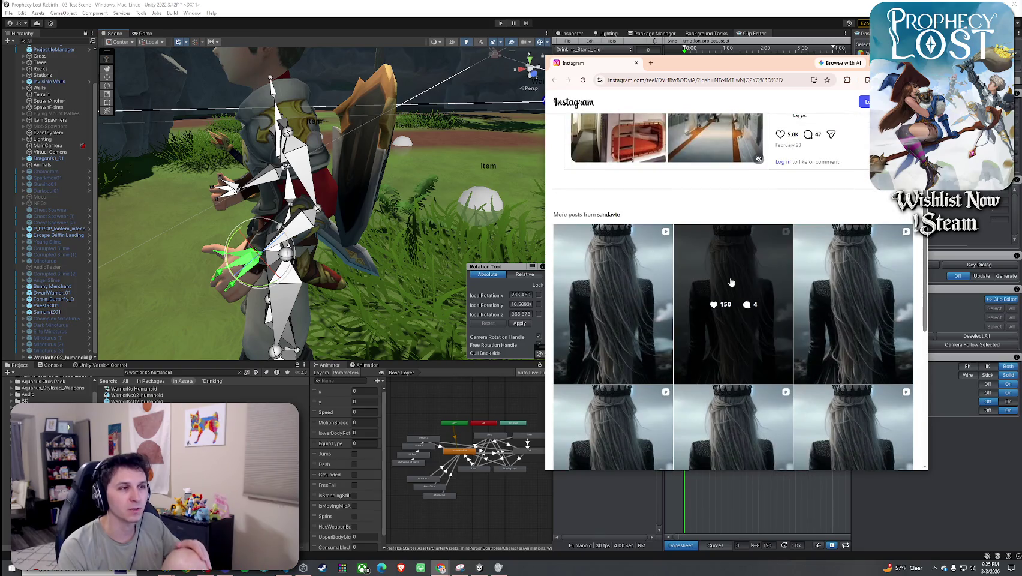
pyautogui.scroll(3, 730, 282)
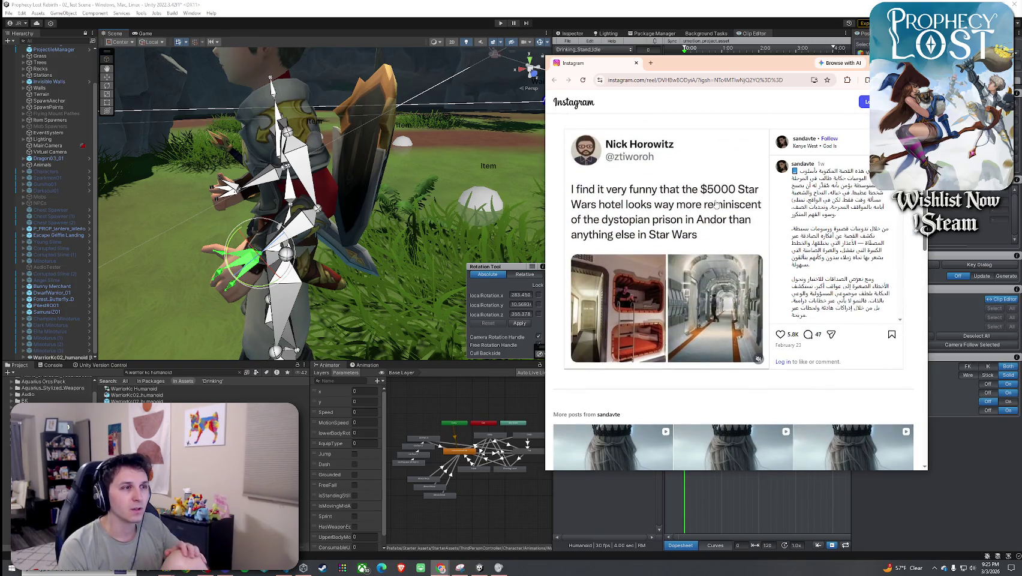
pyautogui.hotkey('alt', 'Tab')
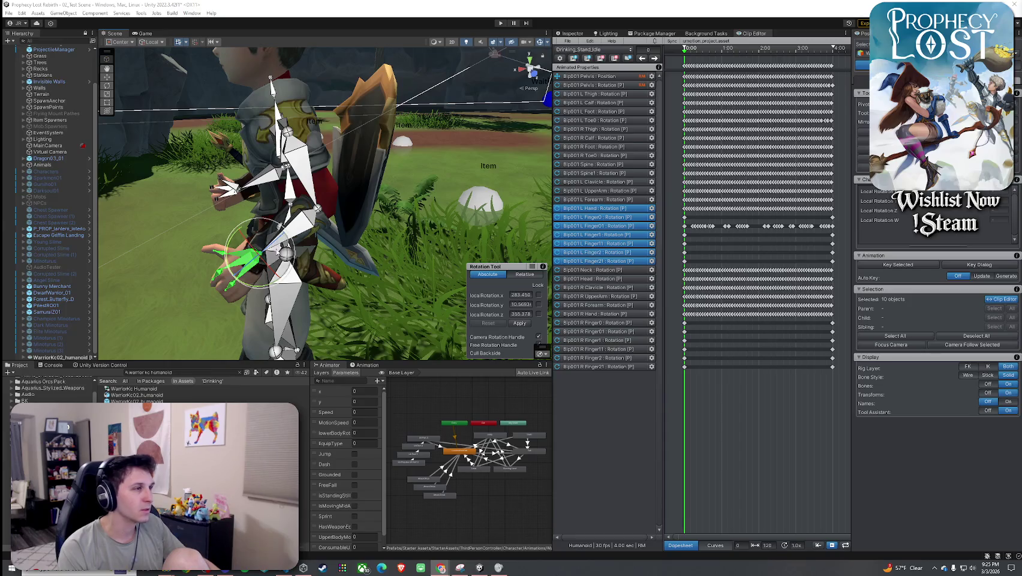
# - Select the left forearm, hand and finger bones on the warrior
pyautogui.click(307, 228)
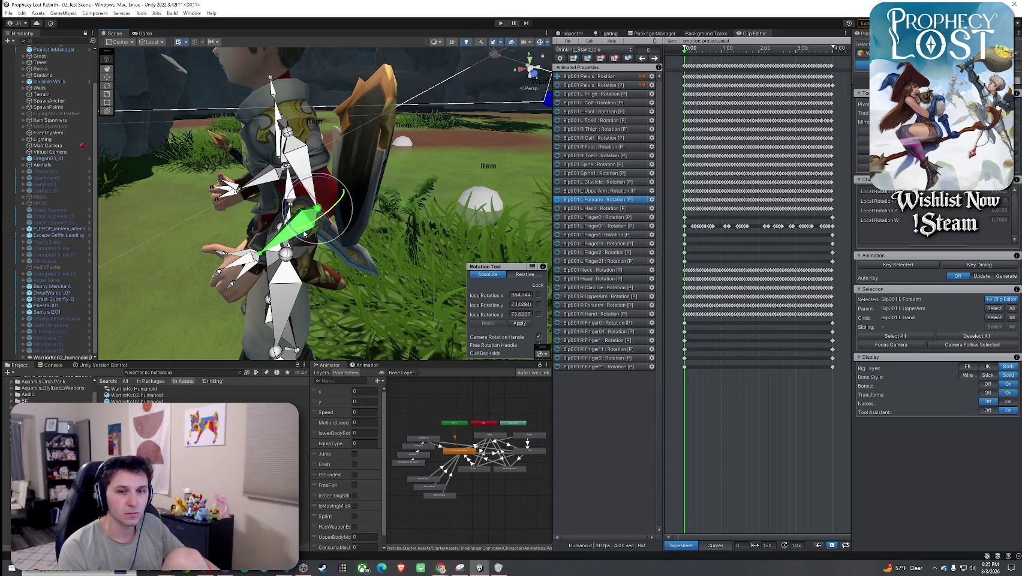
pyautogui.click(258, 256)
pyautogui.keyDown('shift'); pyautogui.click(302, 235); pyautogui.keyUp('shift')
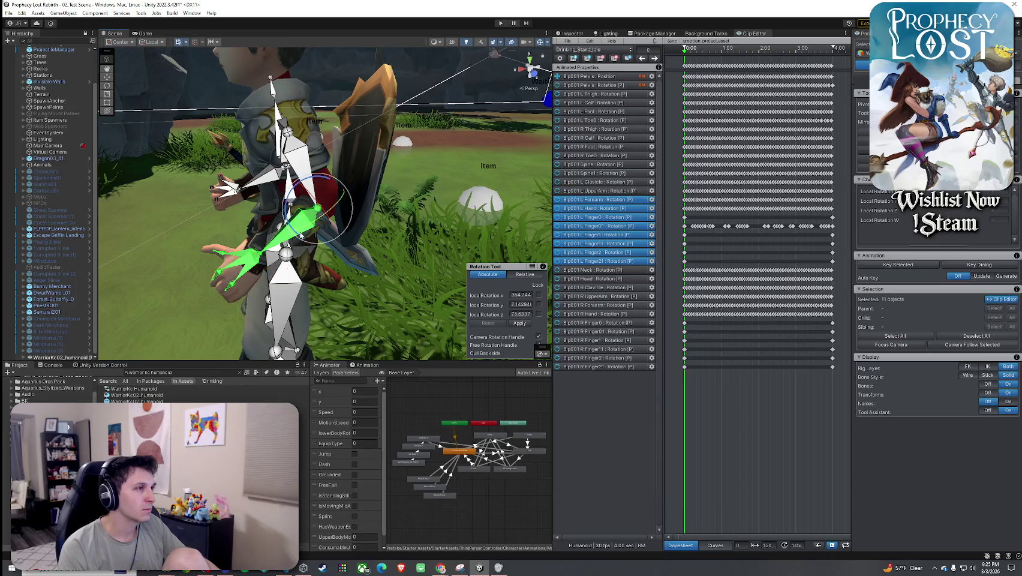
pyautogui.moveTo(344, 254)
pyautogui.mouseDown()
pyautogui.moveTo(311, 265)
pyautogui.moveTo(468, 251)
pyautogui.mouseUp()
pyautogui.scroll(10, 690, 222)
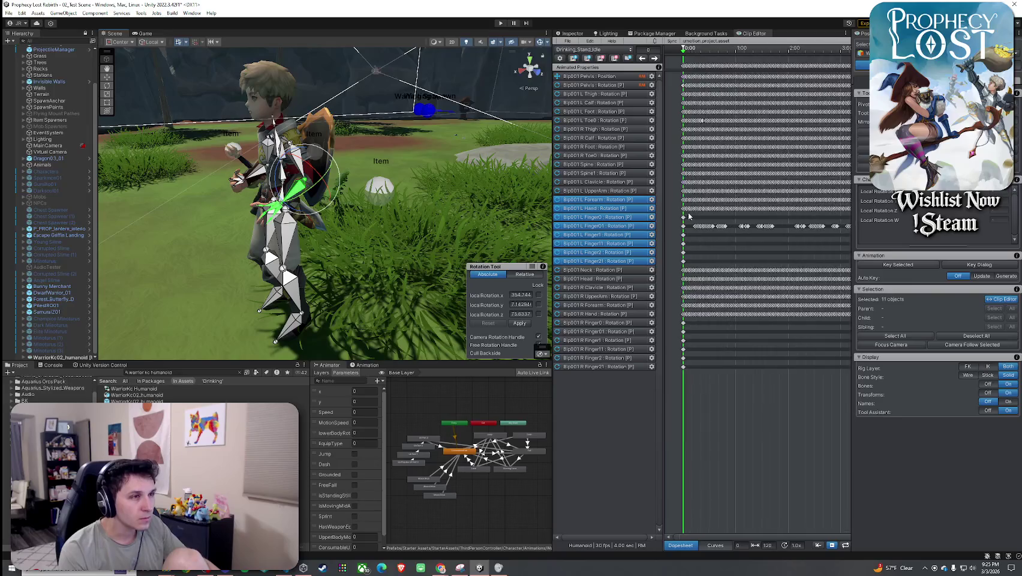
pyautogui.scroll(3, 717, 220)
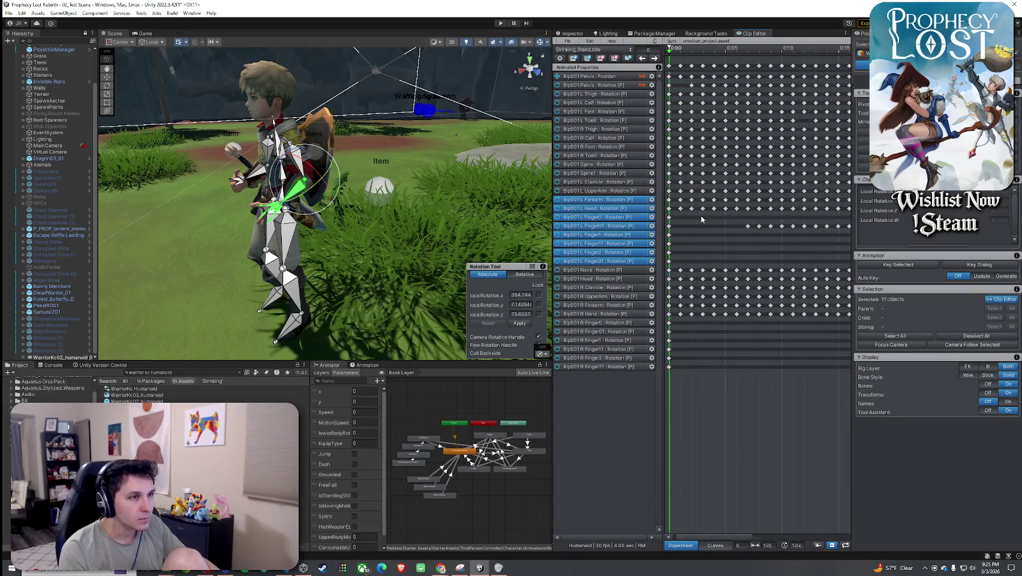
# - Box-select the L Forearm through L Finger21 keys at the clip's final frame
pyautogui.moveTo(687, 205); pyautogui.dragTo(686, 263)
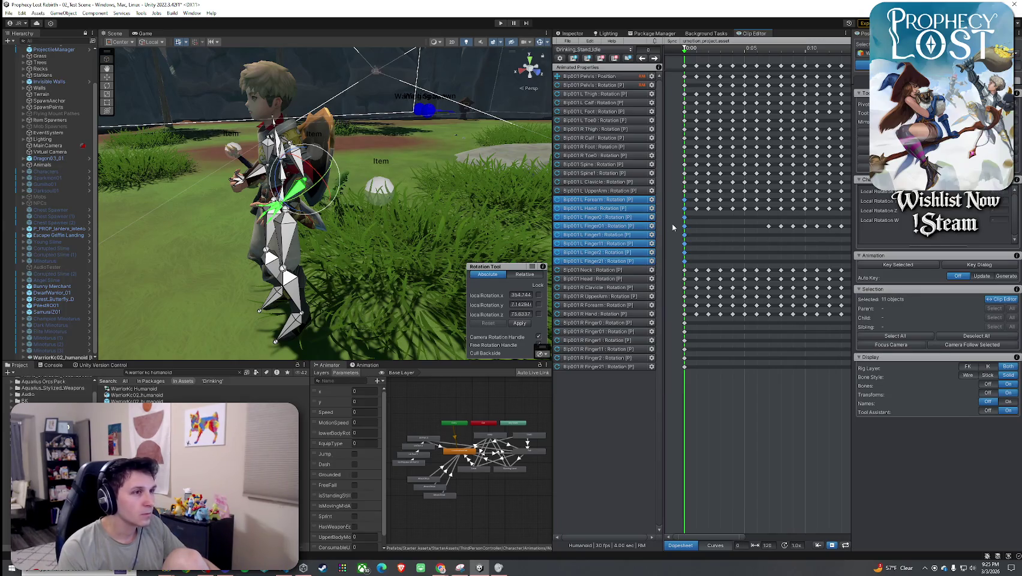
pyautogui.scroll(-10, 699, 222)
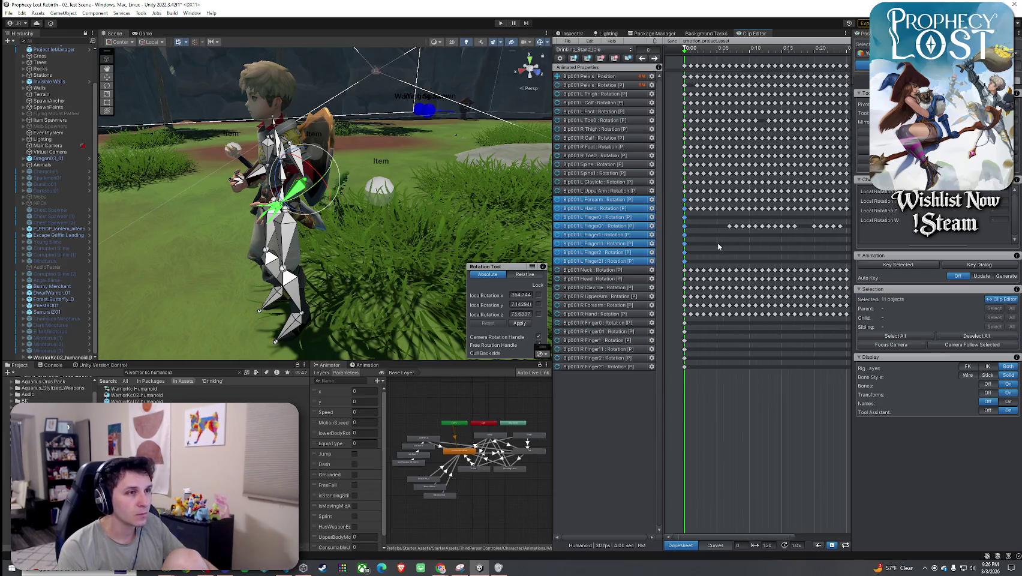
pyautogui.click(687, 200)
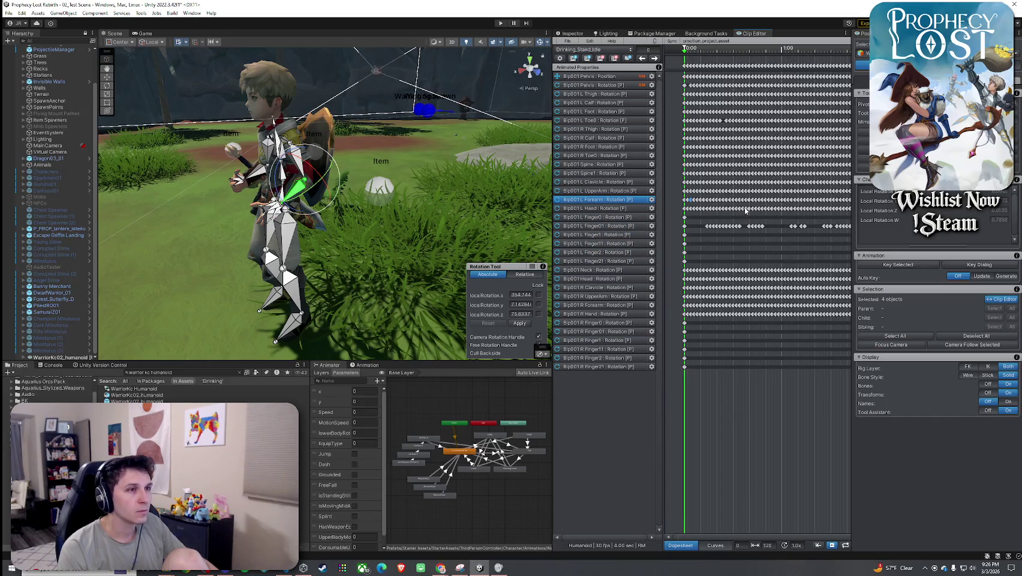
pyautogui.scroll(-6, 741, 241)
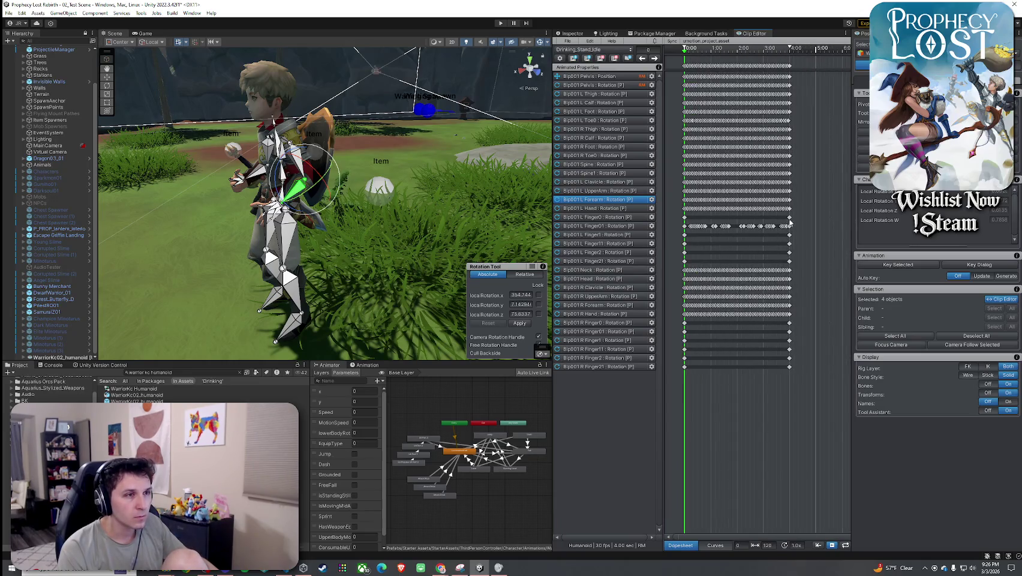
pyautogui.click(791, 60)
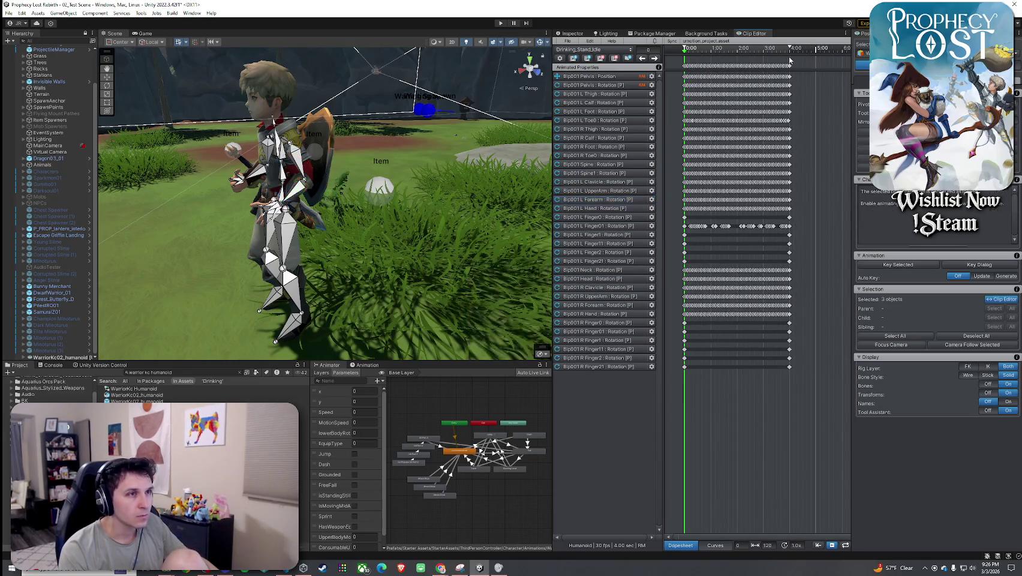
pyautogui.moveTo(700, 51)
pyautogui.mouseDown()
pyautogui.moveTo(785, 56)
pyautogui.moveTo(791, 66)
pyautogui.moveTo(765, 55)
pyautogui.mouseUp()
pyautogui.scroll(5, 801, 102)
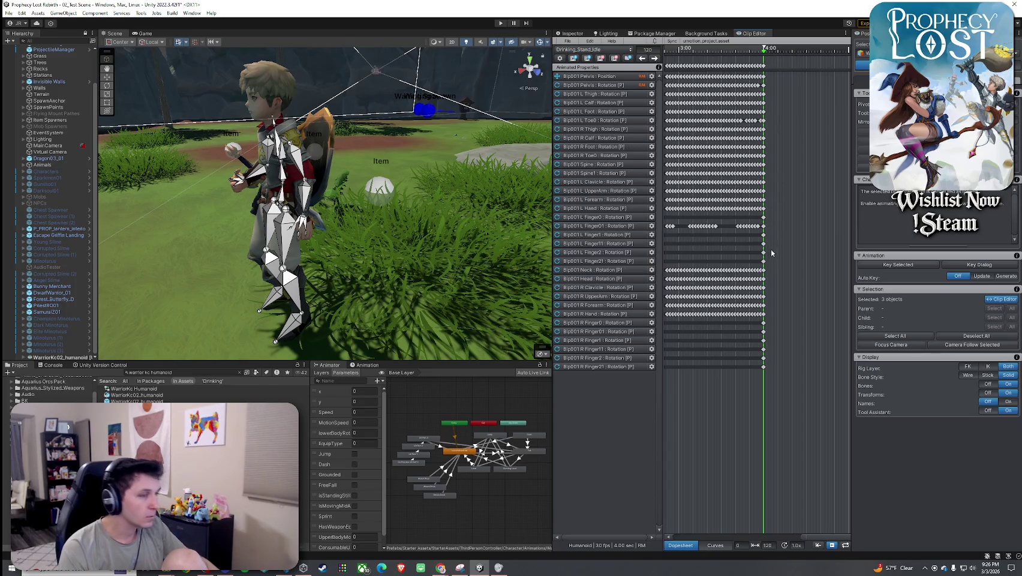
pyautogui.moveTo(757, 195); pyautogui.dragTo(769, 260)
pyautogui.click(887, 263)
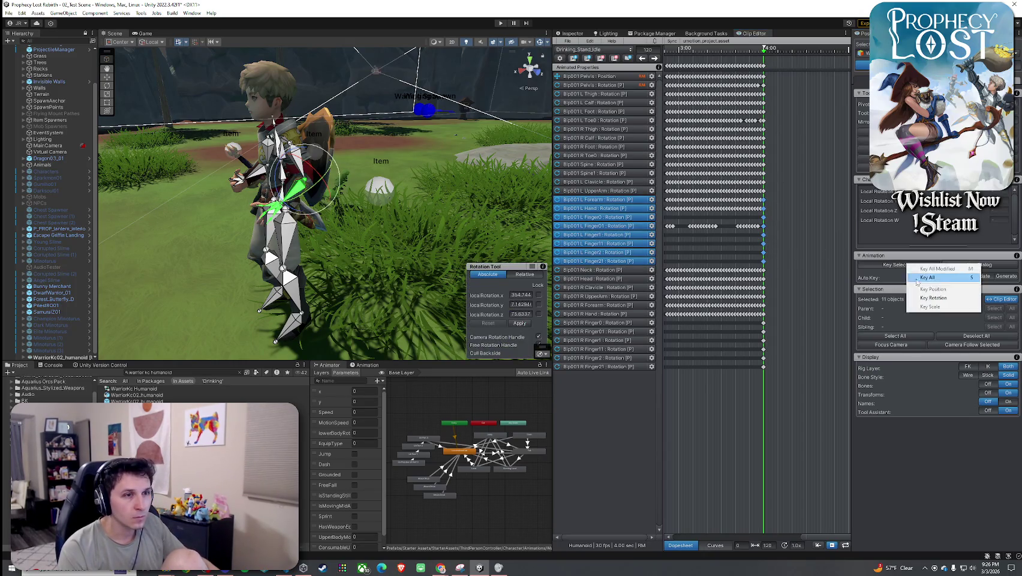
pyautogui.click(924, 280)
pyautogui.scroll(-2, 731, 246)
pyautogui.scroll(-4, 712, 254)
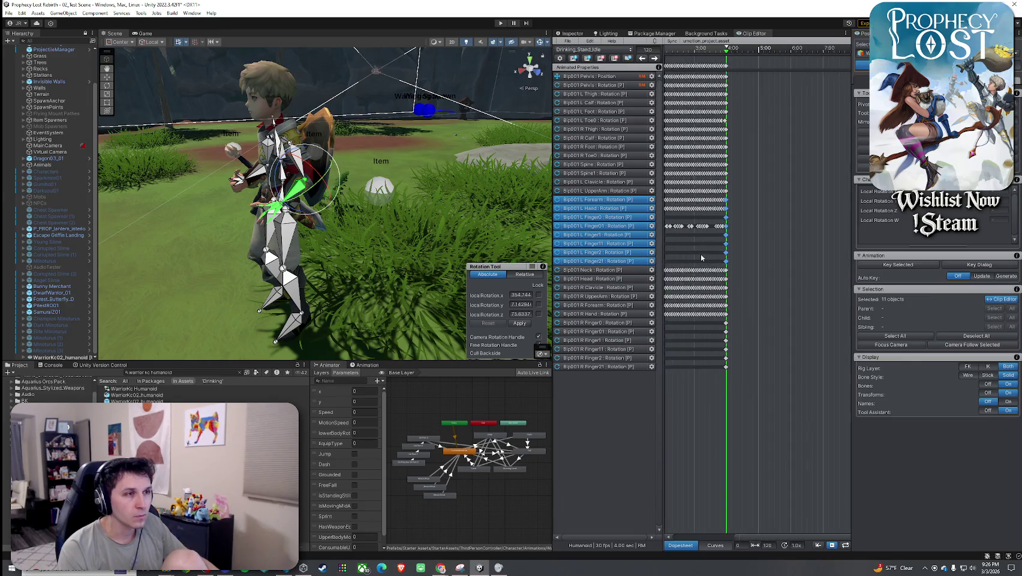
pyautogui.scroll(3, 694, 228)
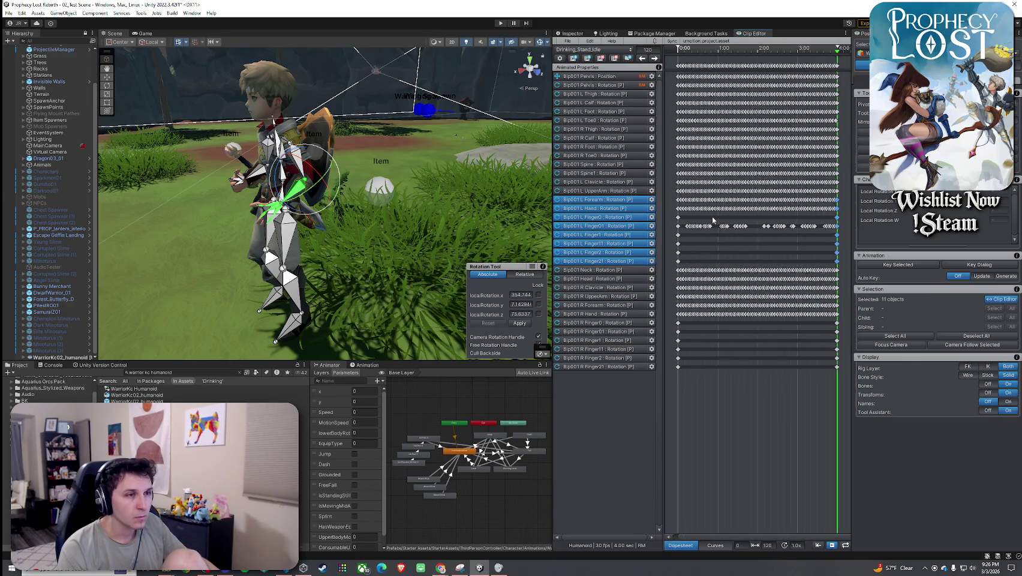
pyautogui.scroll(6, 704, 222)
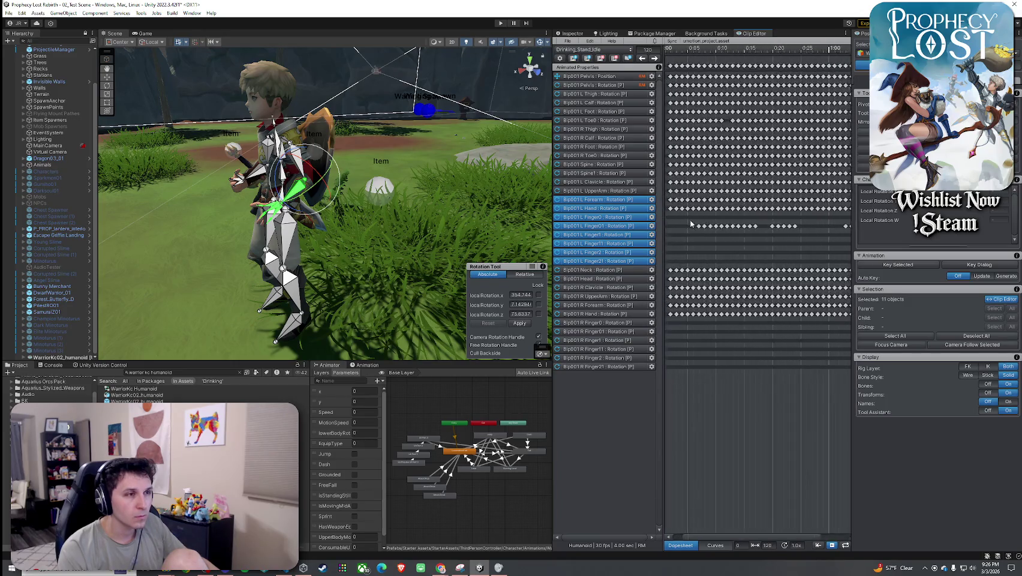
pyautogui.click(682, 190)
pyautogui.keyDown('ctrl'); pyautogui.click(682, 208); pyautogui.keyUp('ctrl')
pyautogui.keyDown('ctrl'); pyautogui.click(682, 199); pyautogui.keyUp('ctrl')
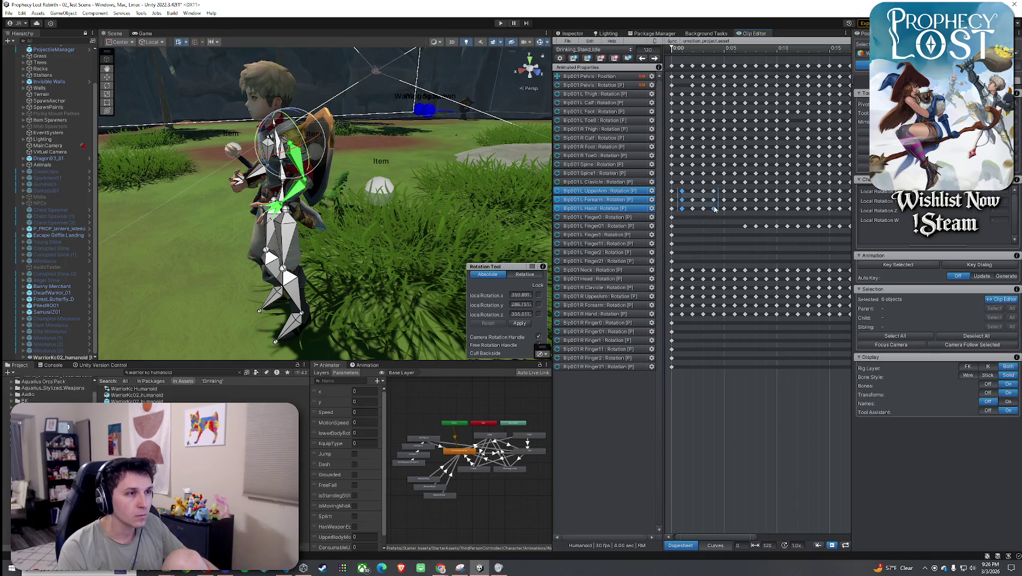
pyautogui.click(692, 191)
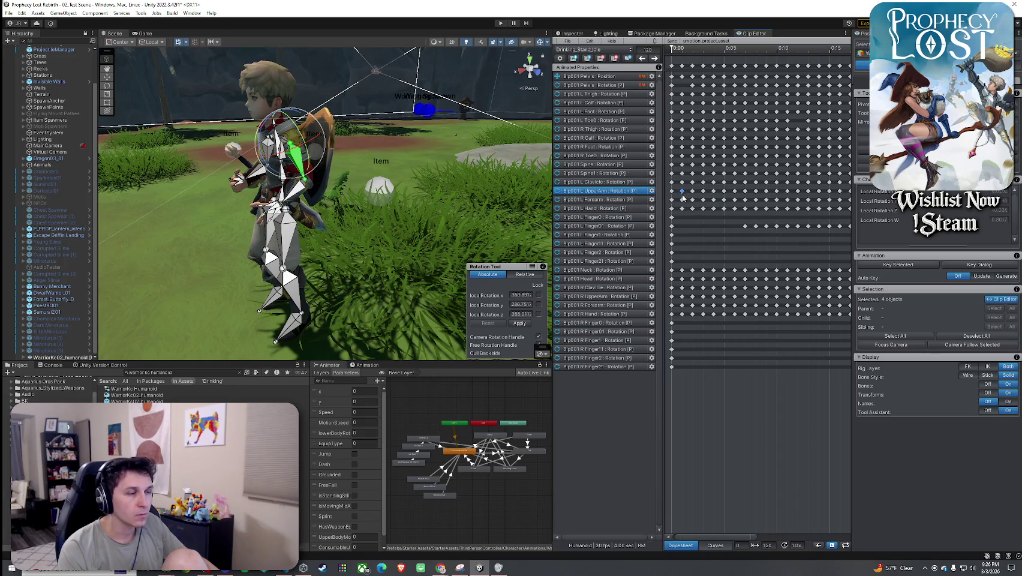
pyautogui.click(736, 208)
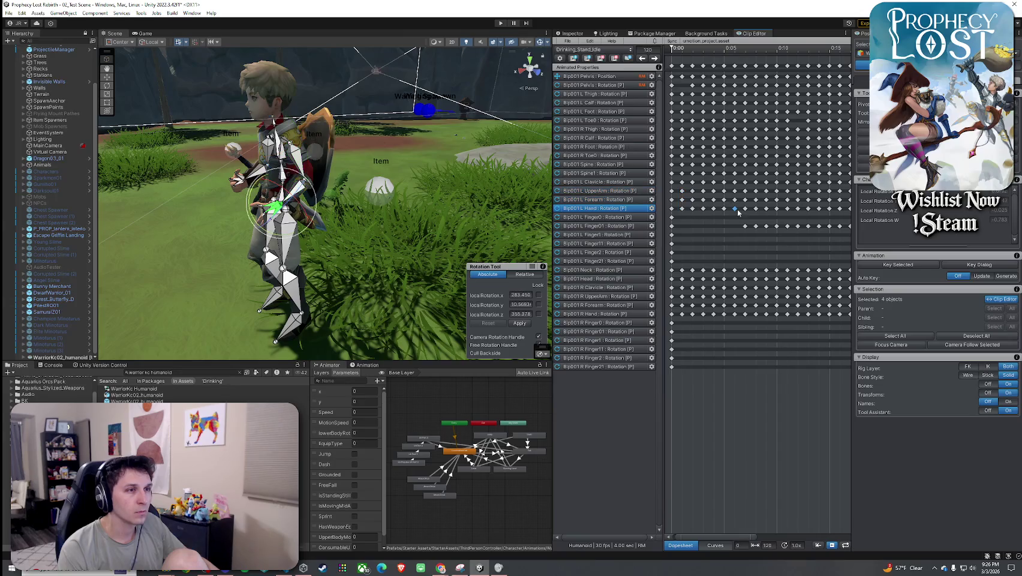
pyautogui.moveTo(685, 193); pyautogui.dragTo(823, 239)
pyautogui.scroll(-4, 799, 245)
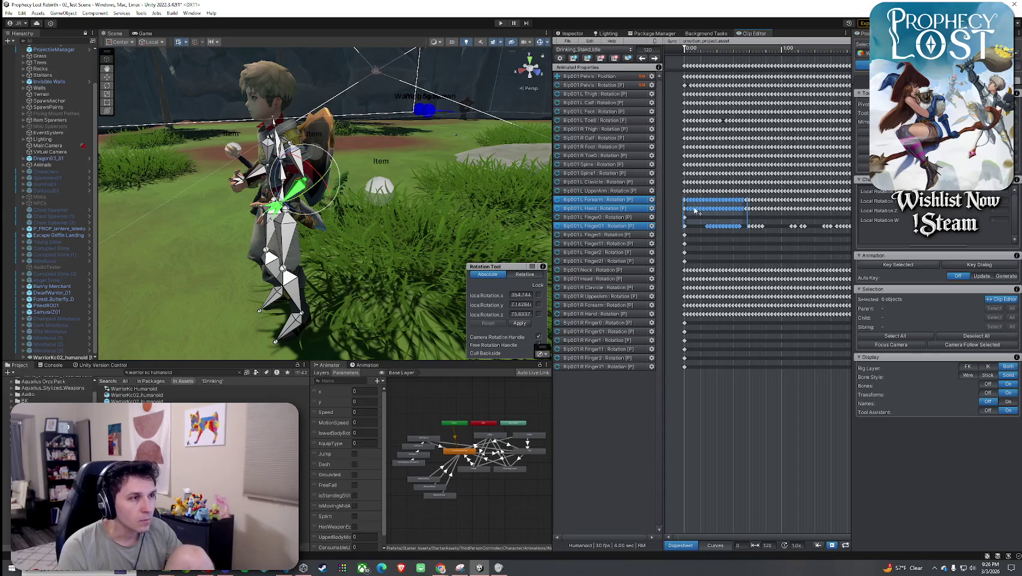
pyautogui.click(617, 191)
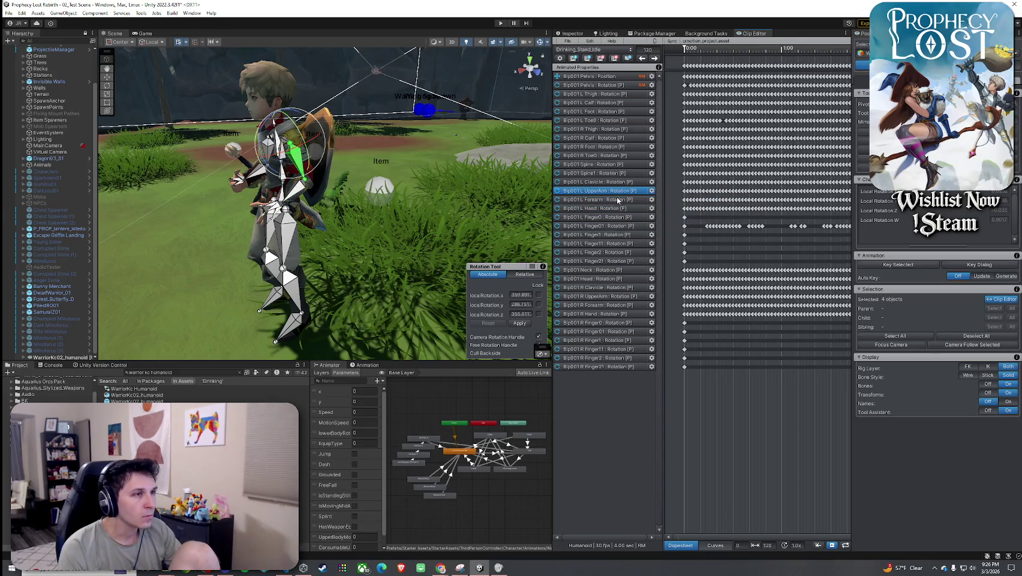
pyautogui.click(618, 199)
pyautogui.scroll(-5, 760, 235)
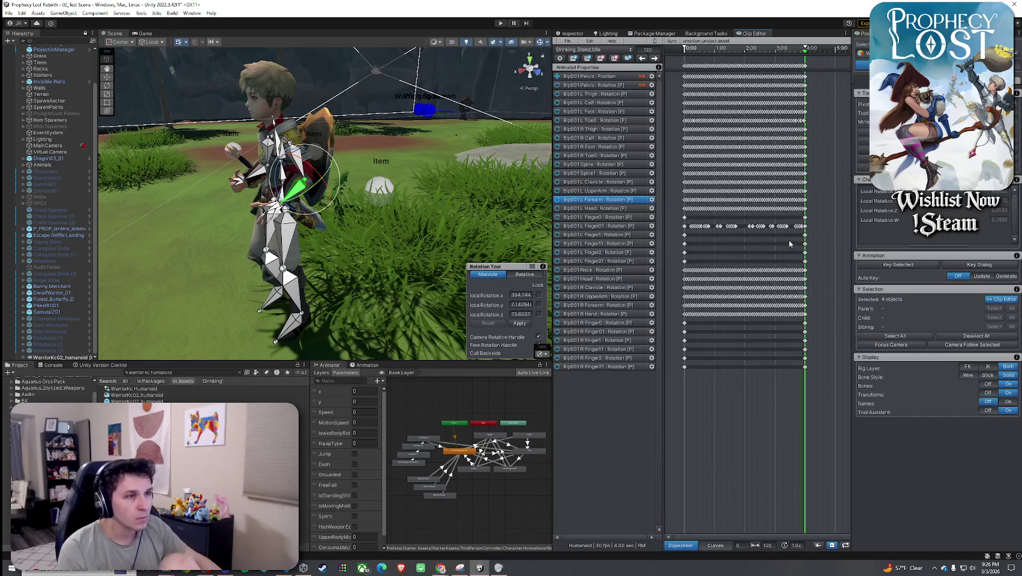
pyautogui.click(339, 222)
pyautogui.click(684, 200)
pyautogui.keyDown('shift'); pyautogui.click(687, 209); pyautogui.keyUp('shift')
pyautogui.press('f')
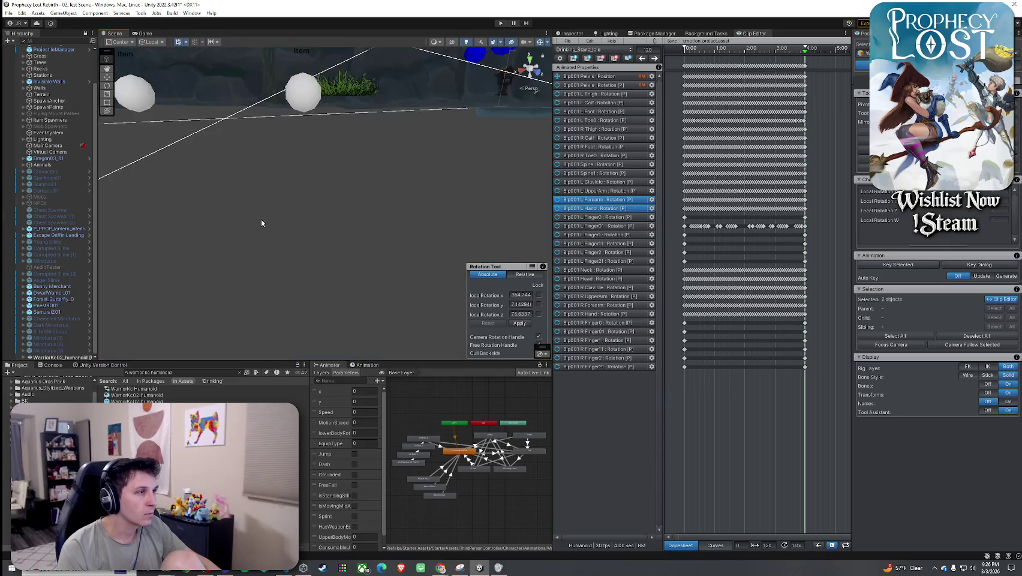
pyautogui.scroll(-10, 280, 219)
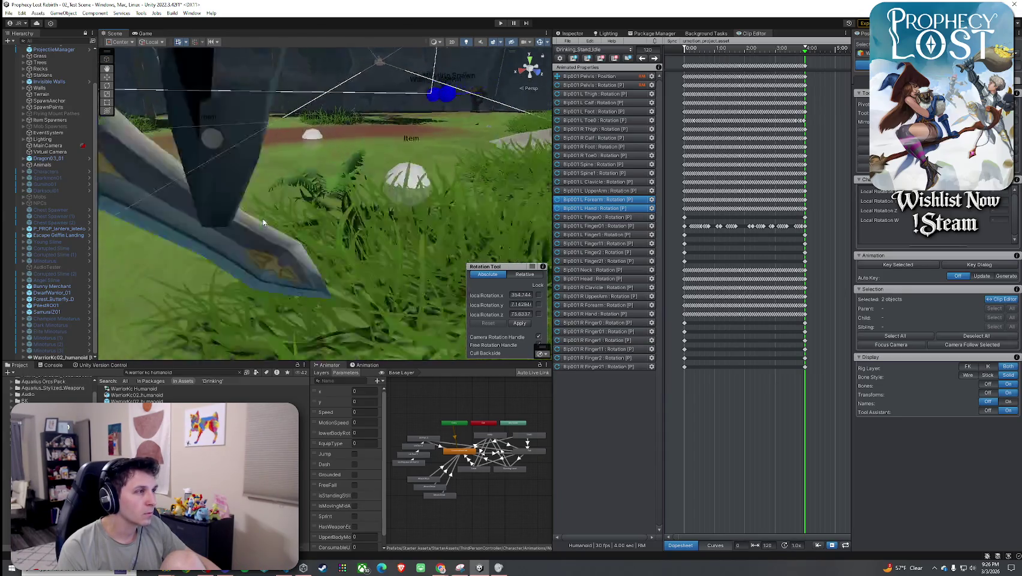
pyautogui.moveTo(281, 220)
pyautogui.mouseDown()
pyautogui.moveTo(306, 218)
pyautogui.moveTo(297, 221)
pyautogui.mouseUp()
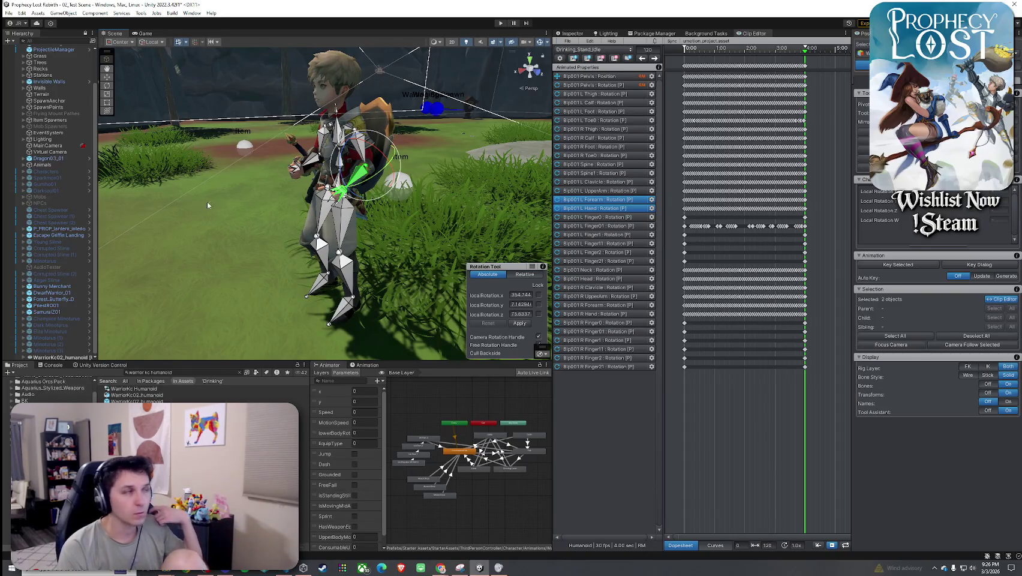
# - Select WarriorKc02_humanoid, expand its Bip001 skeleton and frame it in the scene
pyautogui.click(65, 358)
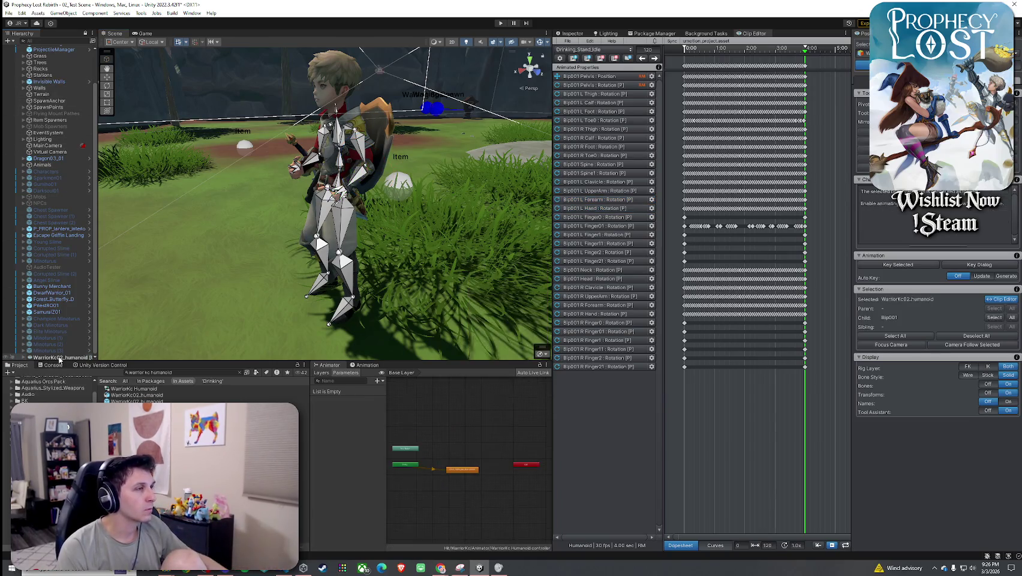
pyautogui.click(24, 357)
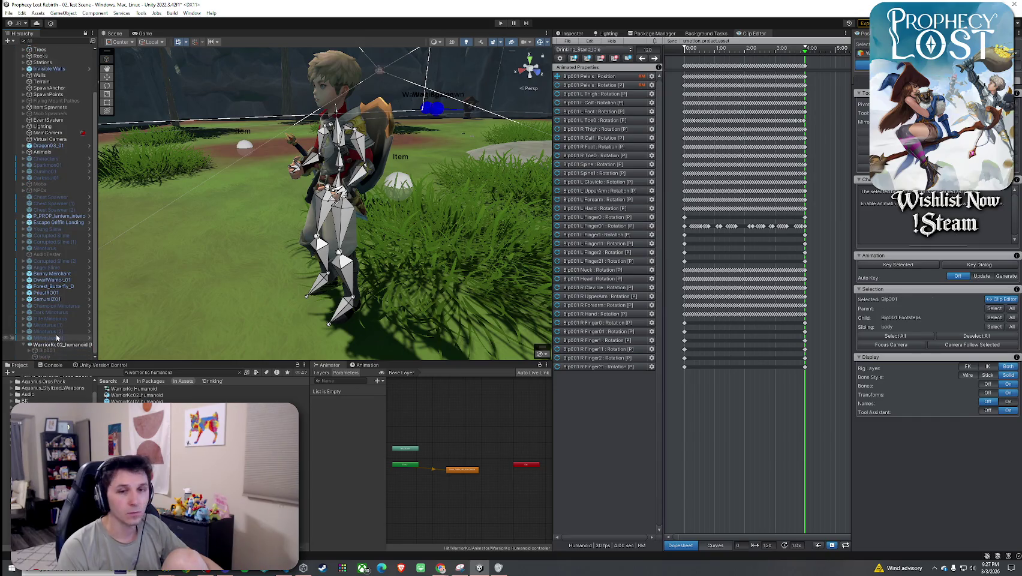
pyautogui.press('f')
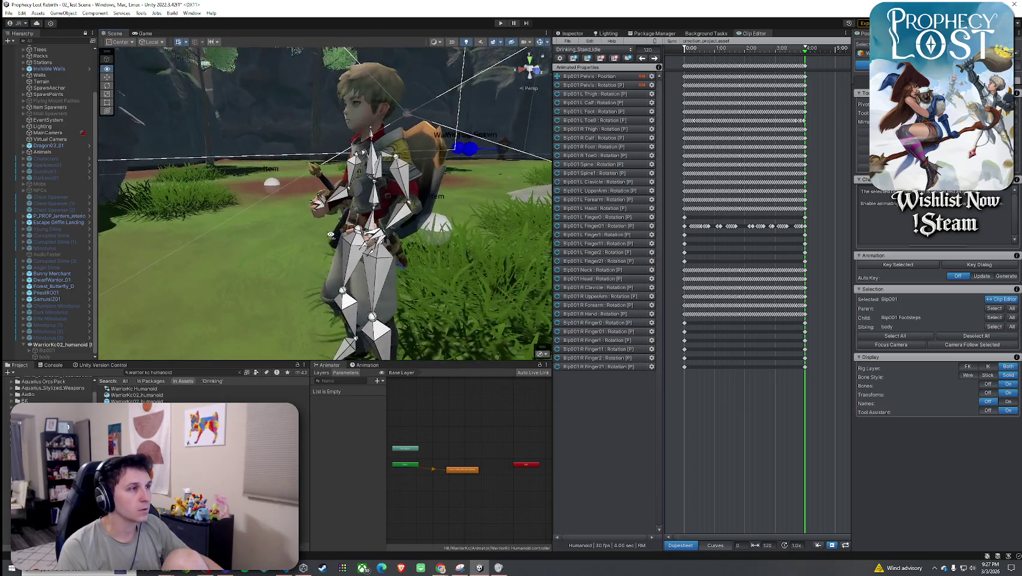
pyautogui.scroll(1, 27, 342)
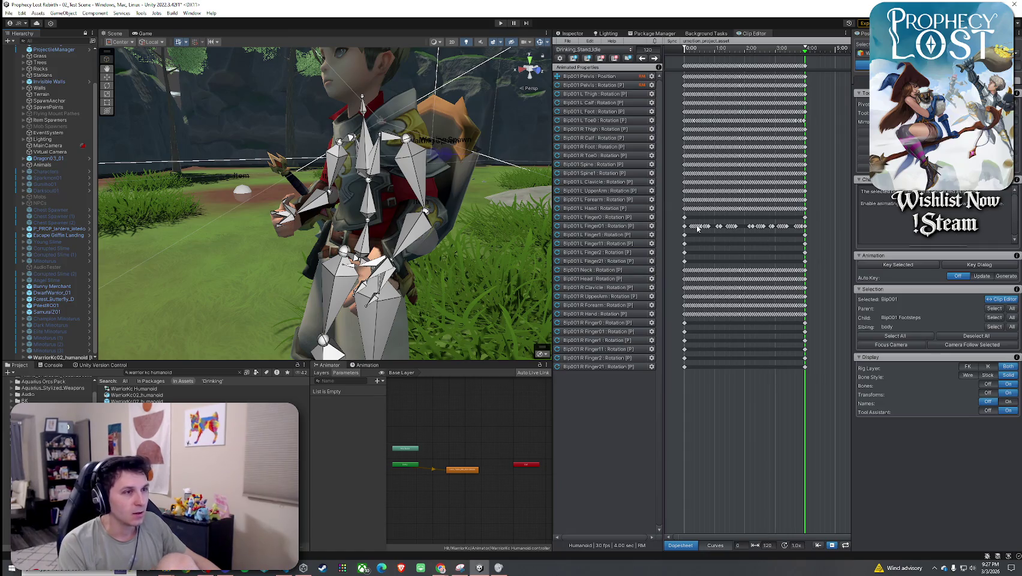
# - Select the left hand and all finger bones together with L Forearm
pyautogui.click(617, 227)
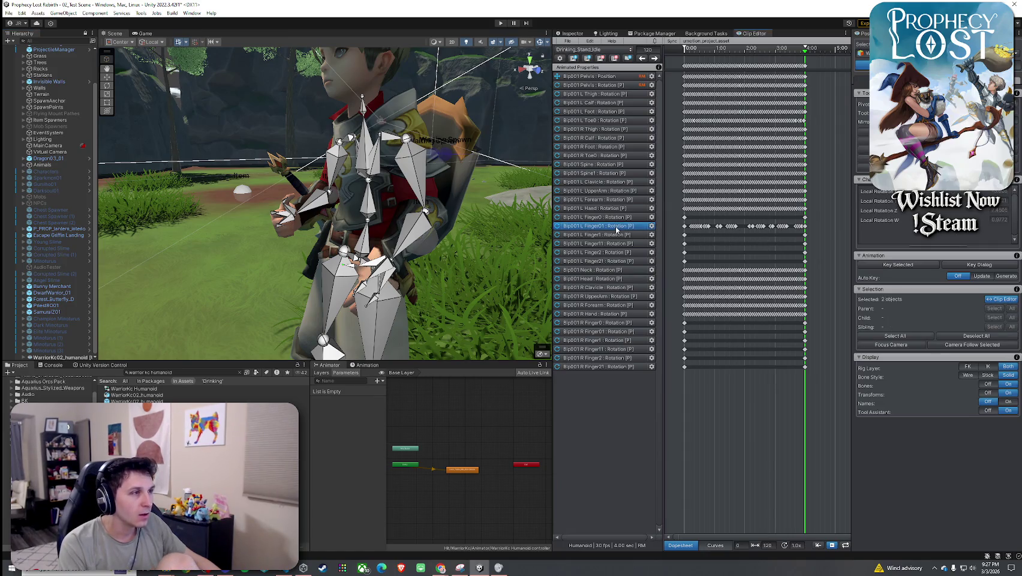
pyautogui.click(421, 236)
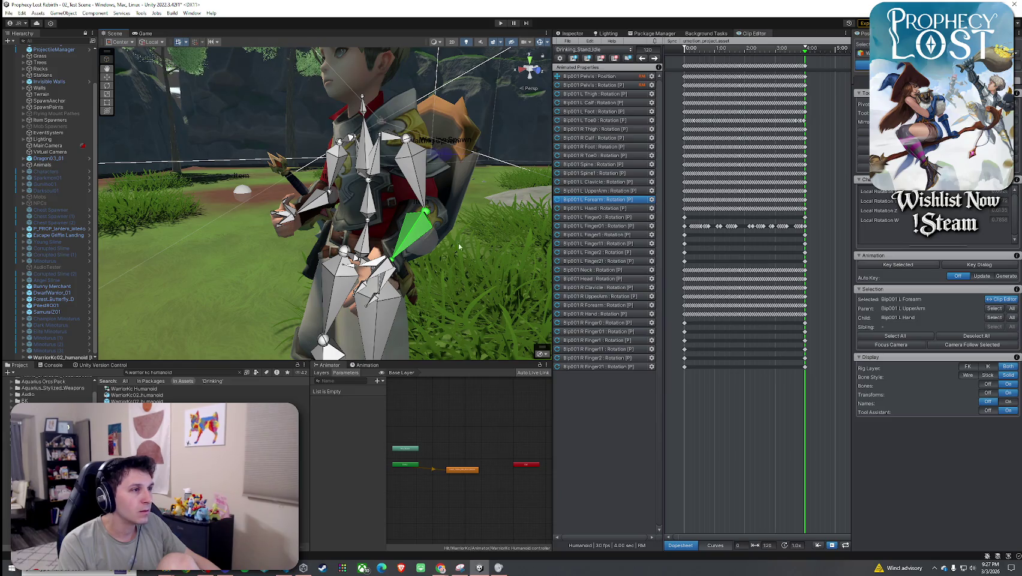
pyautogui.doubleClick(384, 264)
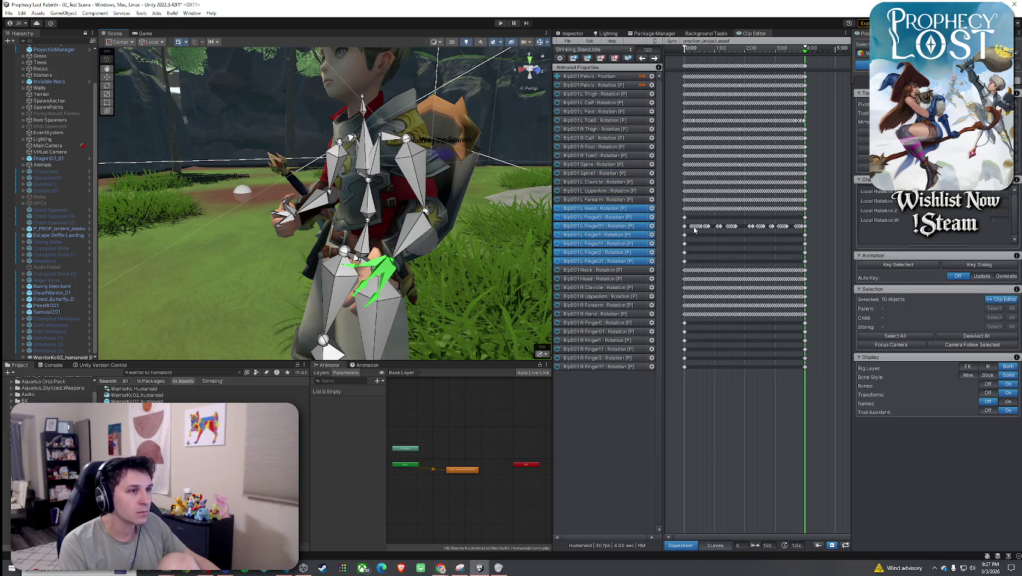
pyautogui.scroll(5, 694, 230)
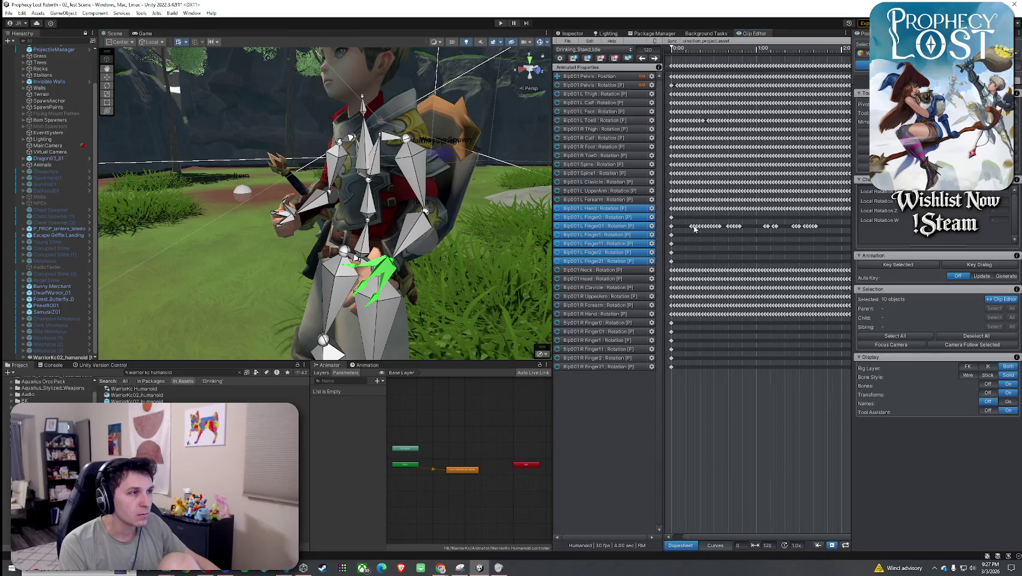
pyautogui.keyDown('shift'); pyautogui.click(415, 234); pyautogui.keyUp('shift')
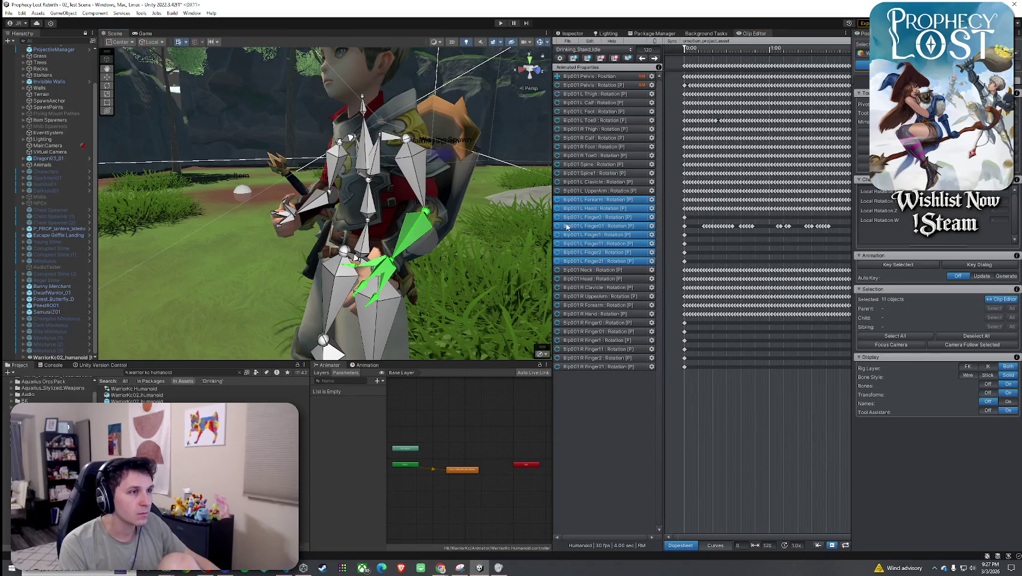
pyautogui.scroll(6, 688, 208)
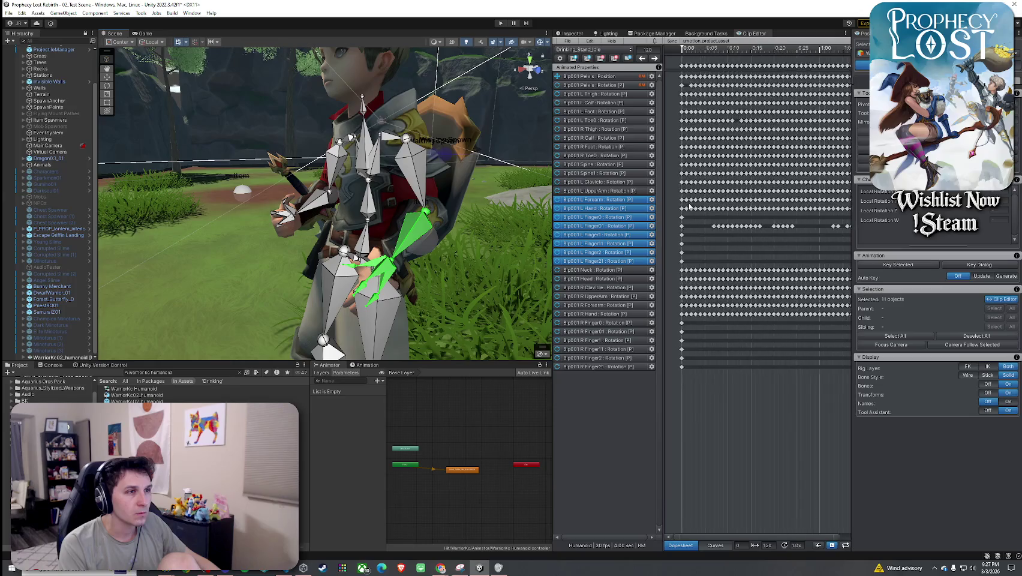
pyautogui.scroll(3, 690, 207)
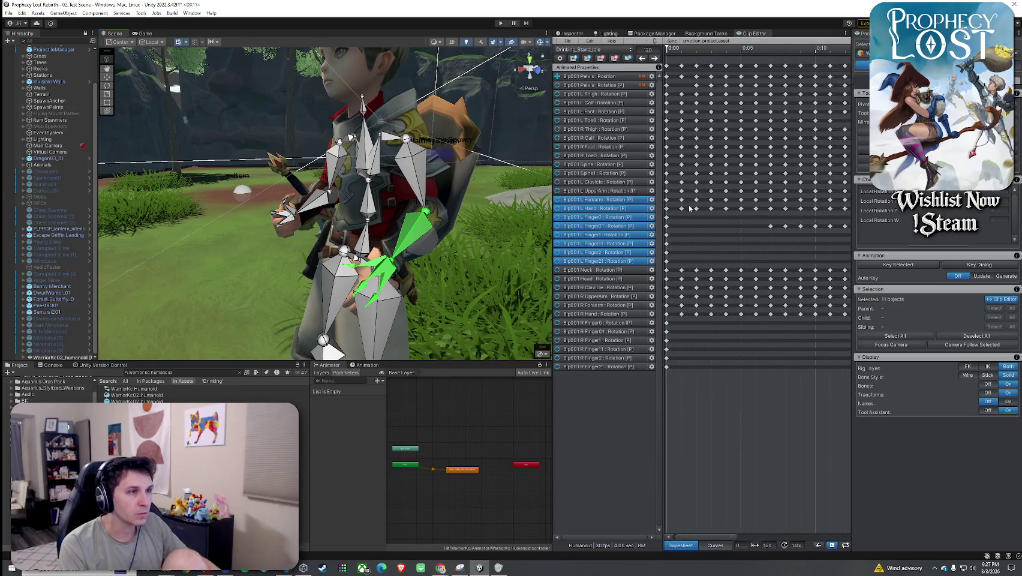
# - Delete the in-between keys on the L Forearm, L Hand and L Finger01 rows in three box-selected batches
pyautogui.moveTo(687, 197)
pyautogui.mouseDown()
pyautogui.moveTo(738, 219)
pyautogui.moveTo(891, 239)
pyautogui.moveTo(833, 242)
pyautogui.mouseUp()
pyautogui.press('Delete')
pyautogui.moveTo(699, 539); pyautogui.dragTo(723, 543)
pyautogui.moveTo(704, 198); pyautogui.dragTo(823, 246)
pyautogui.press('Delete')
pyautogui.moveTo(718, 537)
pyautogui.mouseDown()
pyautogui.moveTo(748, 542)
pyautogui.moveTo(726, 542)
pyautogui.mouseUp()
pyautogui.moveTo(777, 196); pyautogui.dragTo(842, 237)
pyautogui.press('Delete')
pyautogui.moveTo(715, 536); pyautogui.dragTo(743, 537)
# - Move the remaining arm keys later and rotate the left hand and fingers into a new pose
pyautogui.moveTo(722, 251)
pyautogui.mouseDown()
pyautogui.moveTo(666, 196)
pyautogui.moveTo(723, 230)
pyautogui.moveTo(781, 223)
pyautogui.mouseUp()
pyautogui.scroll(-10, 781, 223)
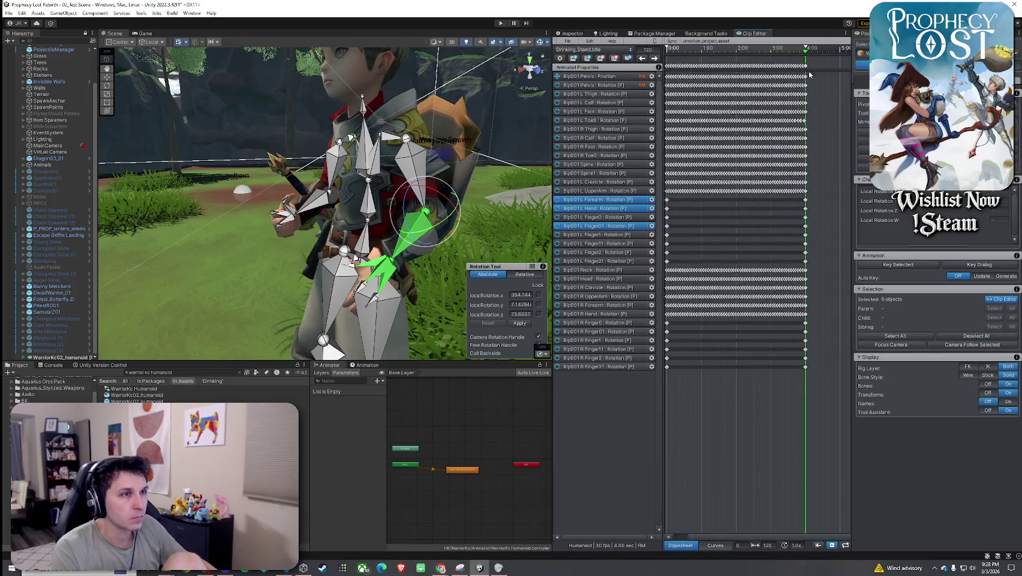
pyautogui.moveTo(799, 52)
pyautogui.mouseDown()
pyautogui.moveTo(694, 59)
pyautogui.moveTo(640, 82)
pyautogui.moveTo(741, 90)
pyautogui.moveTo(714, 89)
pyautogui.mouseUp()
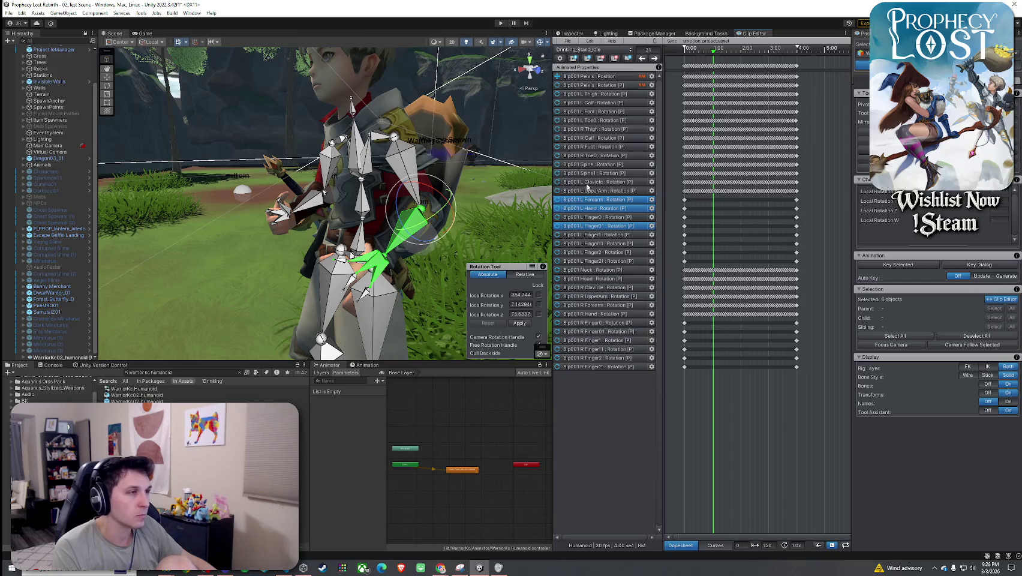
pyautogui.moveTo(399, 209); pyautogui.dragTo(454, 215)
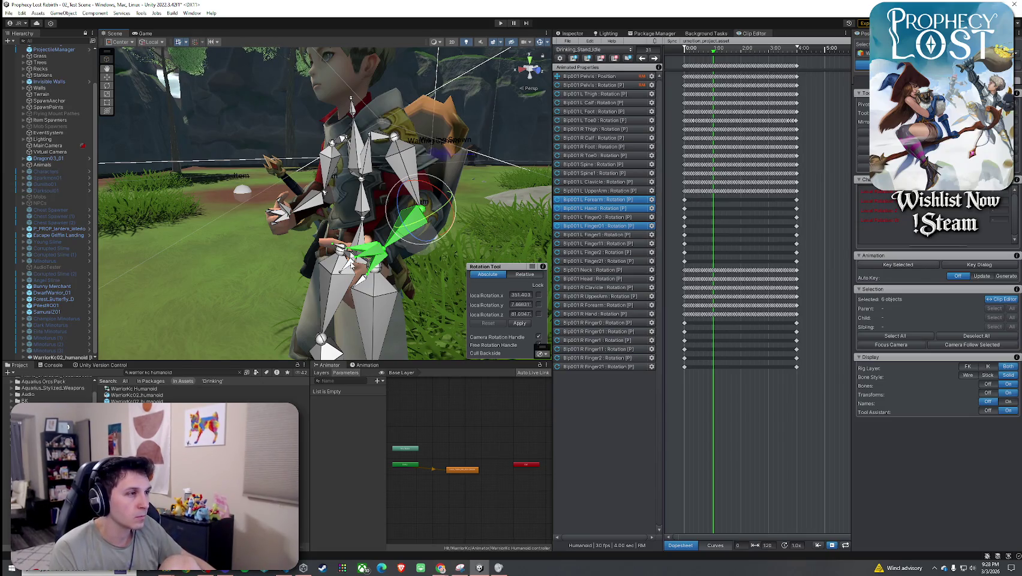
pyautogui.keyDown('ctrl'); pyautogui.click(608, 217); pyautogui.keyUp('ctrl')
# - Key all properties of the selected left finger bones and switch automatic keying off
pyautogui.keyDown('ctrl'); pyautogui.click(612, 235); pyautogui.keyUp('ctrl')
pyautogui.keyDown('ctrl'); pyautogui.click(616, 243); pyautogui.keyUp('ctrl')
pyautogui.keyDown('ctrl'); pyautogui.click(621, 252); pyautogui.keyUp('ctrl')
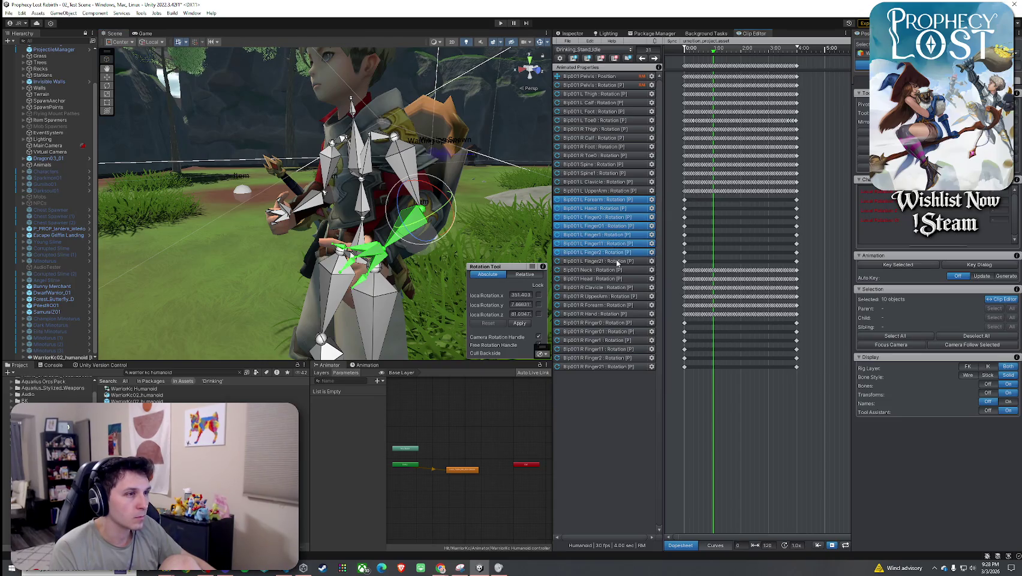
pyautogui.keyDown('ctrl'); pyautogui.click(633, 261); pyautogui.keyUp('ctrl')
pyautogui.rightClick(929, 265)
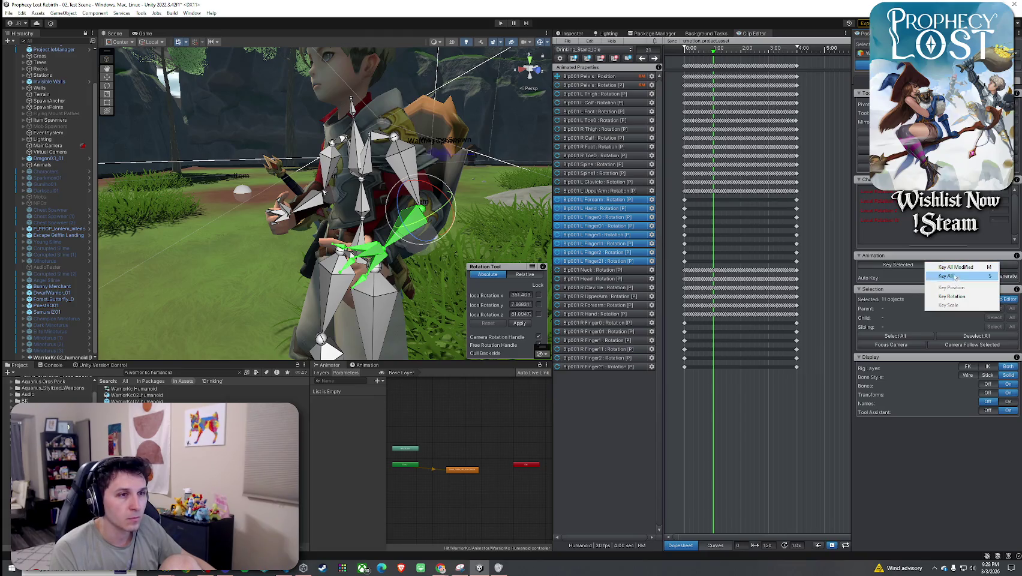
pyautogui.click(924, 278)
pyautogui.click(923, 280)
pyautogui.click(924, 280)
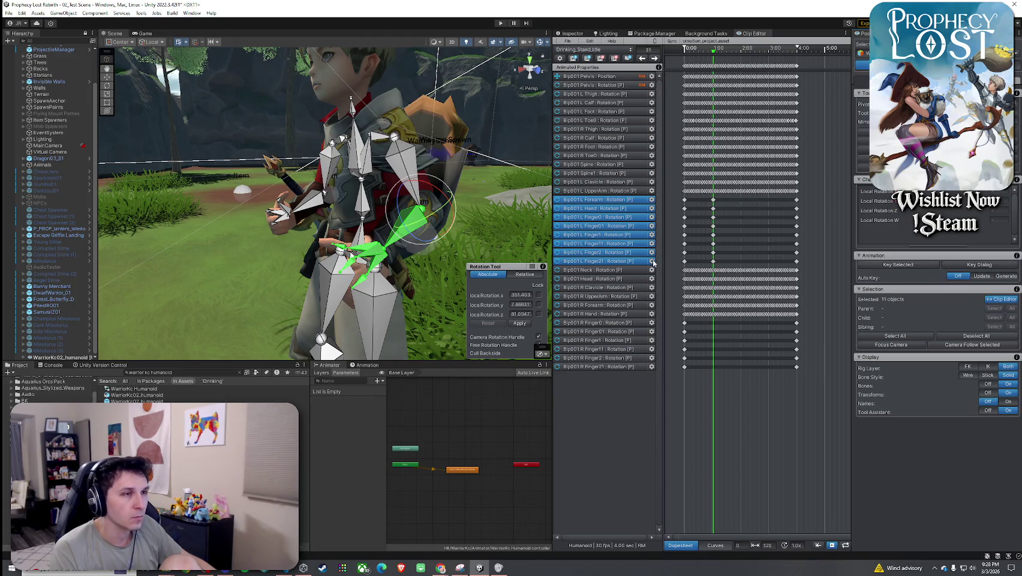
# - Key the left forearm, hand and finger bones at frame 90 (3:00)
pyautogui.moveTo(713, 56)
pyautogui.mouseDown()
pyautogui.moveTo(696, 62)
pyautogui.moveTo(783, 84)
pyautogui.moveTo(715, 93)
pyautogui.mouseUp()
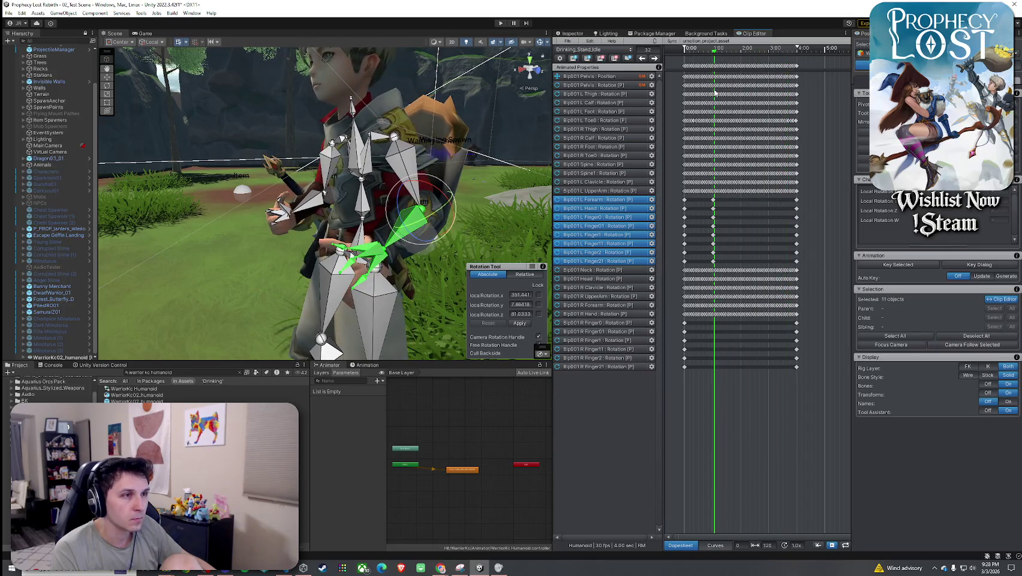
pyautogui.moveTo(720, 227)
pyautogui.mouseDown()
pyautogui.moveTo(715, 259)
pyautogui.moveTo(716, 212)
pyautogui.mouseUp()
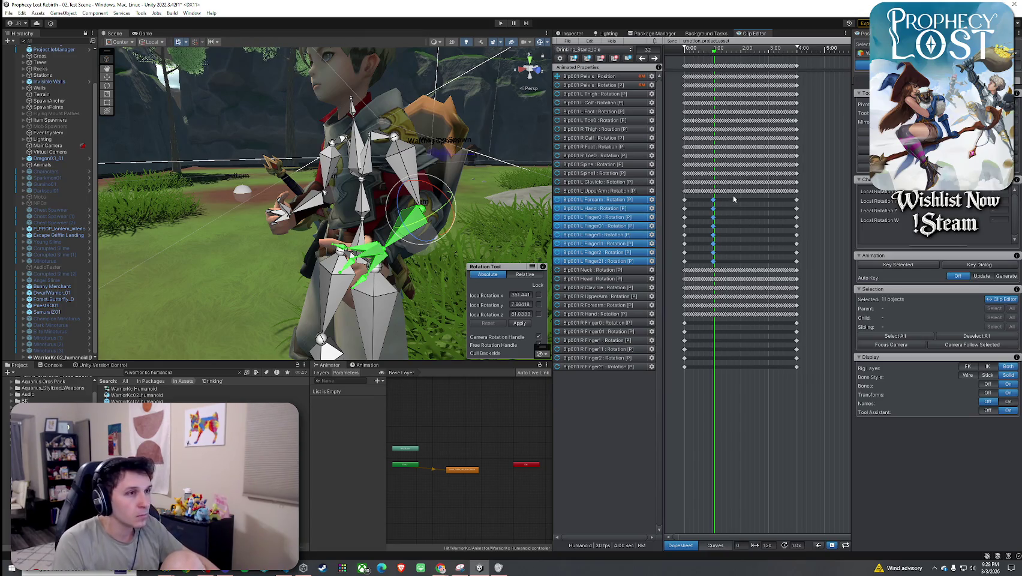
pyautogui.moveTo(715, 53); pyautogui.dragTo(768, 55)
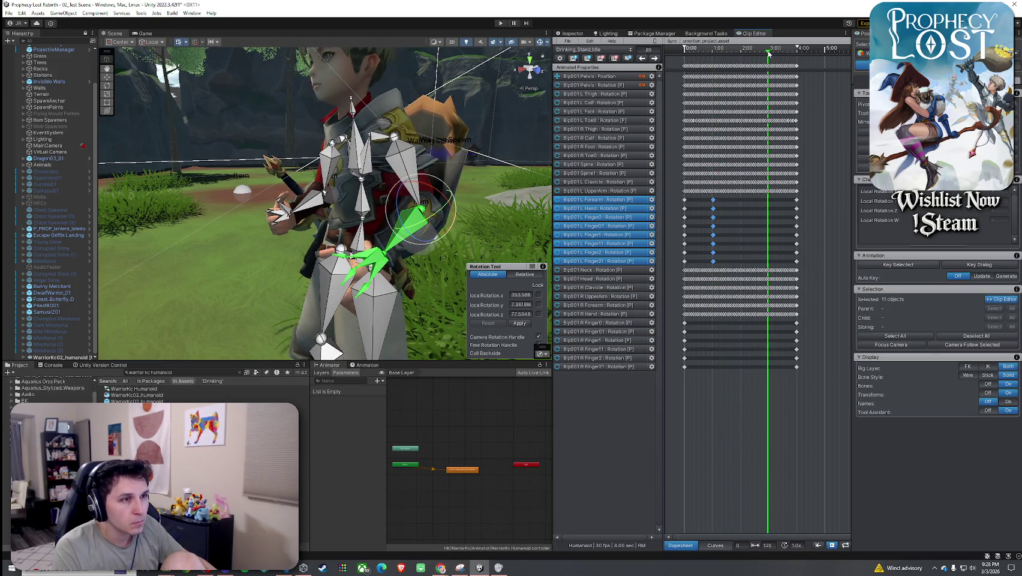
pyautogui.press('k')
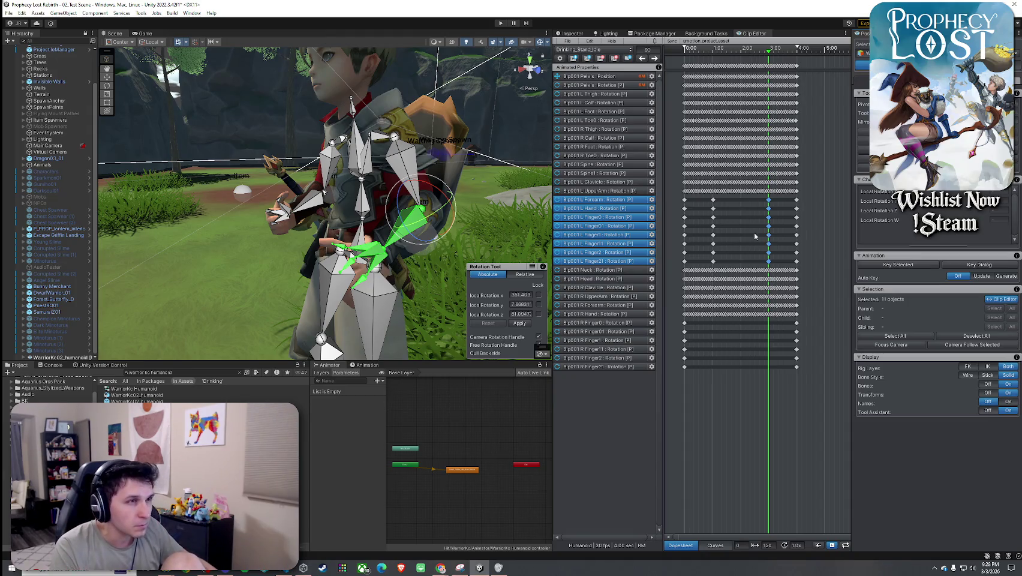
# - Select the final keys on the L Forearm, Hand and Finger rows and key them at 2:00
pyautogui.click(796, 199)
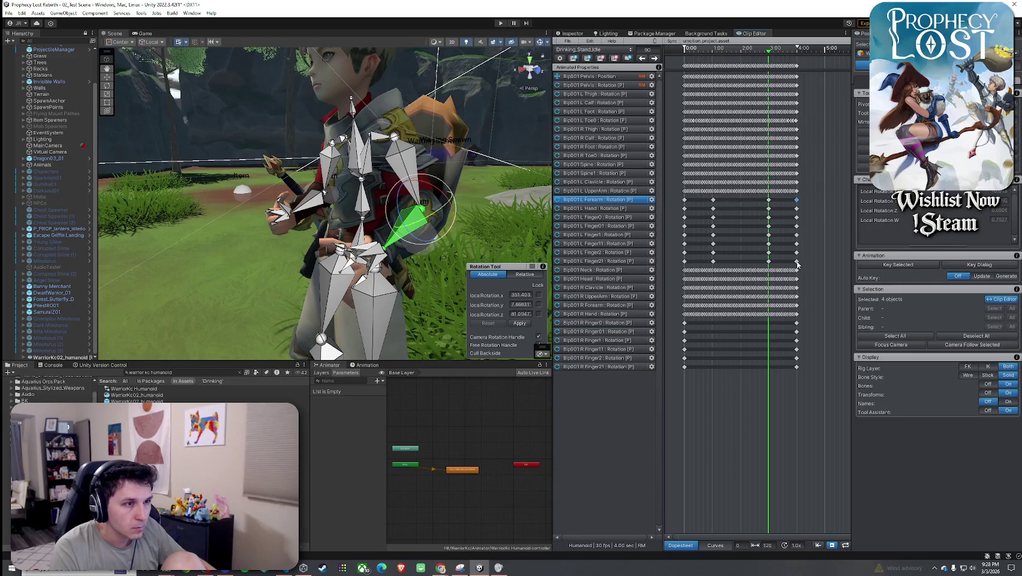
pyautogui.keyDown('shift'); pyautogui.click(796, 261); pyautogui.keyUp('shift')
pyautogui.keyDown('shift'); pyautogui.click(797, 252); pyautogui.keyUp('shift')
pyautogui.keyDown('shift'); pyautogui.click(797, 243); pyautogui.keyUp('shift')
pyautogui.keyDown('shift'); pyautogui.click(796, 235); pyautogui.keyUp('shift')
pyautogui.keyDown('shift'); pyautogui.click(796, 226); pyautogui.keyUp('shift')
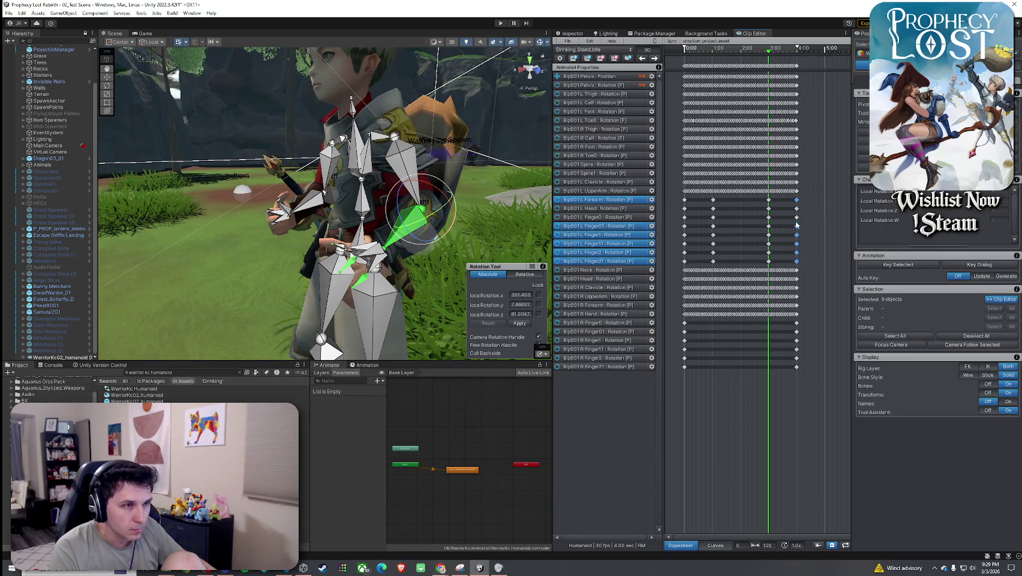
pyautogui.keyDown('shift'); pyautogui.click(796, 217); pyautogui.keyUp('shift')
pyautogui.keyDown('shift'); pyautogui.click(796, 208); pyautogui.keyUp('shift')
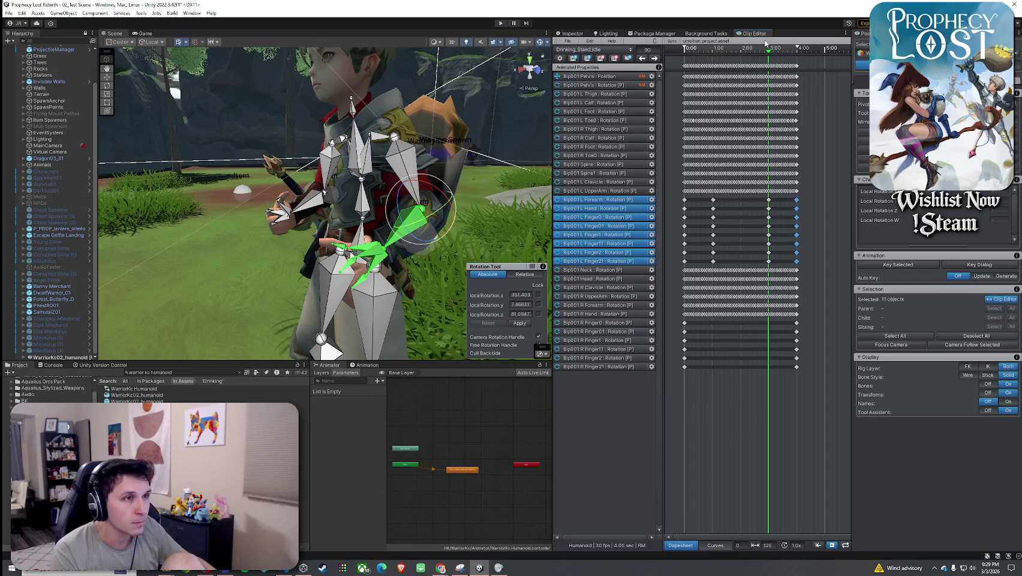
pyautogui.moveTo(765, 47); pyautogui.dragTo(741, 48)
pyautogui.hotkey('ctrl', 'v')
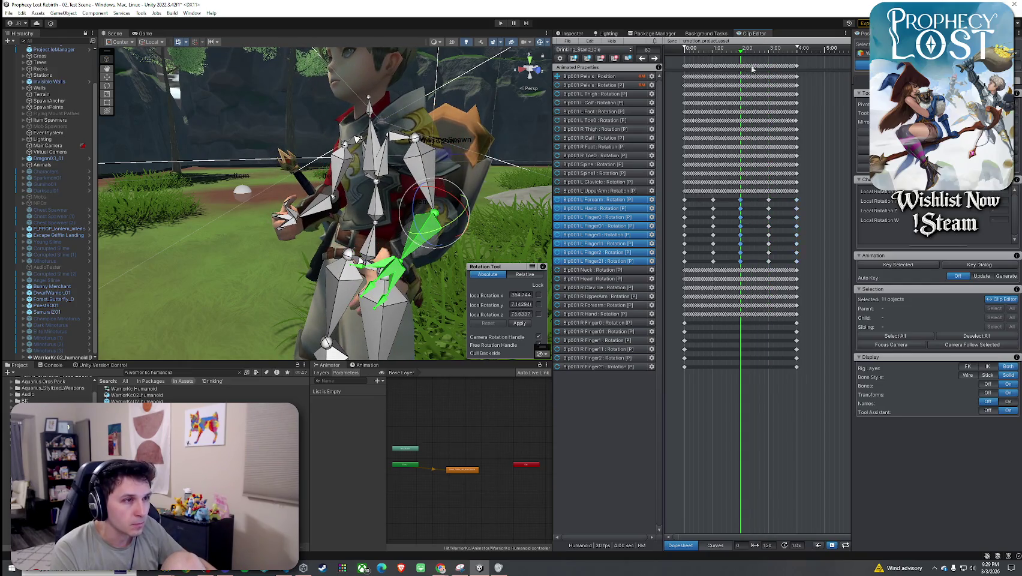
pyautogui.click(900, 265)
pyautogui.click(935, 279)
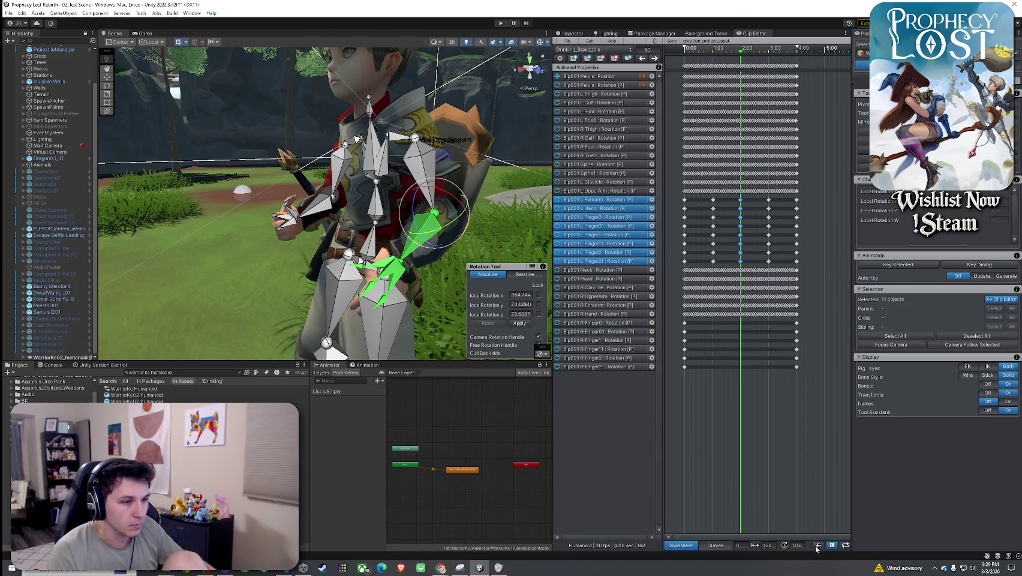
pyautogui.moveTo(552, 305); pyautogui.dragTo(487, 336)
# - Widen the clip timeline, turn on Loop and start playing the clip
pyautogui.moveTo(851, 526); pyautogui.dragTo(915, 526)
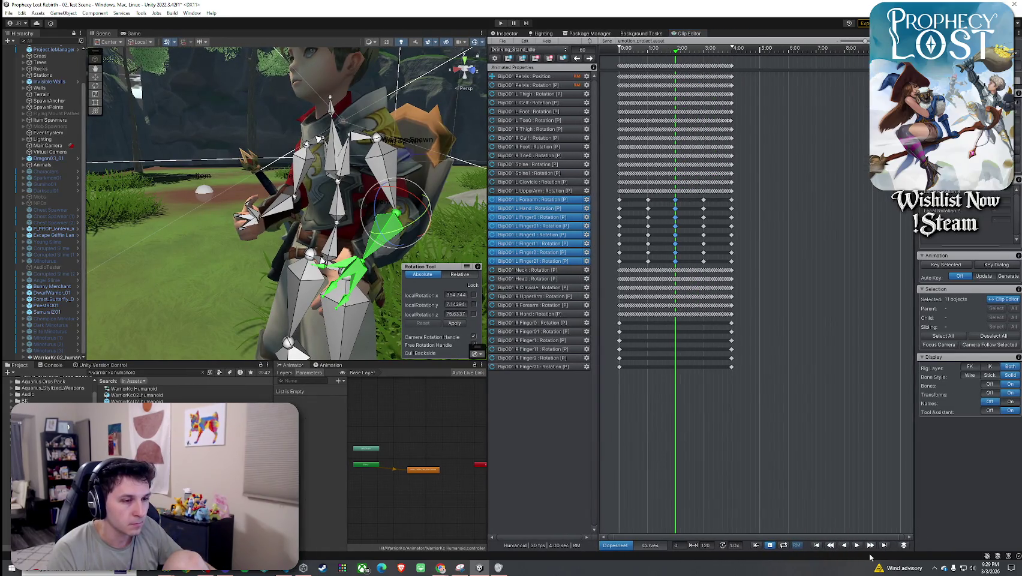
pyautogui.click(857, 544)
pyautogui.moveTo(406, 188)
pyautogui.mouseDown()
pyautogui.moveTo(113, 198)
pyautogui.moveTo(216, 180)
pyautogui.mouseUp()
pyautogui.click(783, 544)
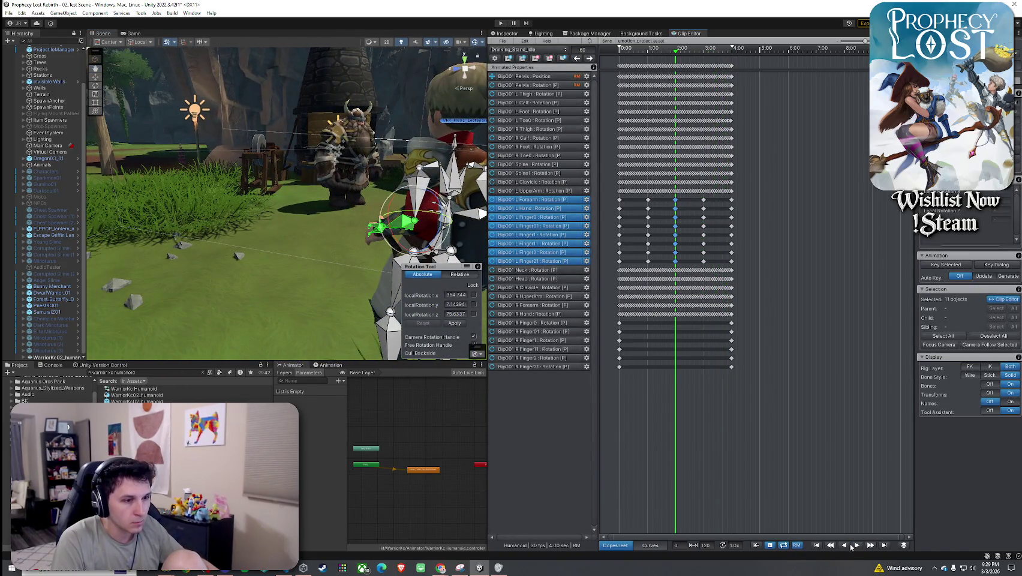
pyautogui.press('space')
# - Orbit the Scene view around the warrior to watch the looping clip, then stop playback
pyautogui.moveTo(456, 312); pyautogui.dragTo(421, 310)
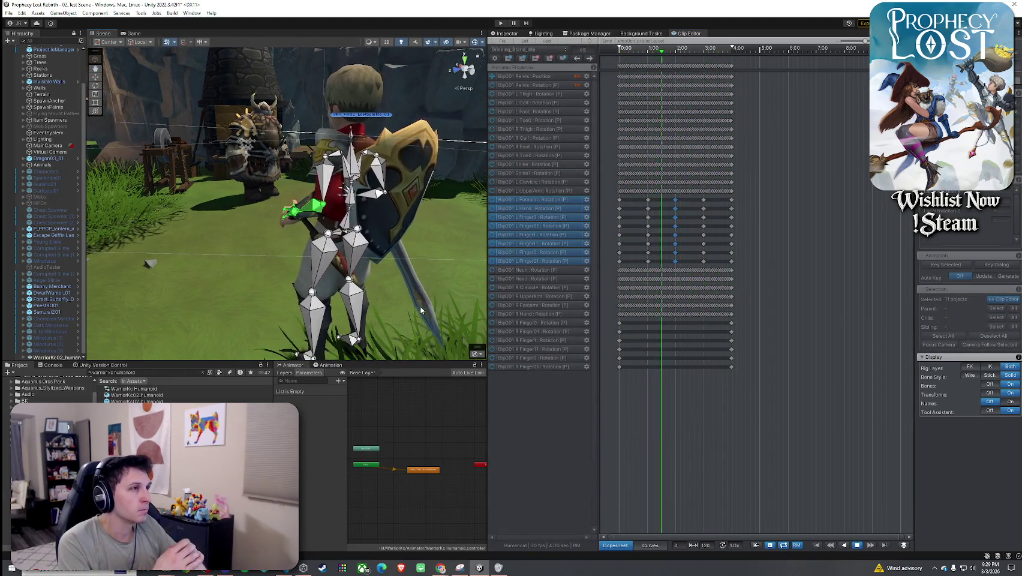
pyautogui.moveTo(411, 307); pyautogui.dragTo(401, 273)
pyautogui.moveTo(343, 268)
pyautogui.mouseDown()
pyautogui.moveTo(600, 286)
pyautogui.moveTo(725, 283)
pyautogui.moveTo(596, 294)
pyautogui.mouseUp()
pyautogui.moveTo(359, 246)
pyautogui.mouseDown()
pyautogui.moveTo(455, 237)
pyautogui.moveTo(113, 244)
pyautogui.mouseUp()
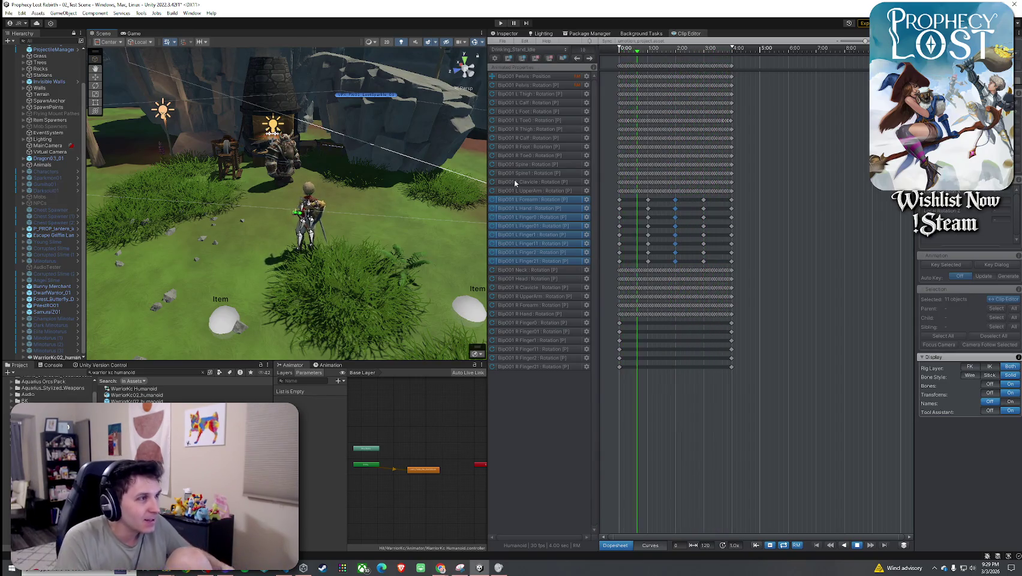
pyautogui.moveTo(330, 207)
pyautogui.mouseDown()
pyautogui.moveTo(329, 228)
pyautogui.moveTo(462, 216)
pyautogui.moveTo(603, 199)
pyautogui.moveTo(647, 173)
pyautogui.mouseUp()
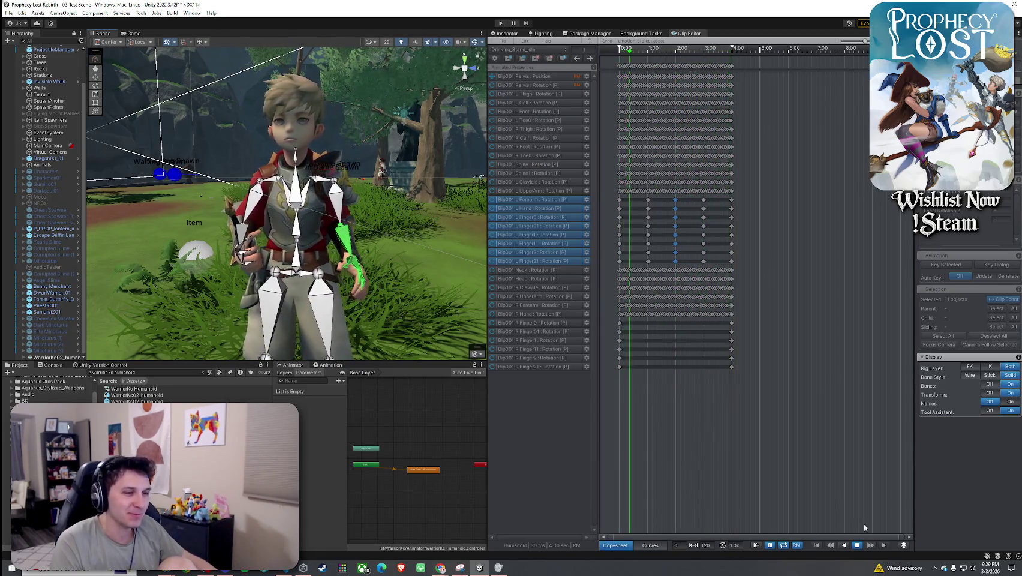
pyautogui.press('space')
pyautogui.scroll(5, 676, 210)
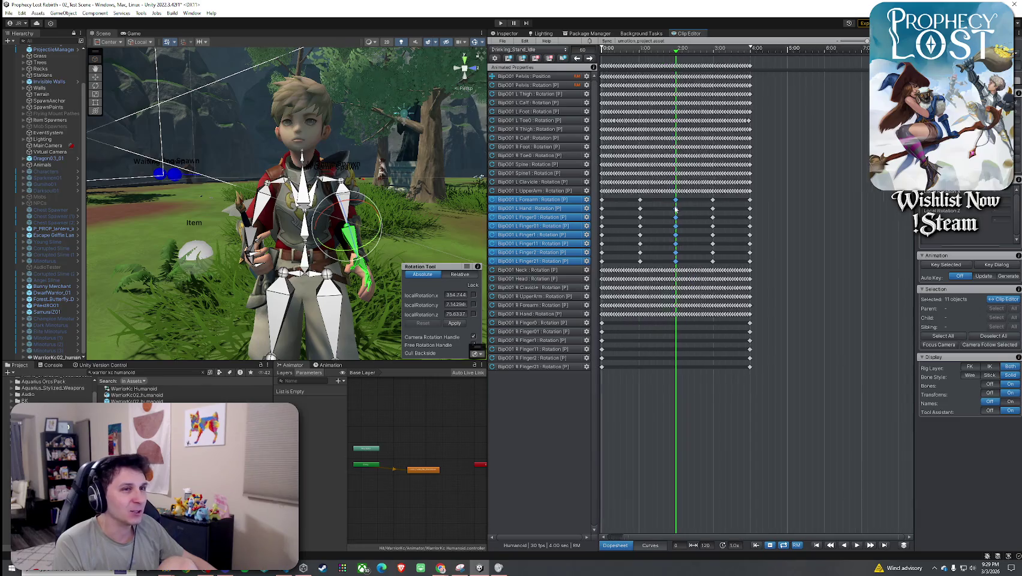
pyautogui.scroll(-3, 675, 214)
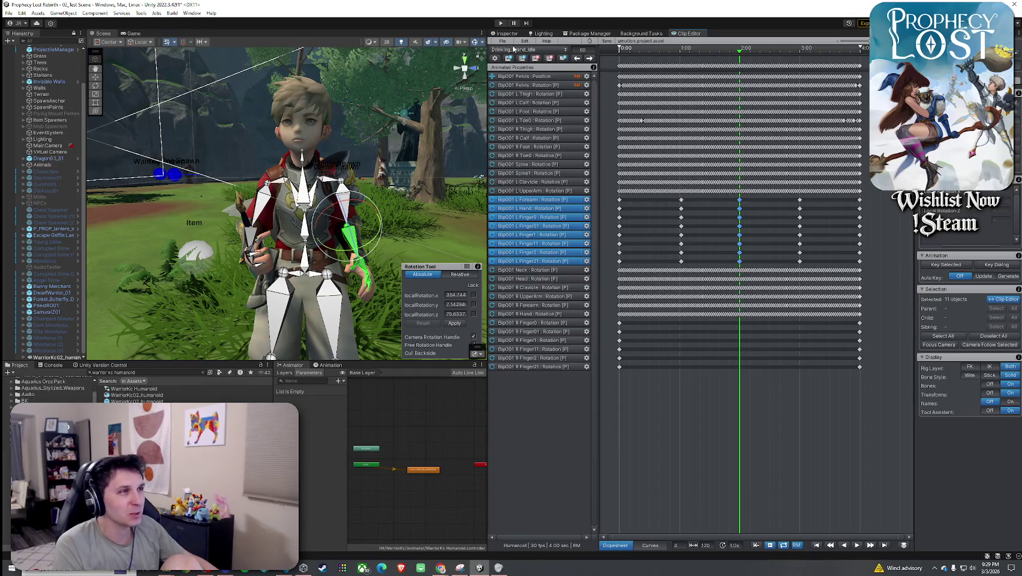
pyautogui.click(588, 34)
# - Start exporting the current clip via File > Export > Current Clip and open its settings
pyautogui.click(682, 34)
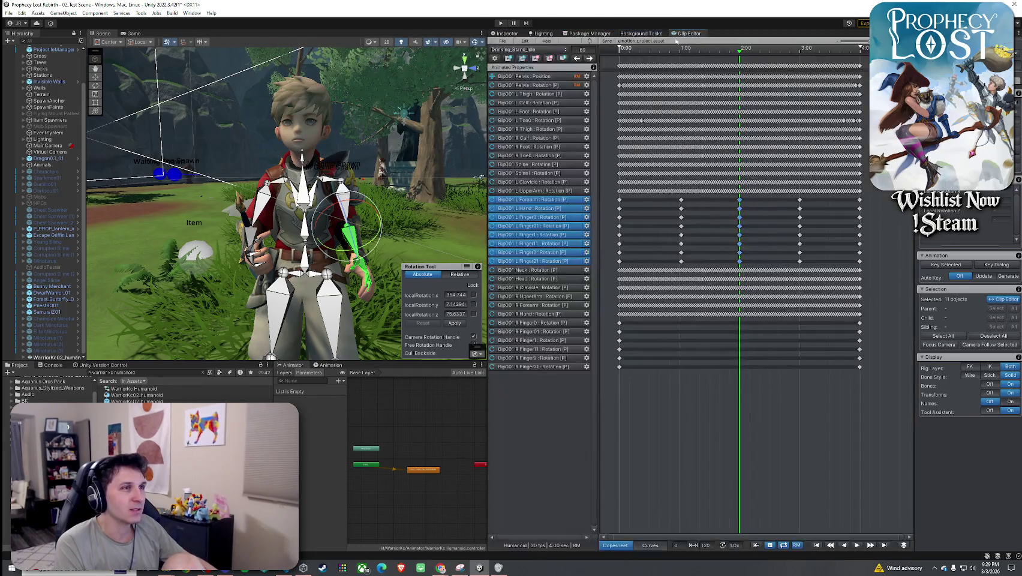
pyautogui.click(509, 41)
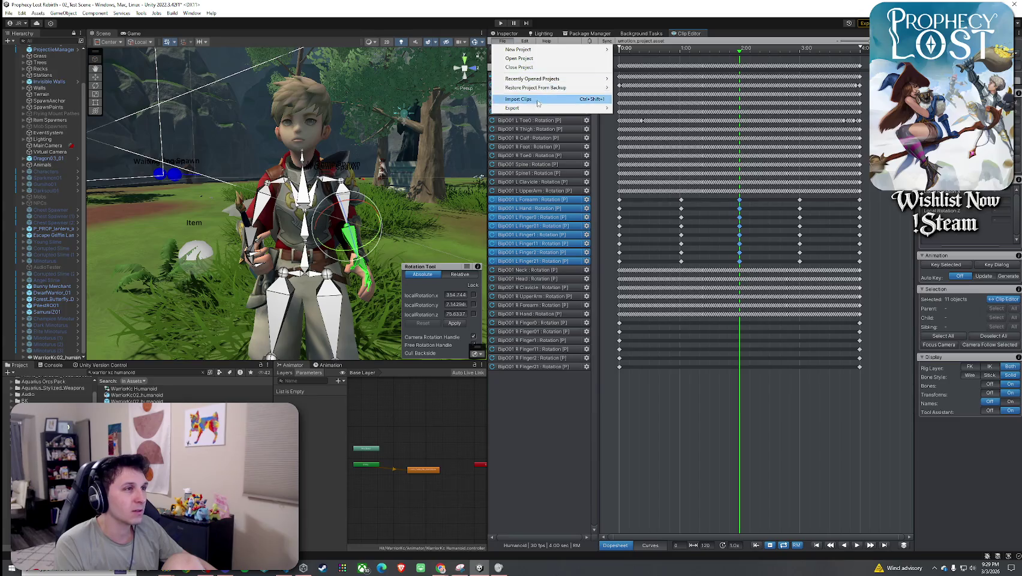
pyautogui.moveTo(539, 110)
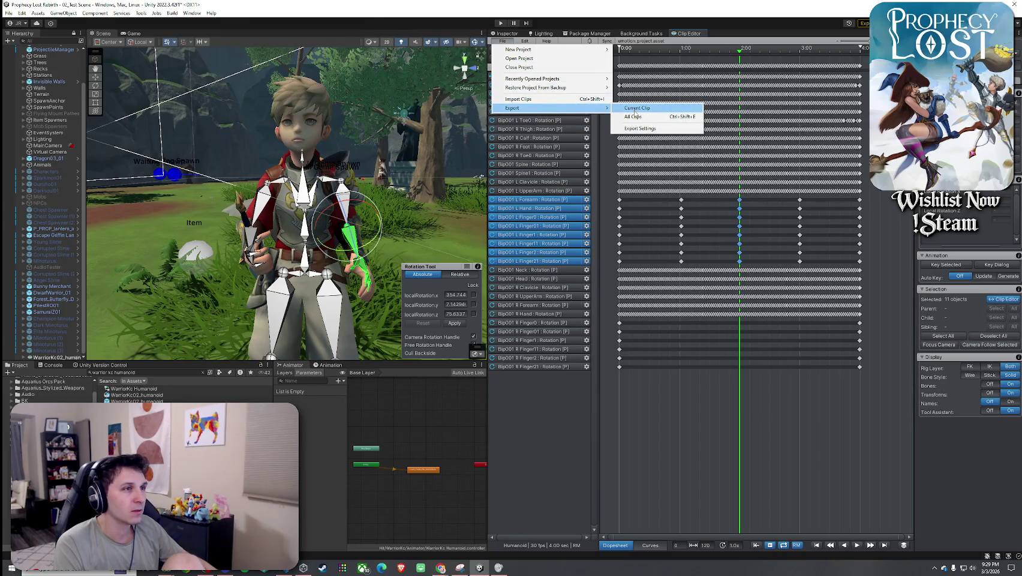
pyautogui.click(635, 110)
pyautogui.click(573, 301)
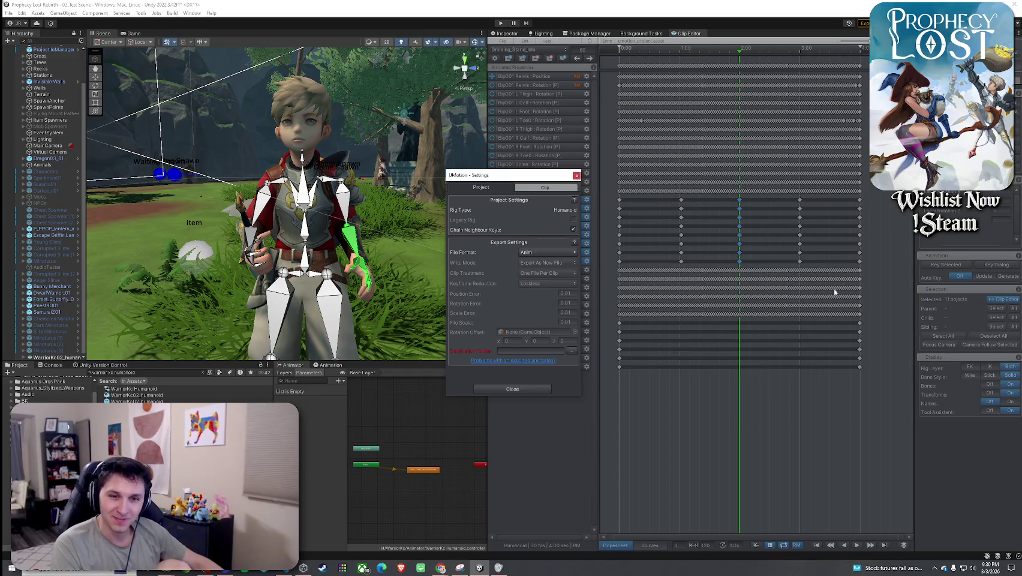
# - Reopen UMotion settings, switch between the Clip and Project tabs, and browse for an export destination folder
pyautogui.hotkey('alt', 'Tab')
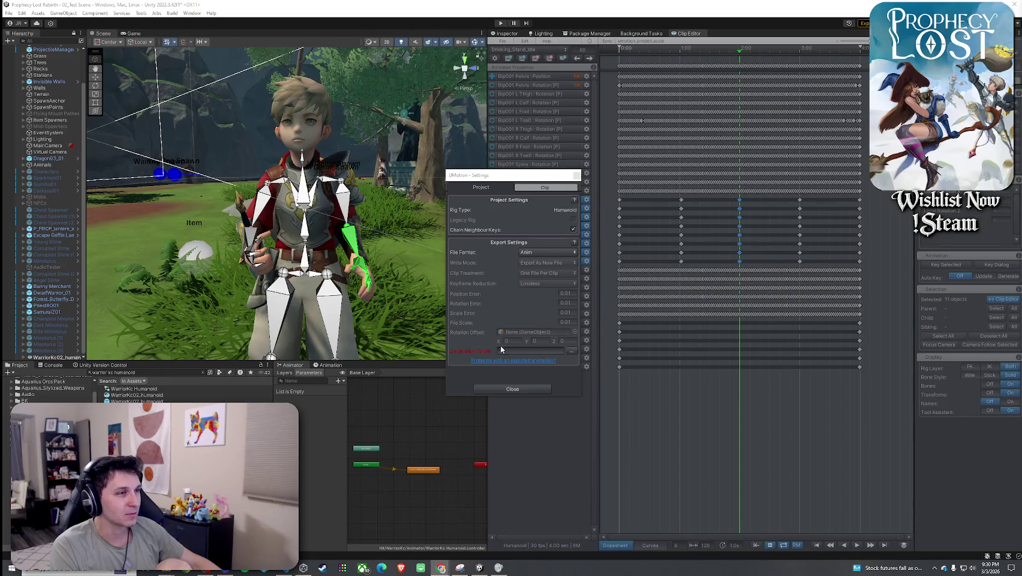
pyautogui.click(493, 190)
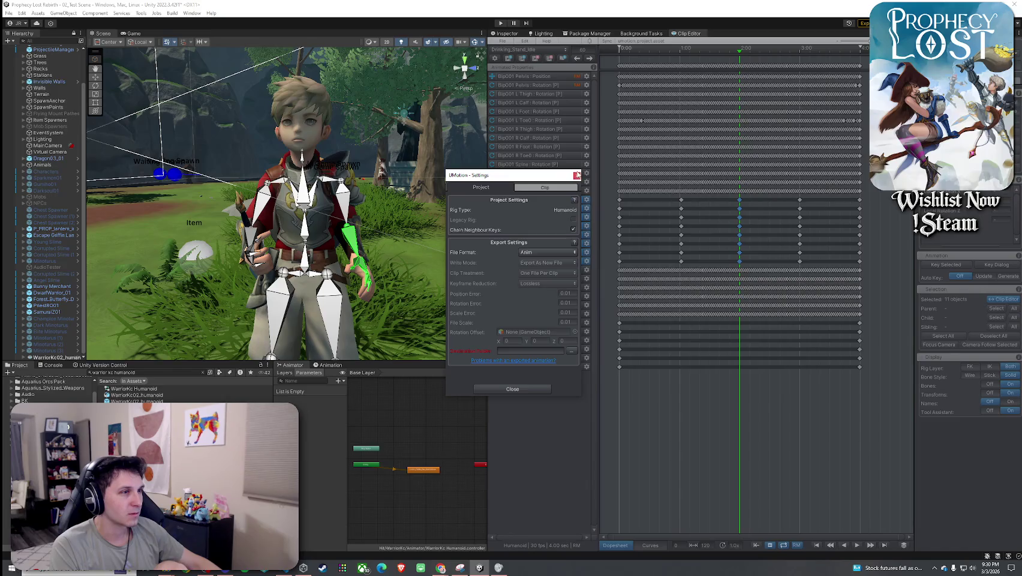
pyautogui.click(577, 176)
pyautogui.click(503, 41)
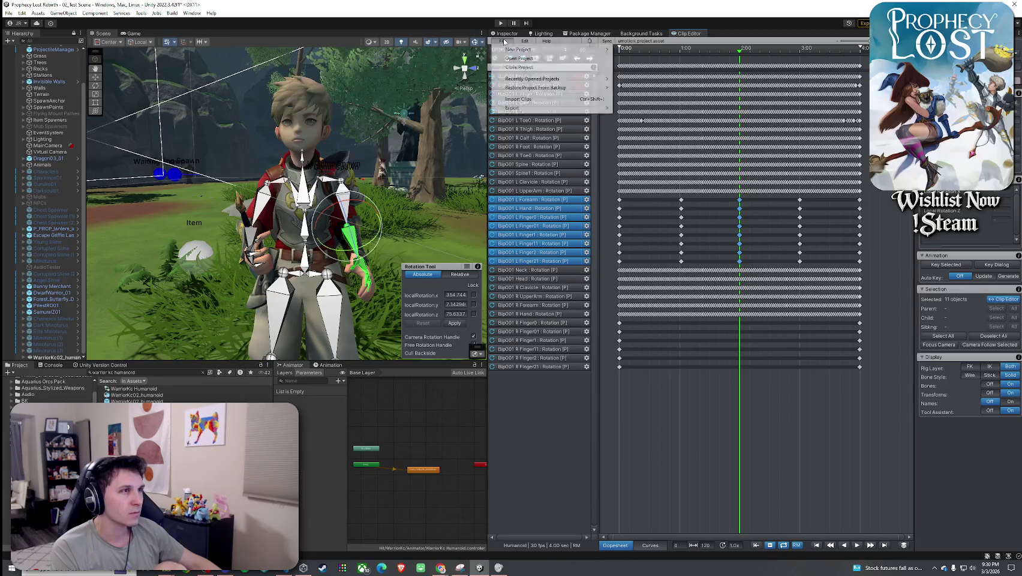
pyautogui.click(543, 178)
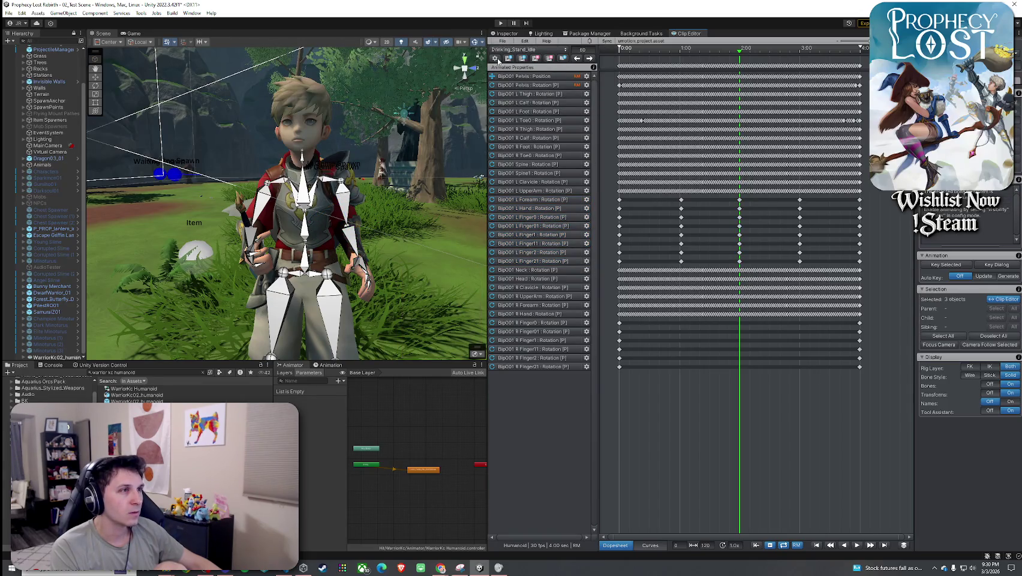
pyautogui.click(495, 58)
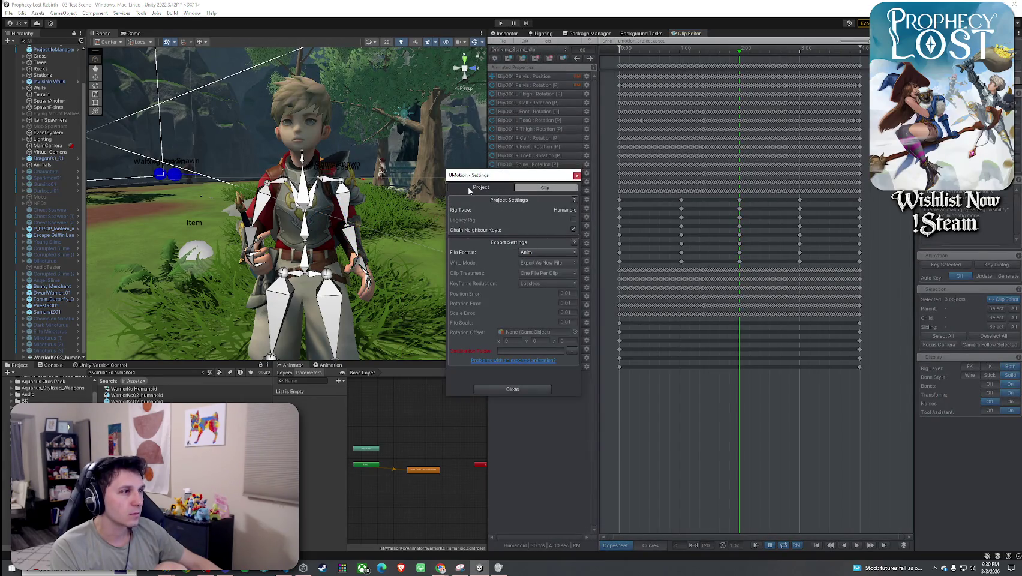
pyautogui.click(521, 189)
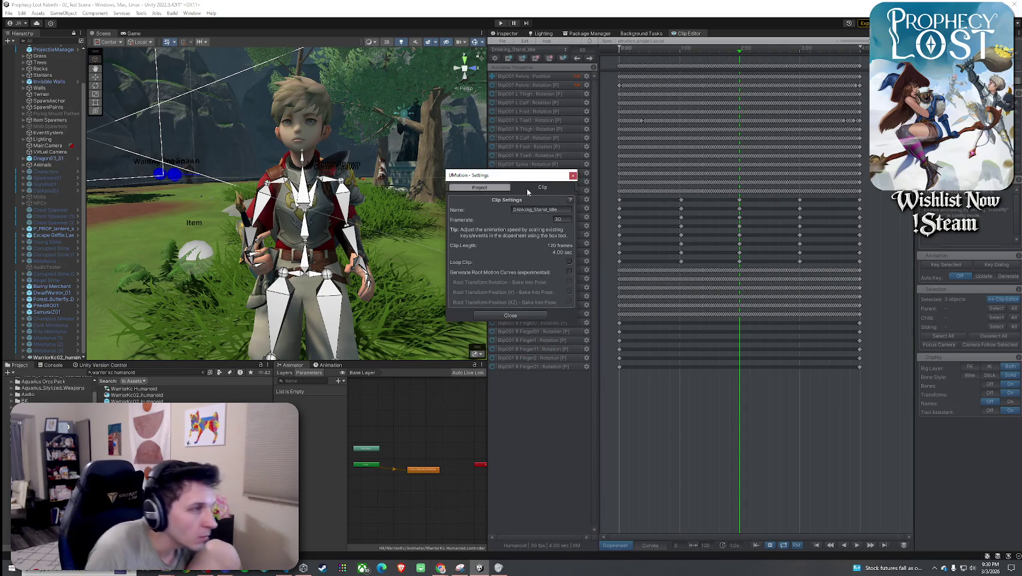
pyautogui.click(504, 188)
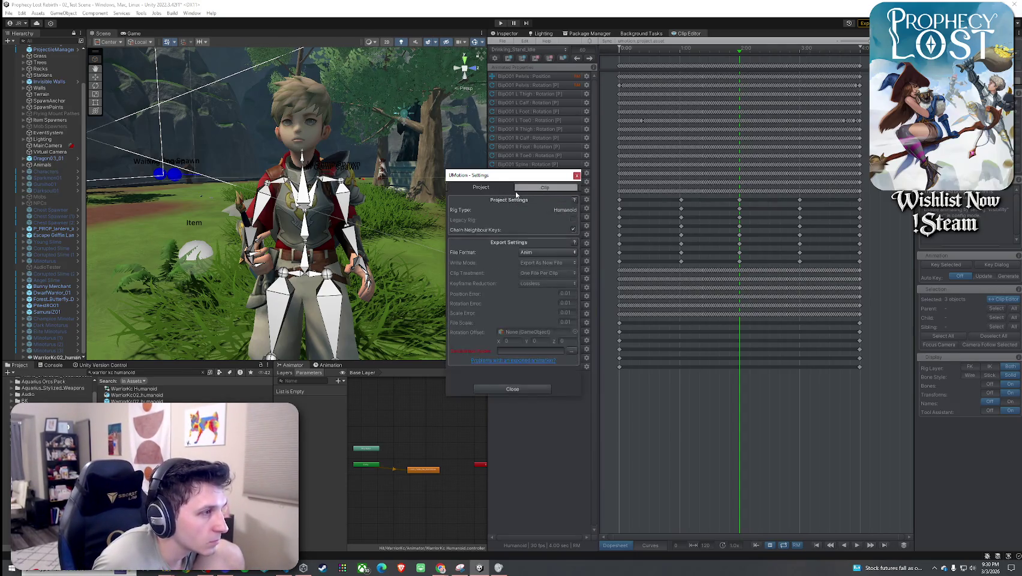
pyautogui.click(571, 351)
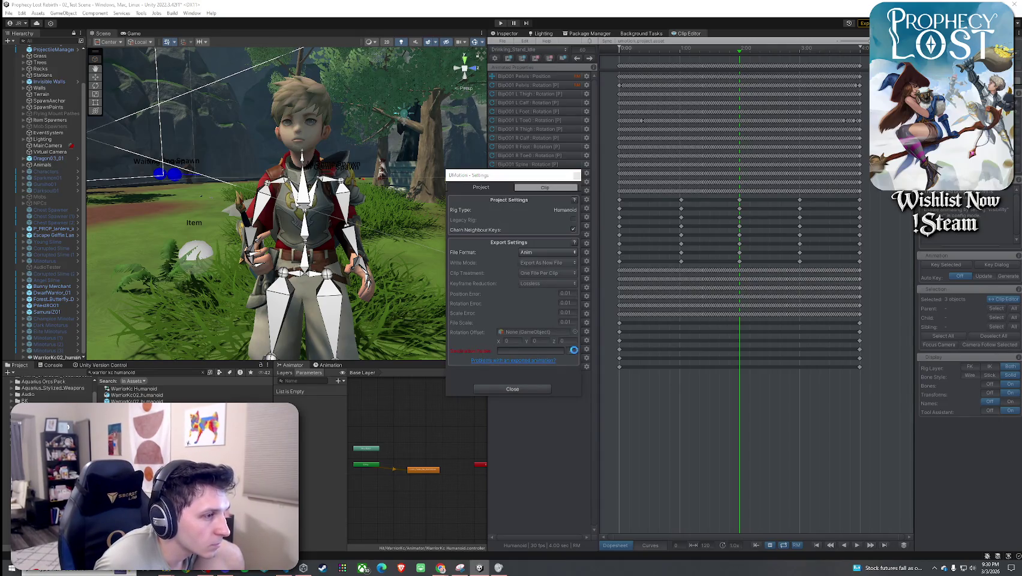
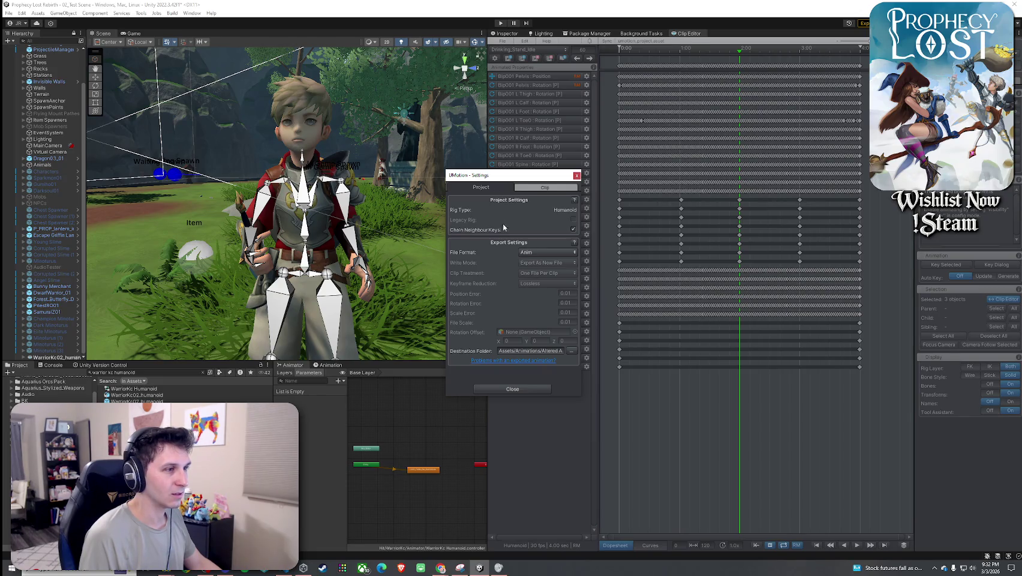
# - Export the current Drinking_Stand_Idle clip from UMotion as FBX, then delete WarriorKc02 from the scene
pyautogui.click(576, 176)
pyautogui.click(502, 44)
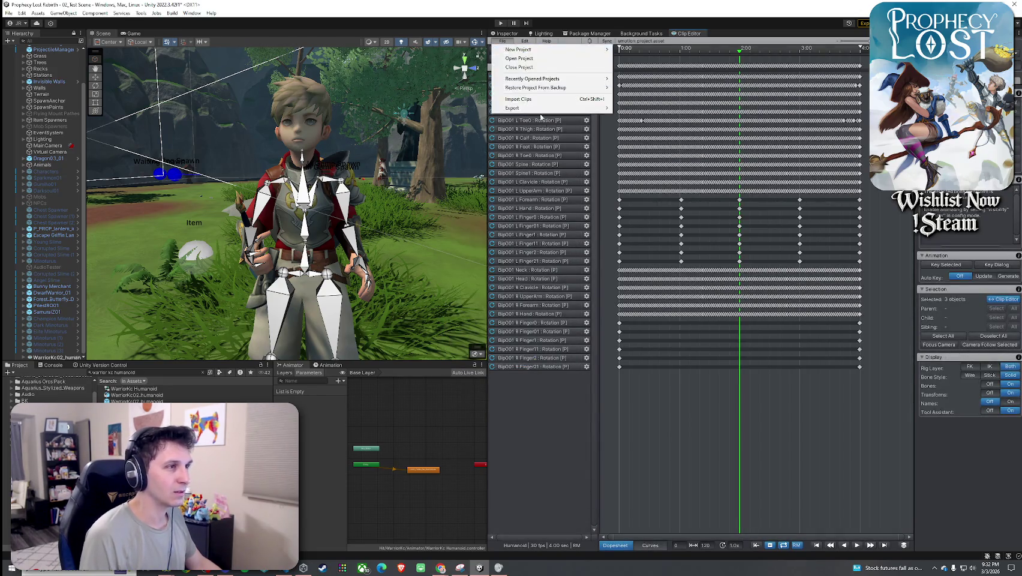
pyautogui.moveTo(576, 109)
pyautogui.click(626, 108)
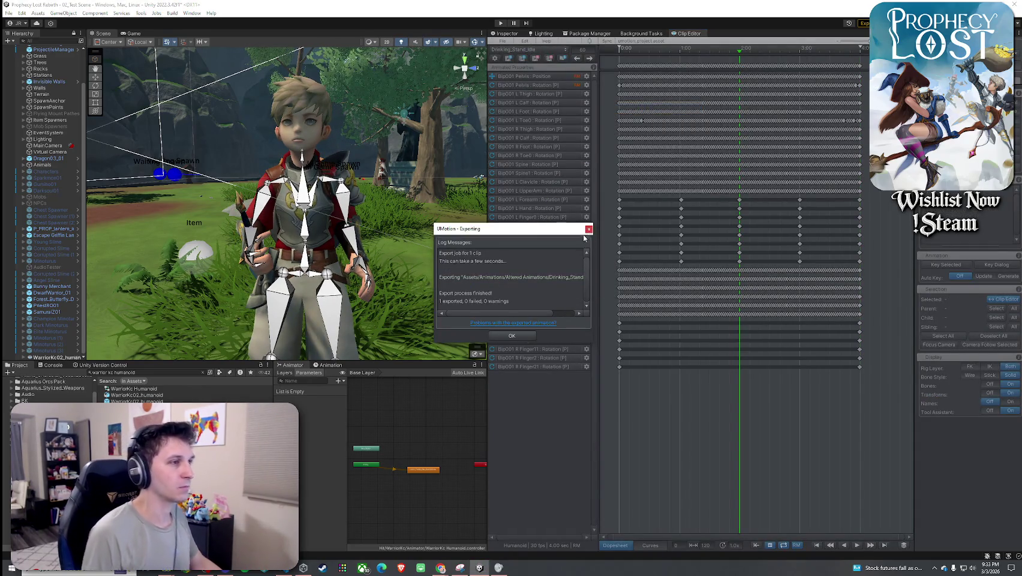
pyautogui.click(589, 229)
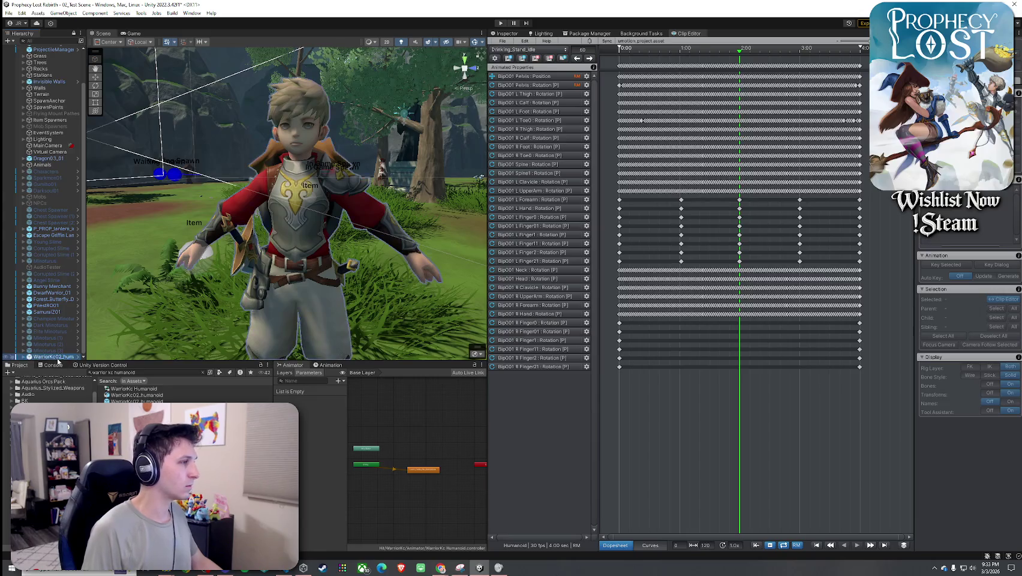
pyautogui.press('Delete')
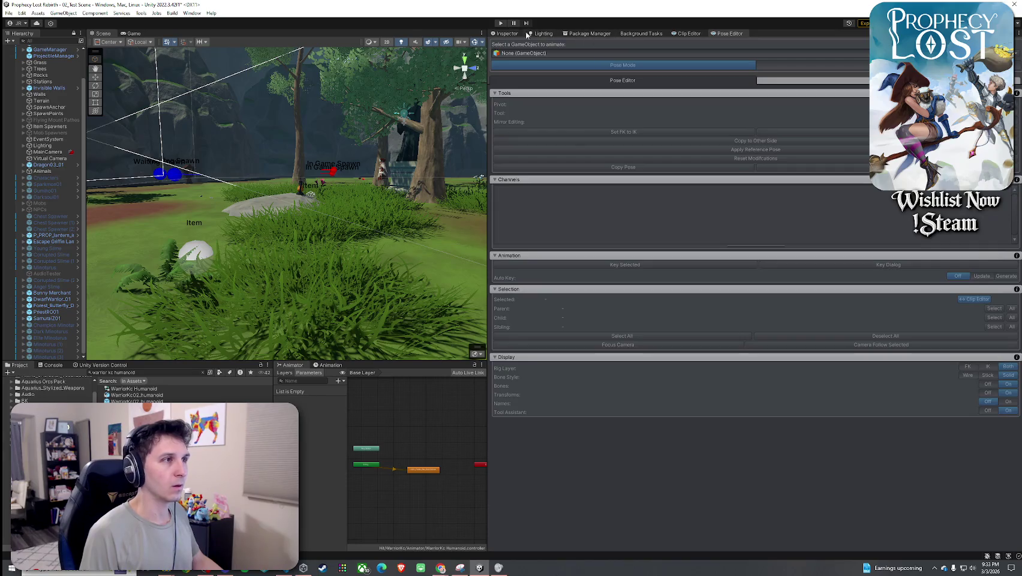
# - Widen the Scene area and close the UMotion Clip Editor tab
pyautogui.moveTo(538, 61); pyautogui.dragTo(713, 70)
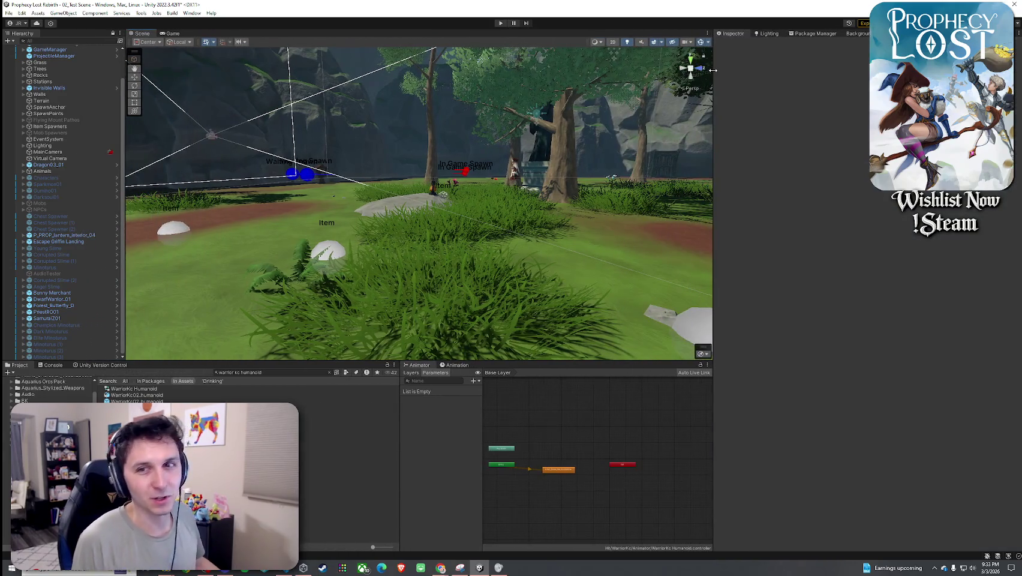
pyautogui.moveTo(713, 124); pyautogui.dragTo(721, 126)
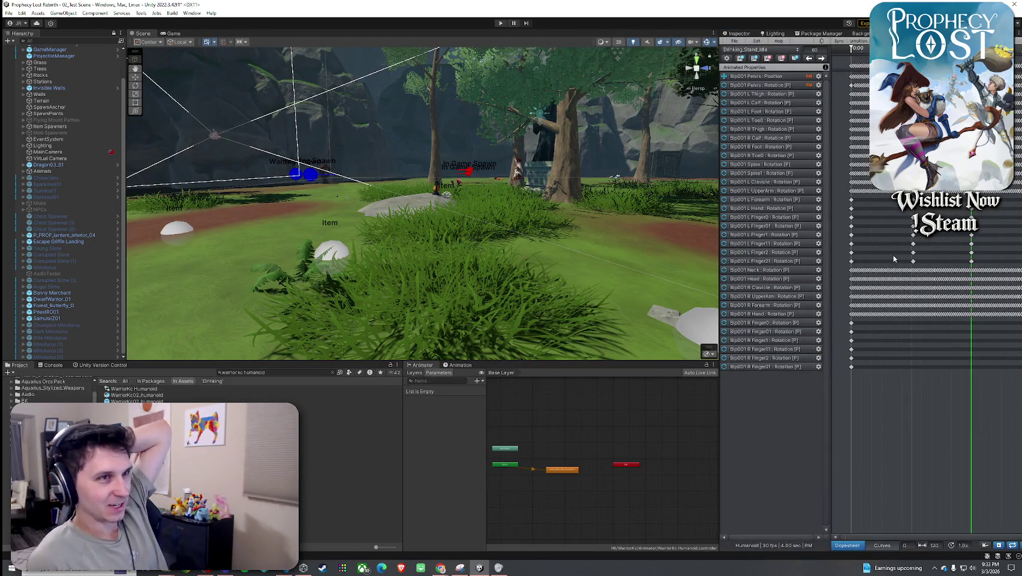
pyautogui.click(773, 59)
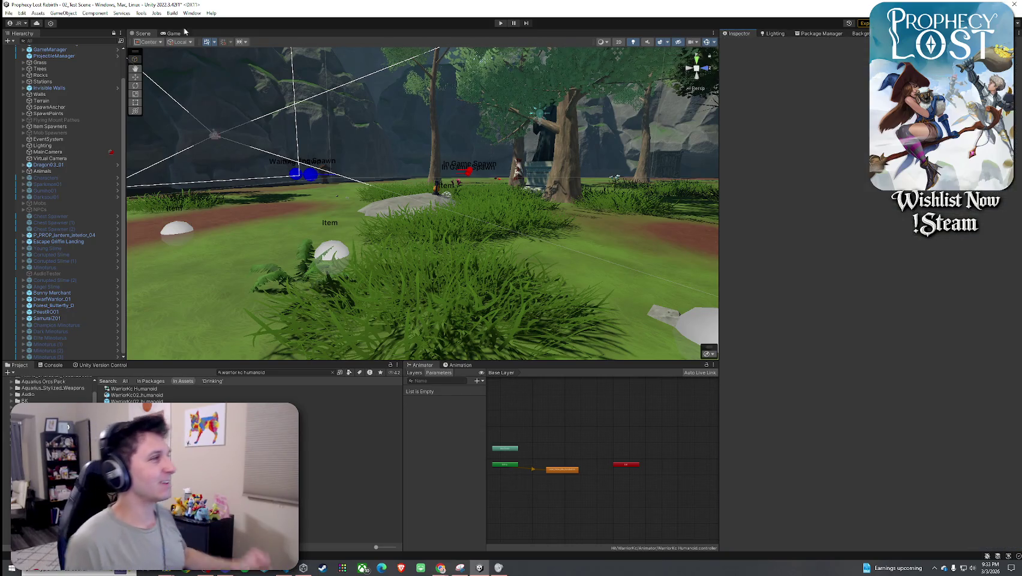
pyautogui.click(22, 12)
pyautogui.click(36, 52)
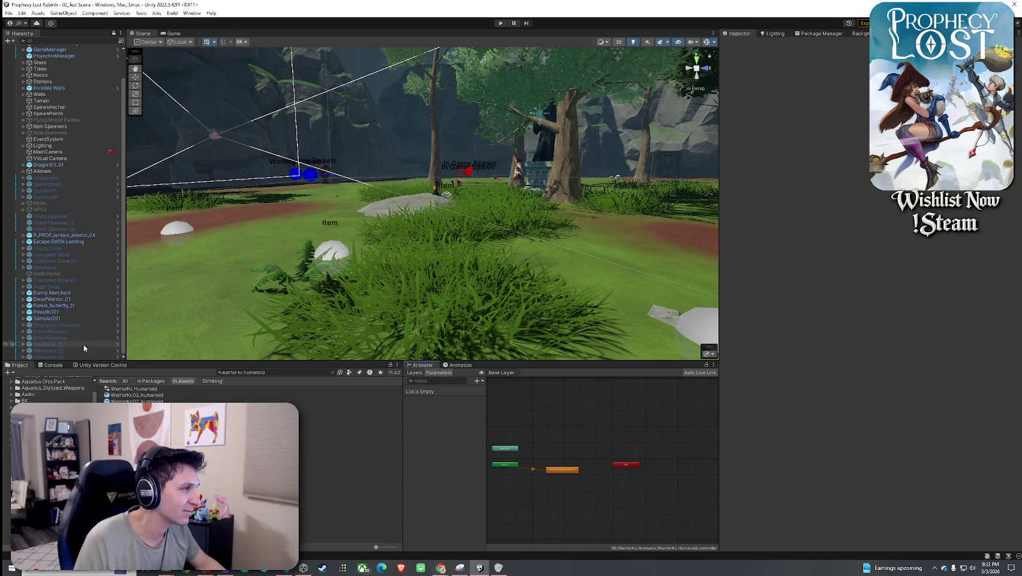
# - Clear the Project search to show the Drinking folder, and look around the meadow
pyautogui.click(332, 372)
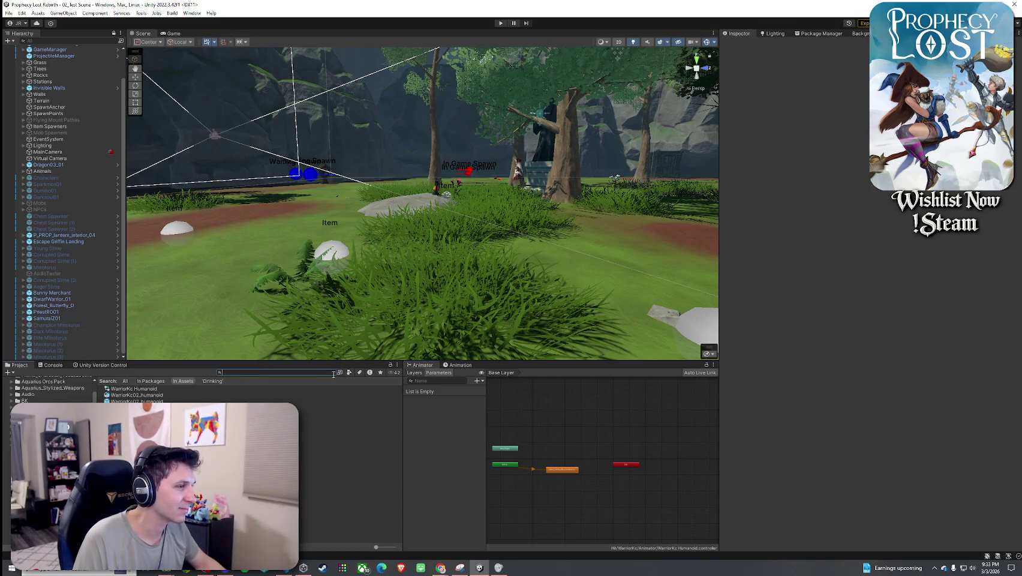
pyautogui.moveTo(288, 319)
pyautogui.mouseDown()
pyautogui.moveTo(532, 352)
pyautogui.moveTo(591, 317)
pyautogui.moveTo(545, 319)
pyautogui.mouseUp()
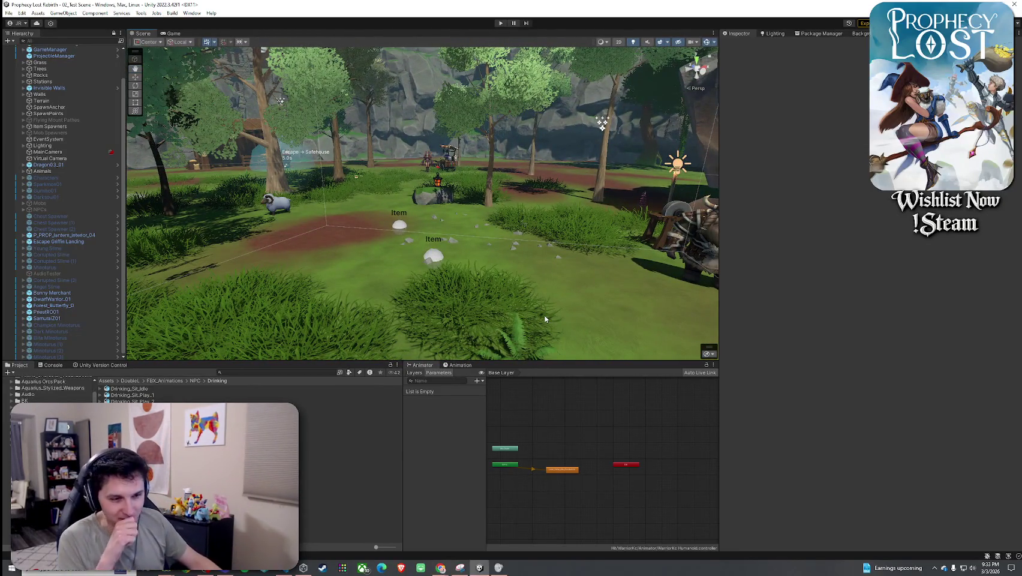
pyautogui.moveTo(525, 310)
pyautogui.mouseDown()
pyautogui.moveTo(533, 297)
pyautogui.moveTo(587, 302)
pyautogui.moveTo(579, 308)
pyautogui.mouseUp()
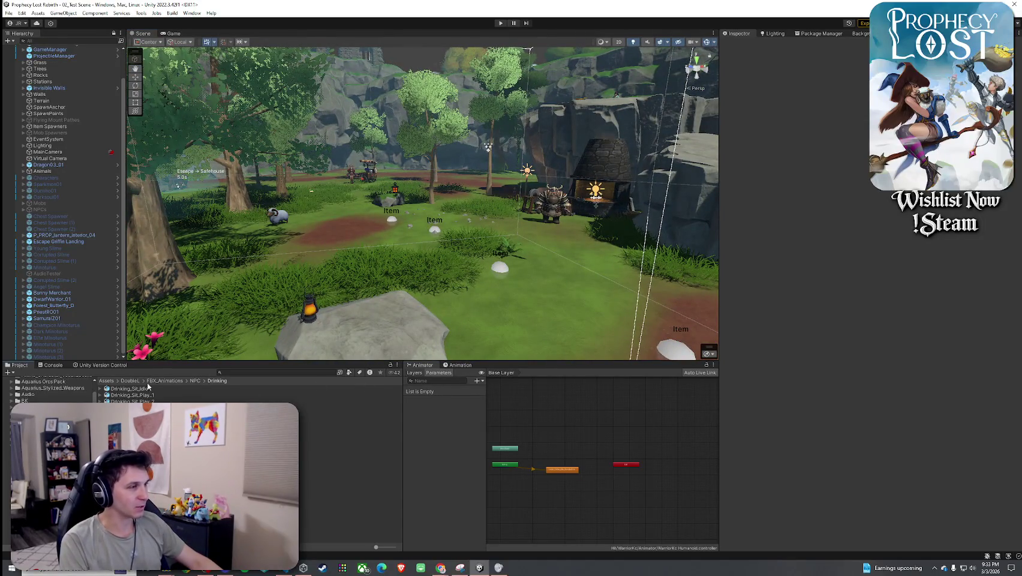
pyautogui.click(248, 372)
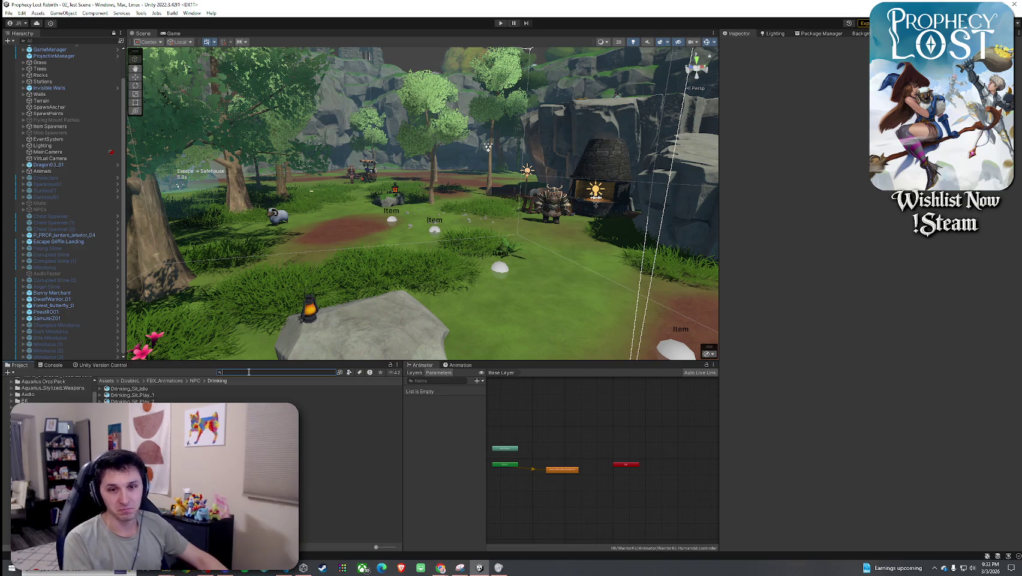
# - Open the Player prefab via a 'Player Prefab' search, collapse Interaction State Holder, and show animator Layers
pyautogui.write('Playe')
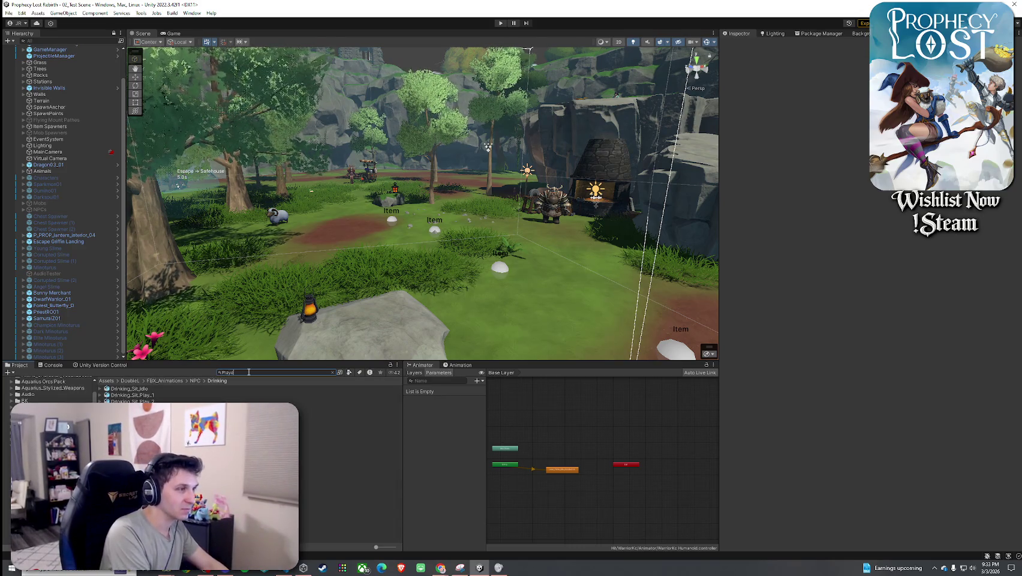
pyautogui.write('r Prefab')
pyautogui.doubleClick(126, 388)
pyautogui.doubleClick(118, 388)
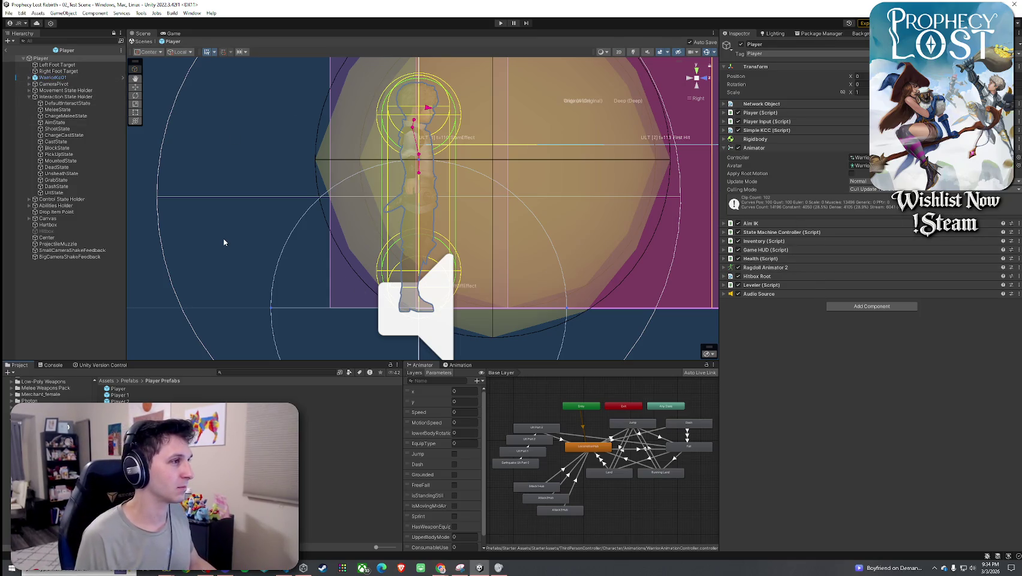
pyautogui.click(45, 59)
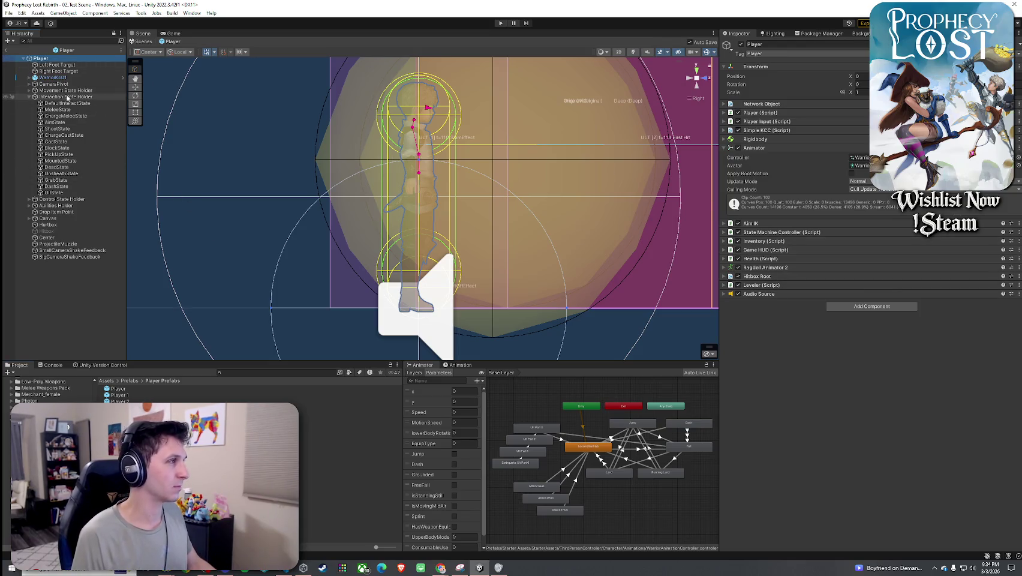
pyautogui.click(29, 97)
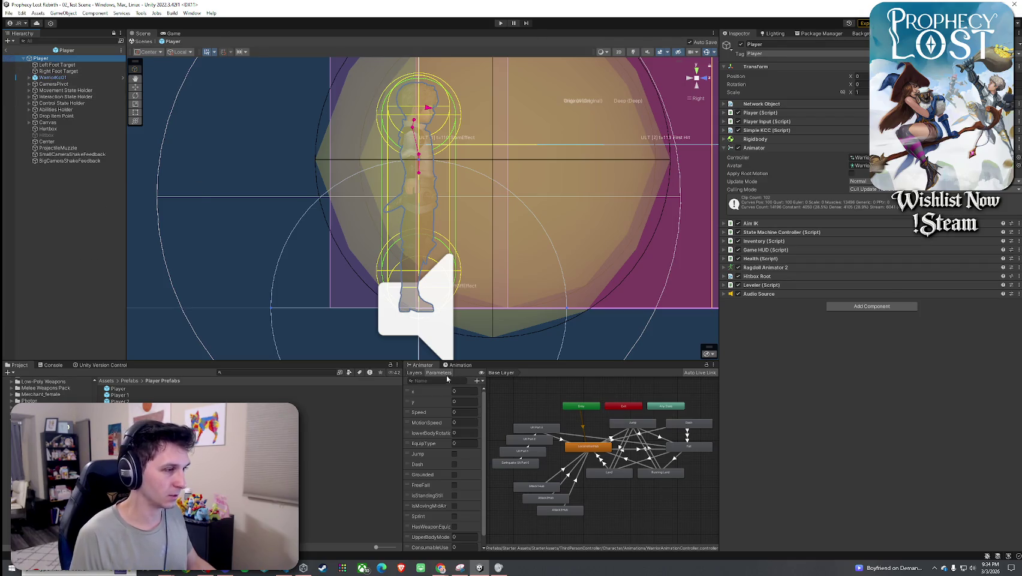
pyautogui.click(414, 372)
# - Compare upperBody's Hold Consumable state with the exported clip in Animations/Altered Animations
pyautogui.click(436, 429)
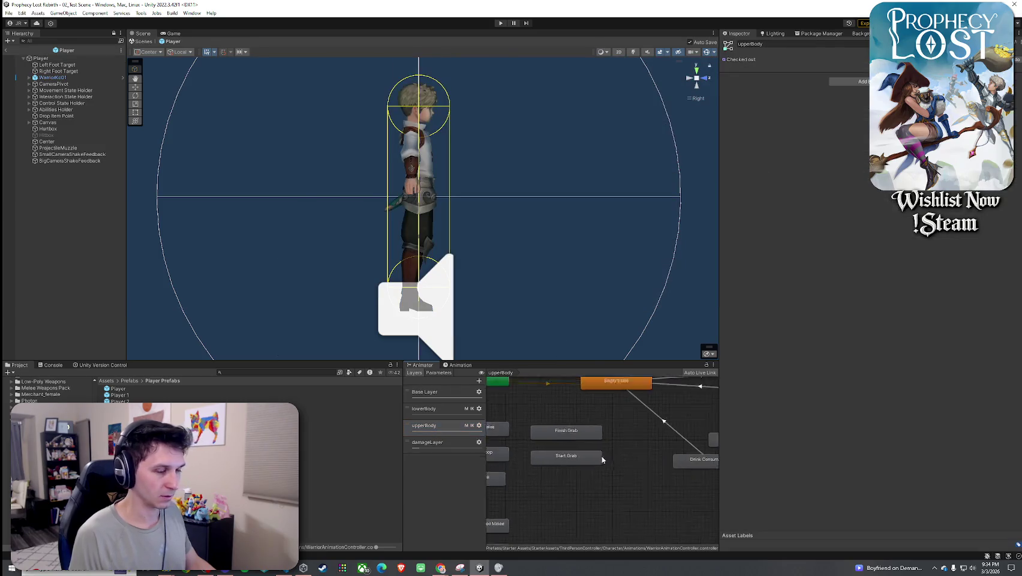
pyautogui.click(656, 452)
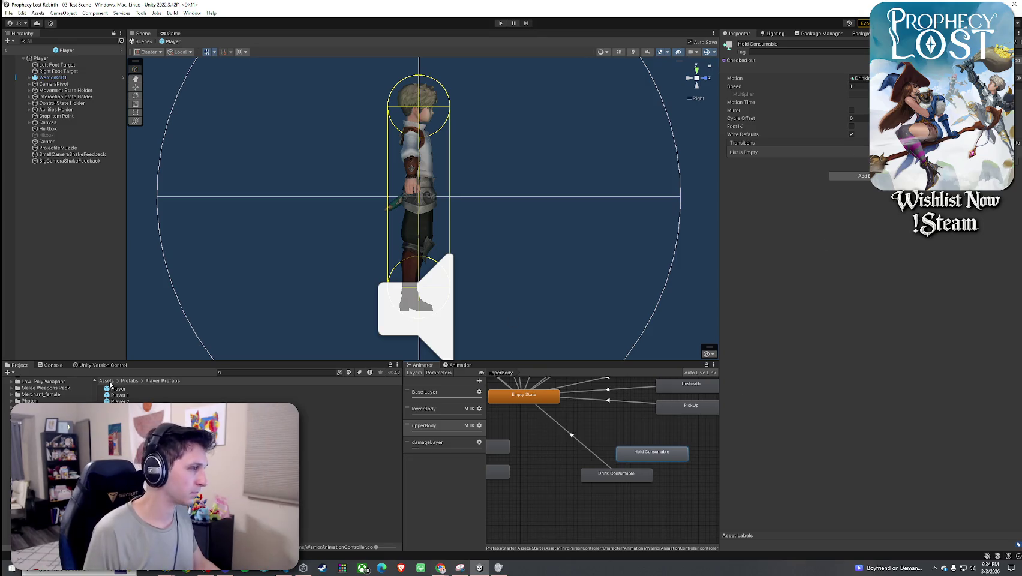
pyautogui.click(25, 380)
pyautogui.doubleClick(126, 407)
pyautogui.doubleClick(126, 389)
pyautogui.click(651, 457)
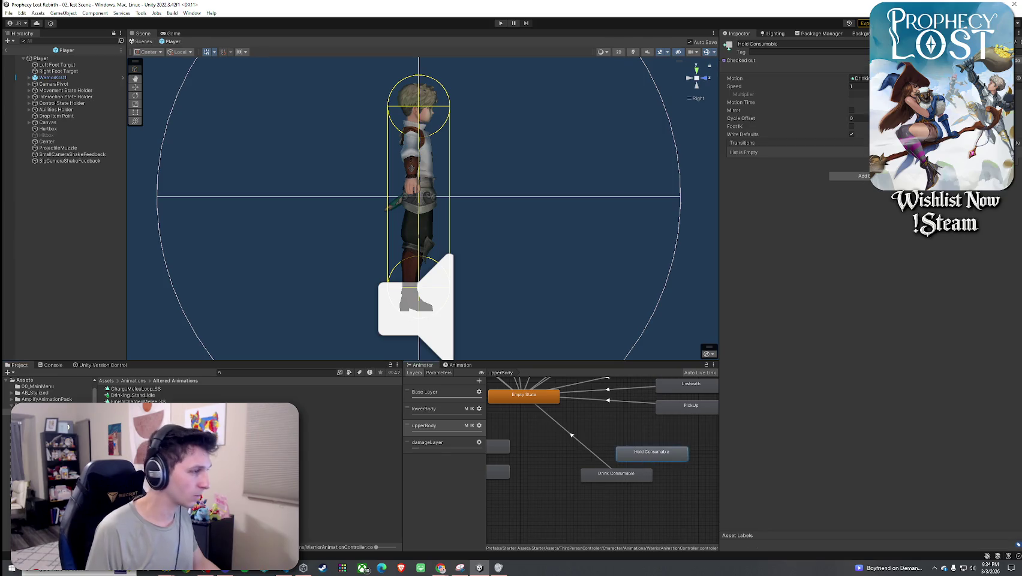
pyautogui.click(157, 396)
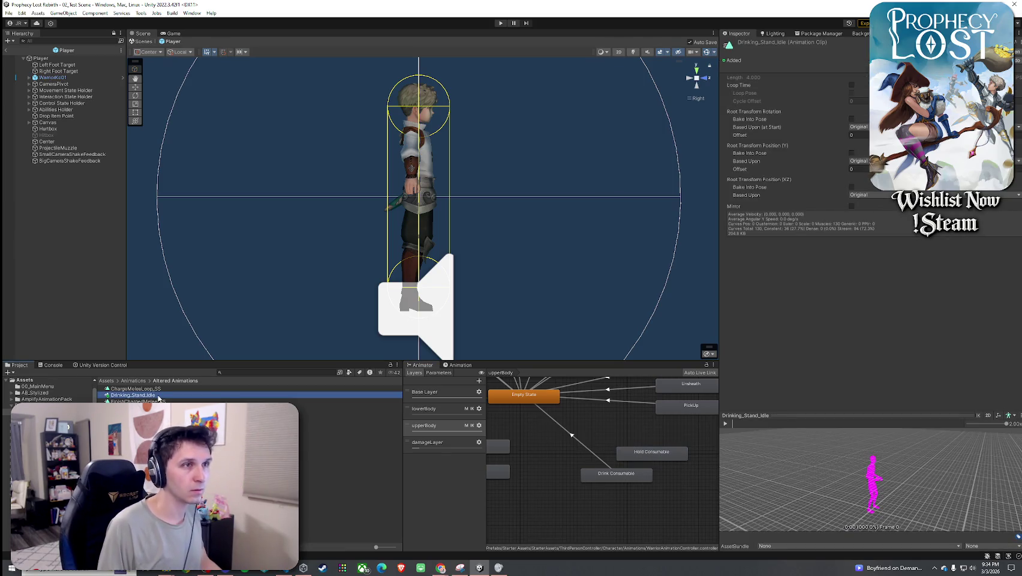
pyautogui.click(639, 455)
# - Rename the exported Drinking_Stand_Idle clip to Drinking_Stand_Idle_fixed
pyautogui.click(157, 395)
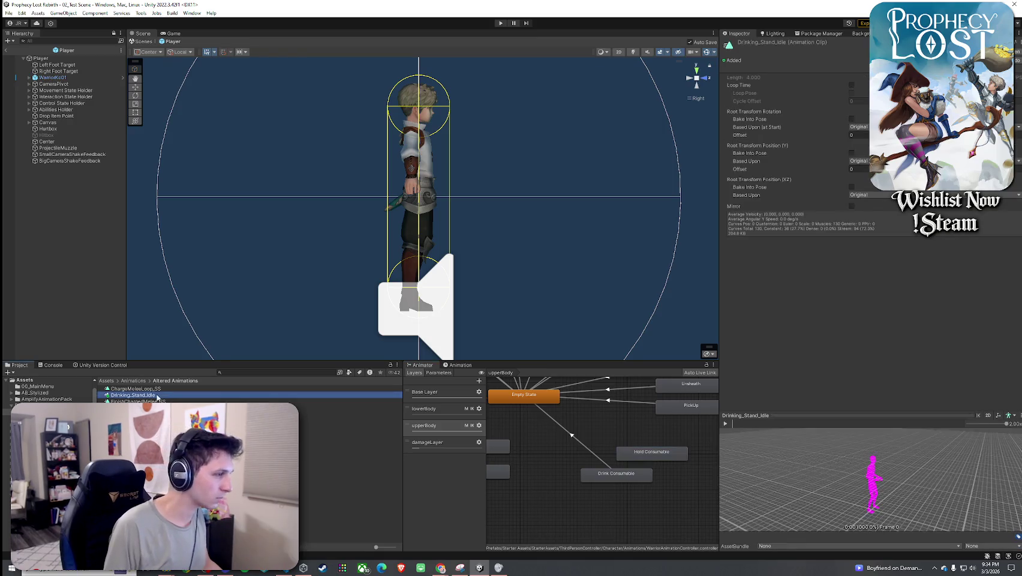
pyautogui.click(177, 397)
pyautogui.write('-')
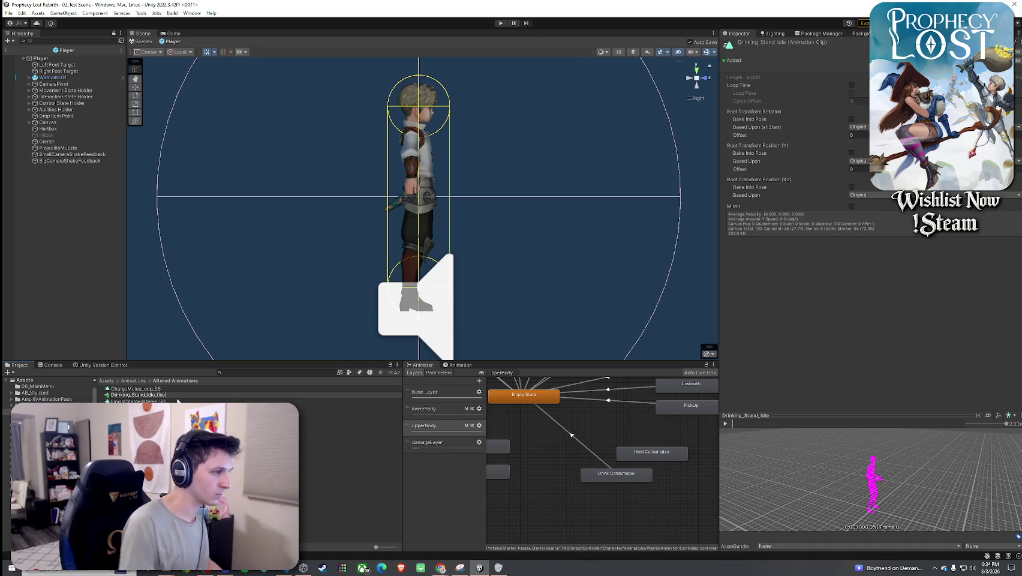
pyautogui.write('d')
pyautogui.press('Return')
# - Check Hold Consumable's motion clip, then leave the Player prefab for the main scene
pyautogui.click(640, 457)
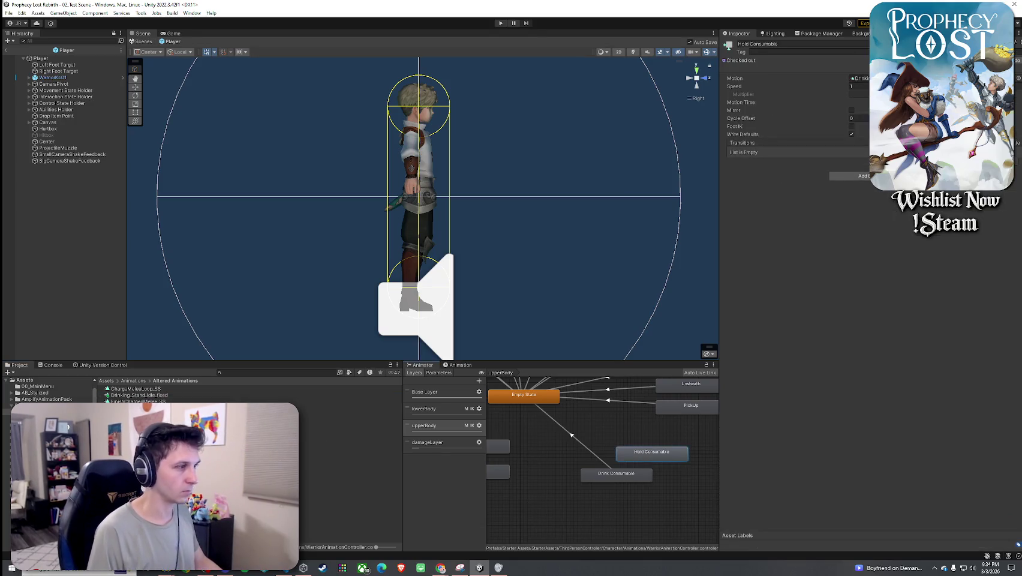
pyautogui.click(858, 78)
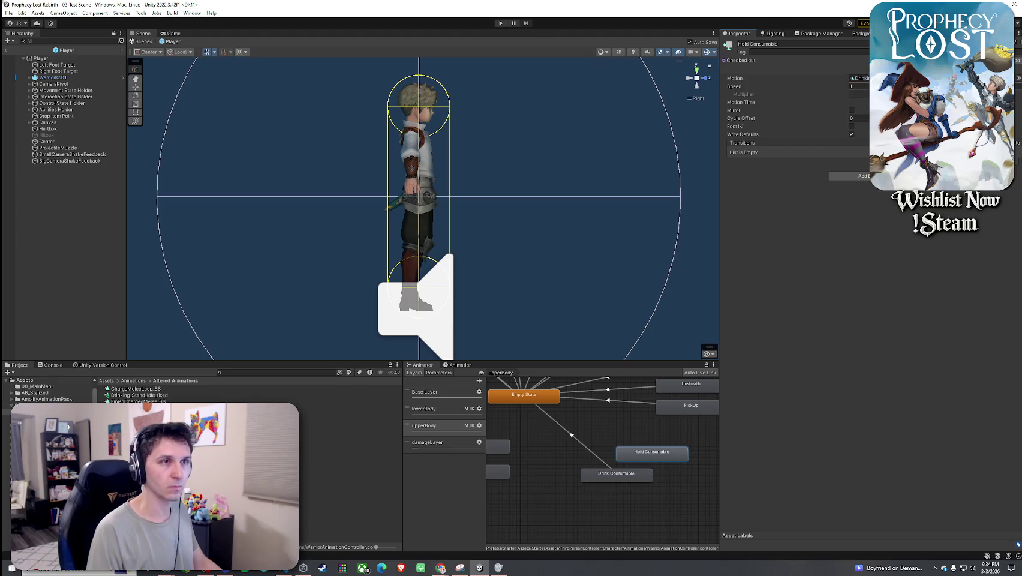
pyautogui.click(6, 50)
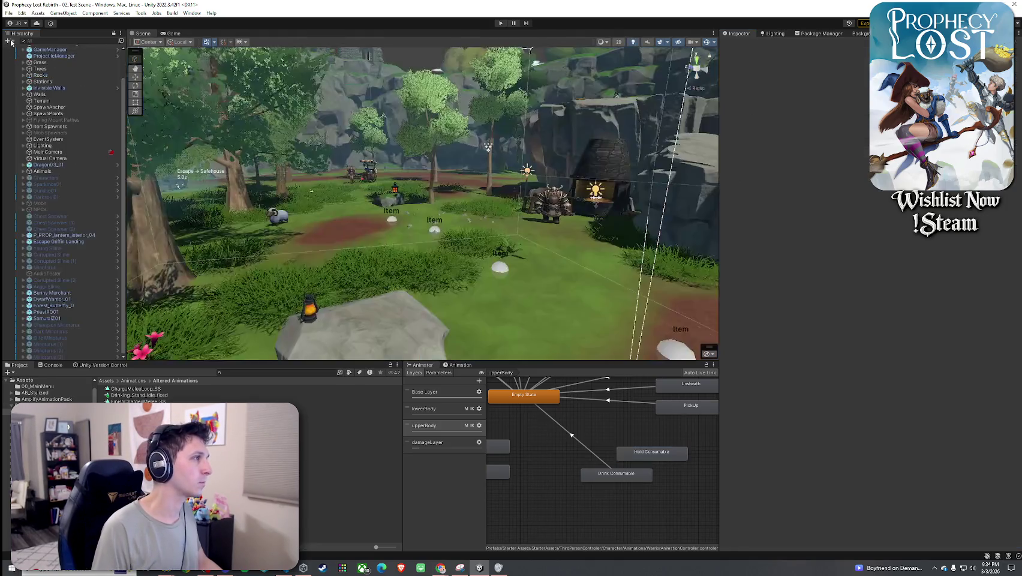
pyautogui.click(8, 41)
# - Start the game from the Prophecy Lost title screen and enlarge the Game view
pyautogui.press('Escape')
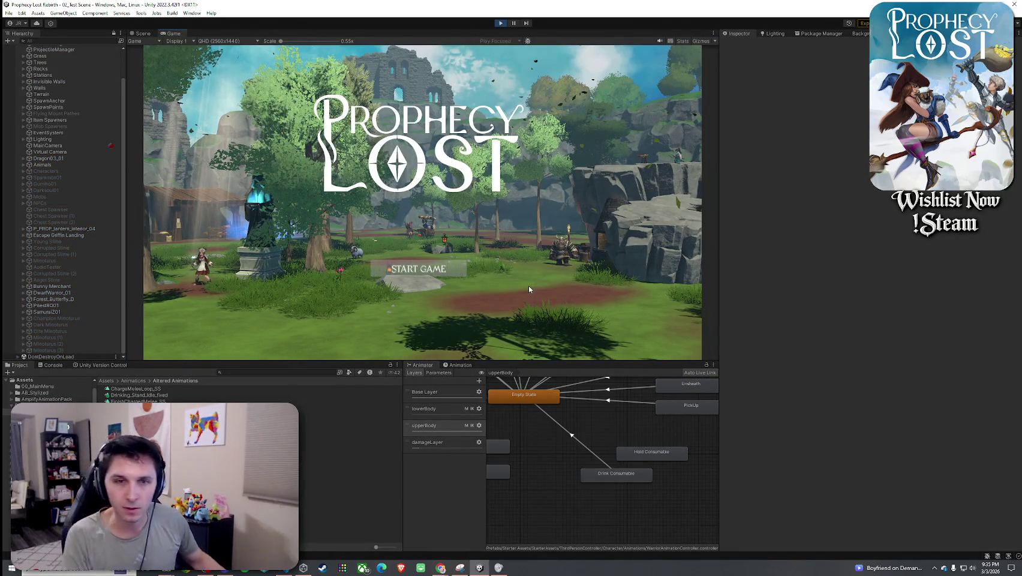
pyautogui.click(418, 269)
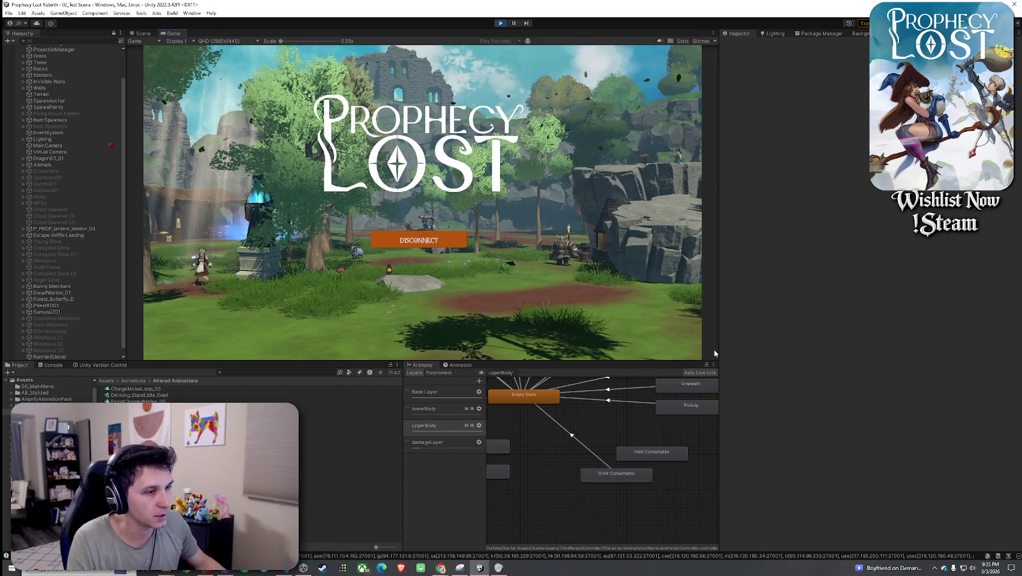
pyautogui.moveTo(719, 361); pyautogui.dragTo(813, 360)
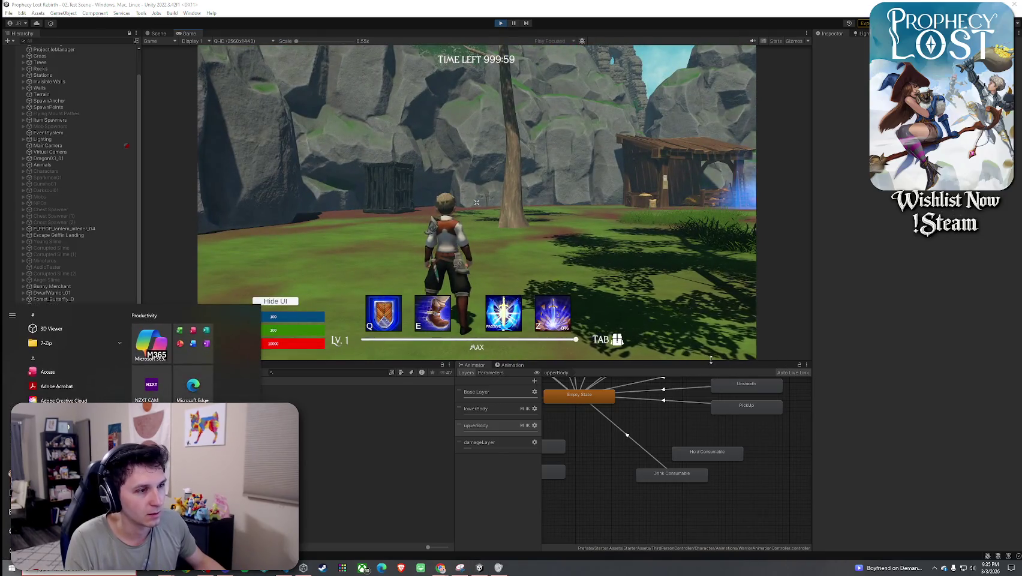
pyautogui.moveTo(714, 441); pyautogui.dragTo(715, 430)
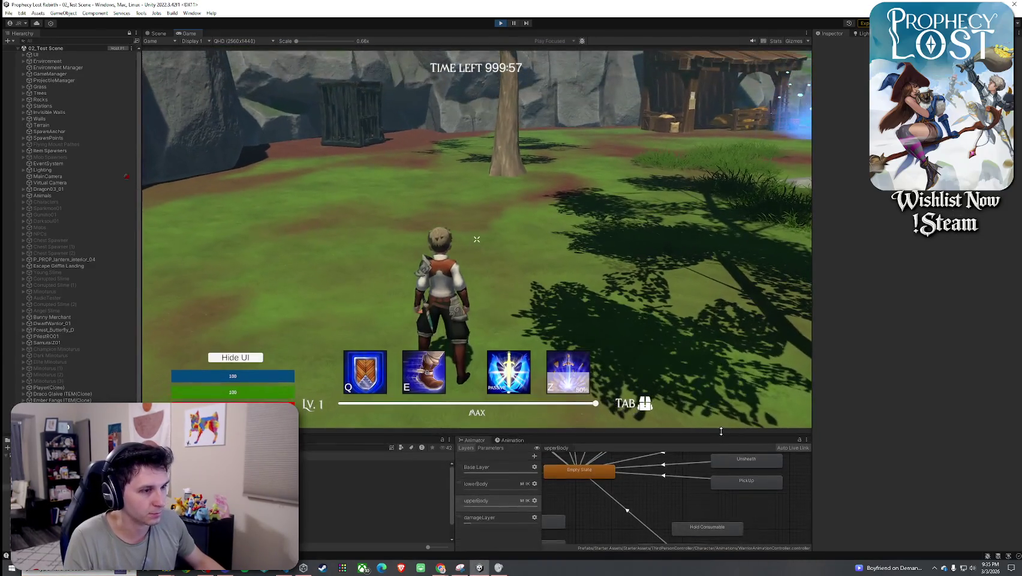
# - Run the character across the meadow, opening and closing the inventory with Tab
pyautogui.press('w')
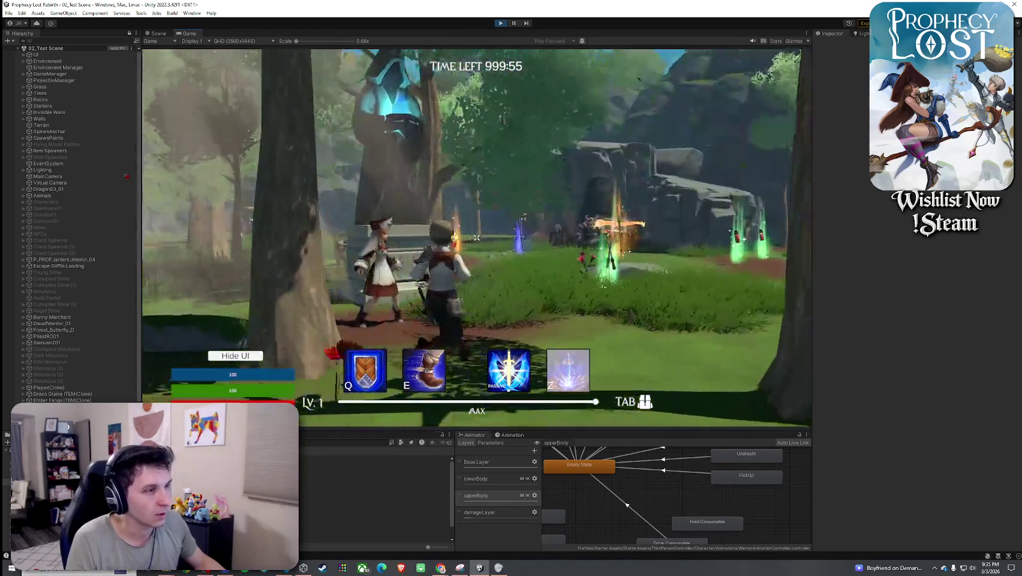
pyautogui.press('w')
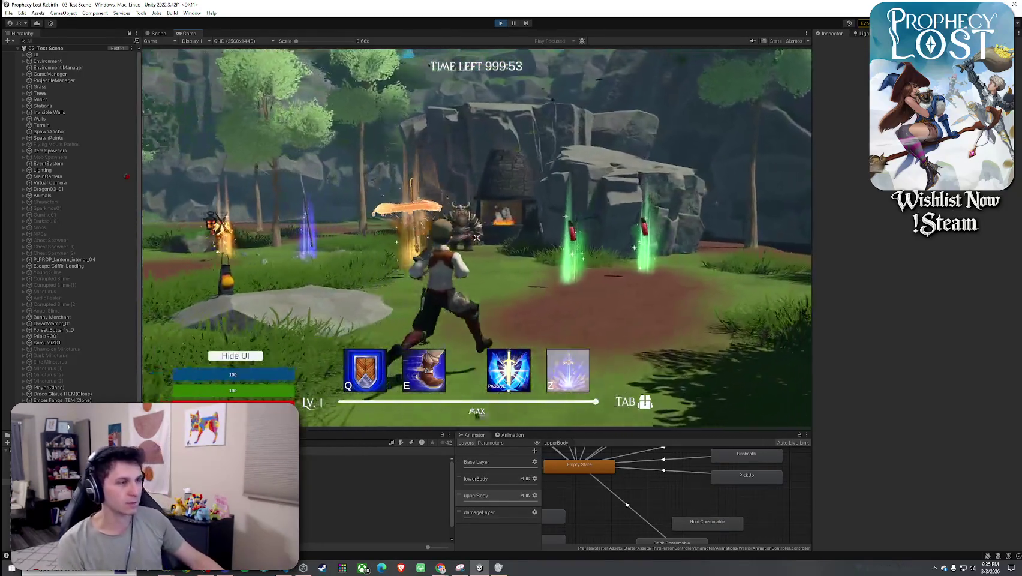
pyautogui.press('Tab')
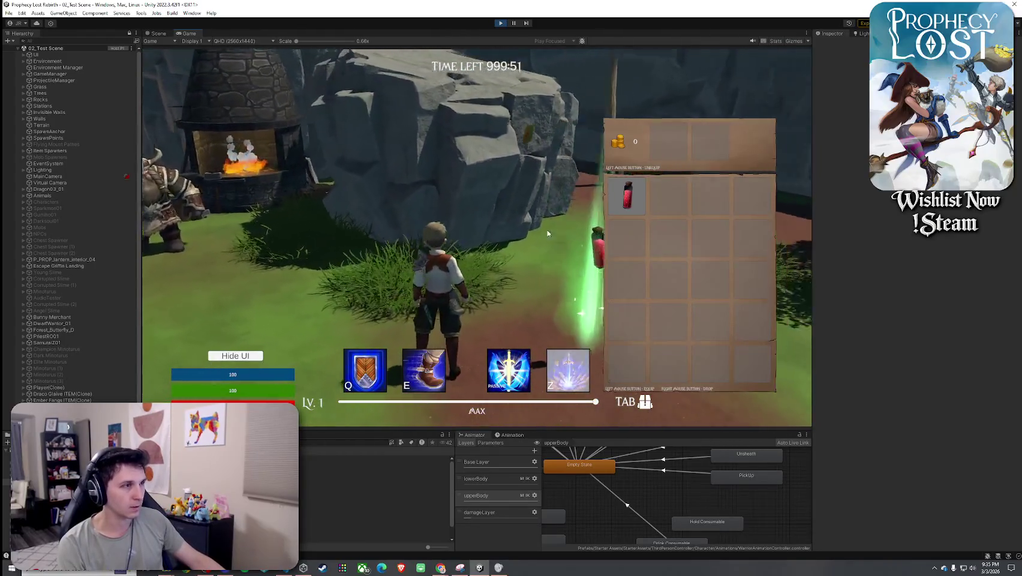
pyautogui.press('Tab')
pyautogui.press('w')
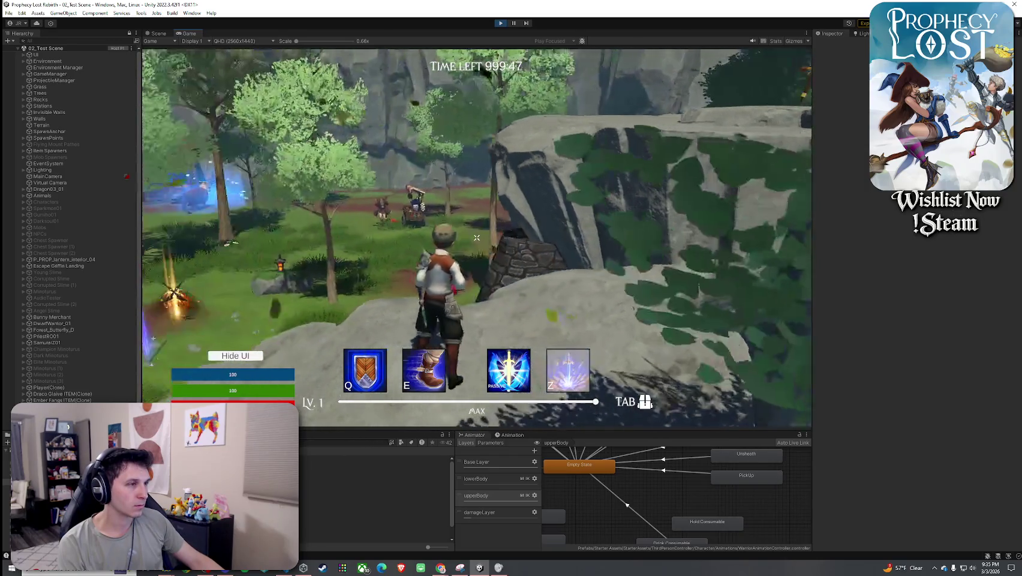
pyautogui.press('w')
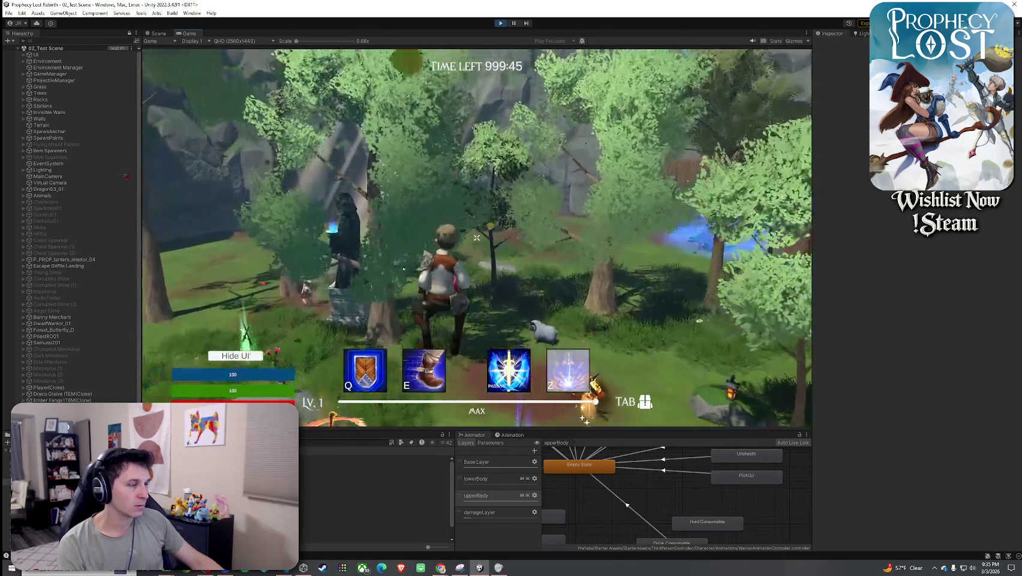
pyautogui.press('w')
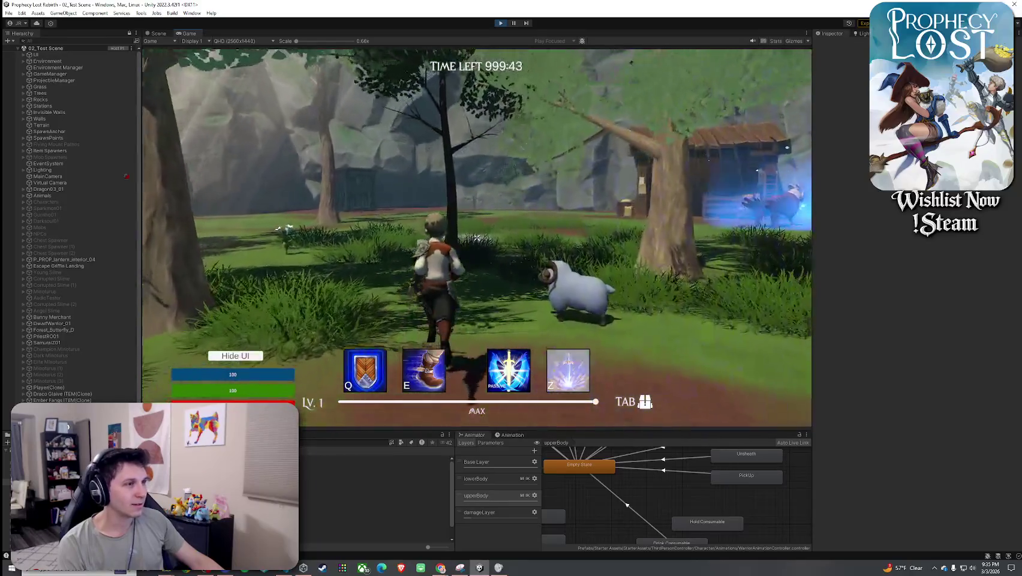
pyautogui.press('w')
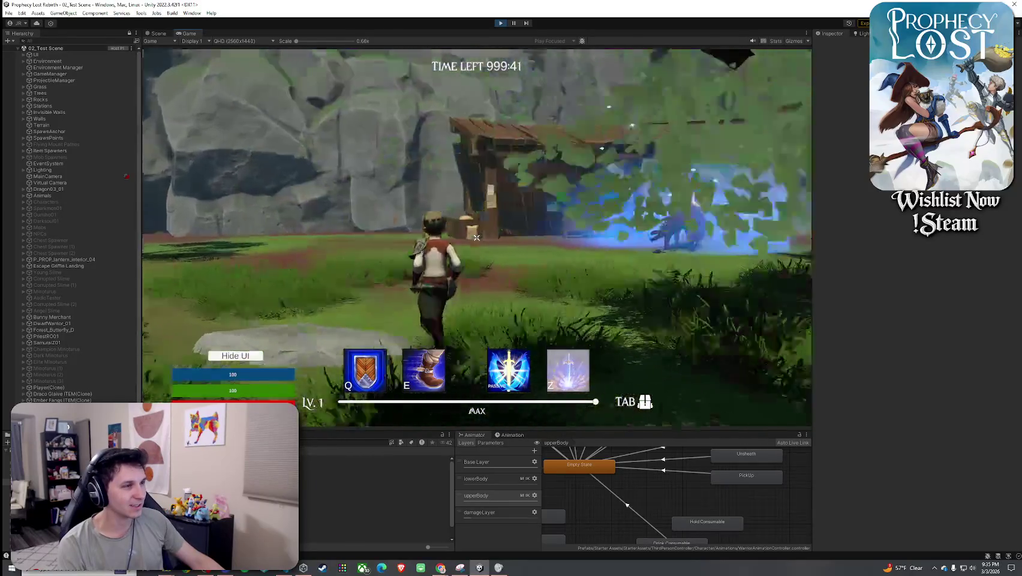
# - Keep running through the forest toward the glaive, then stop the playtest
pyautogui.press('w')
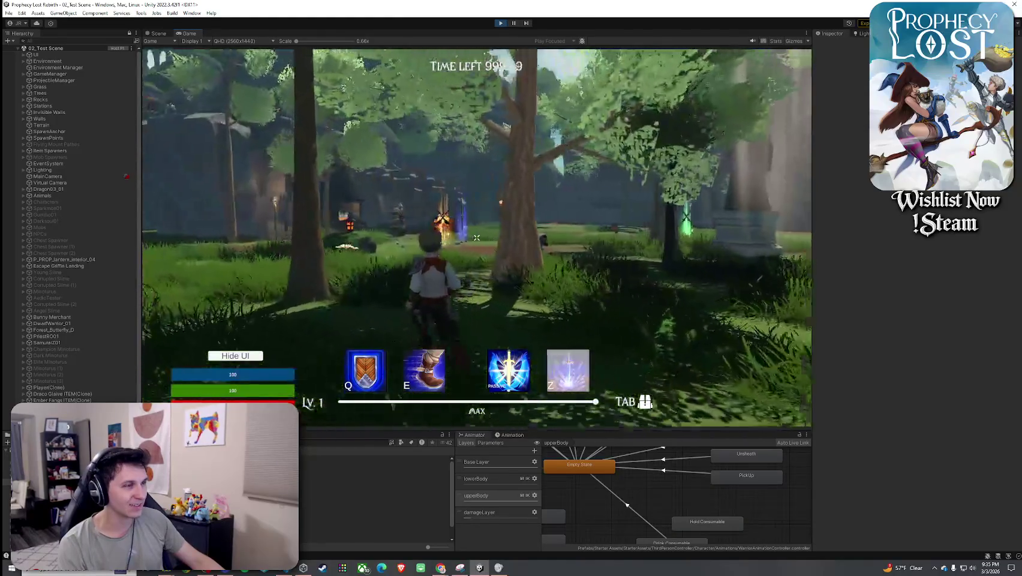
pyautogui.press('w')
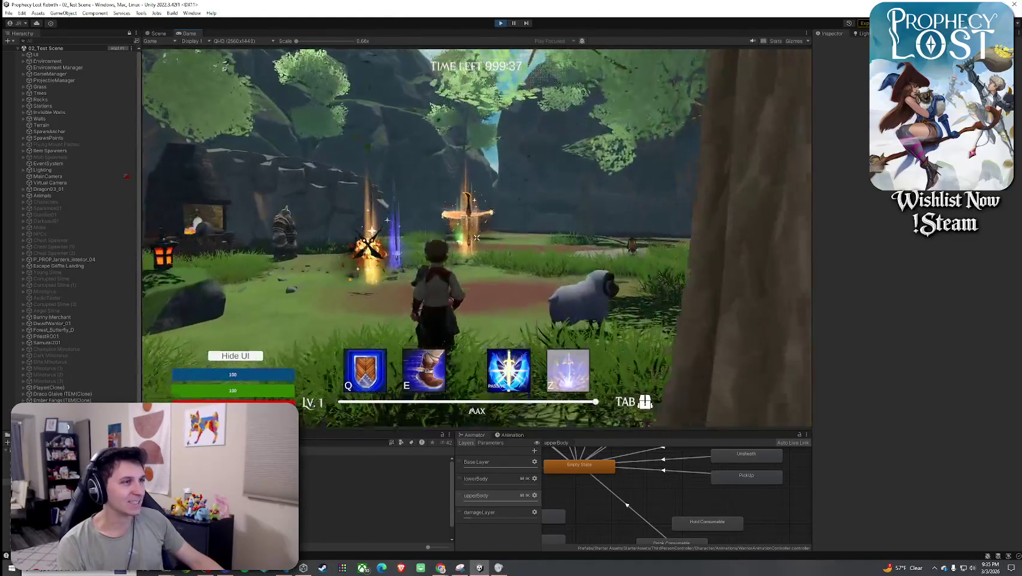
pyautogui.press('w')
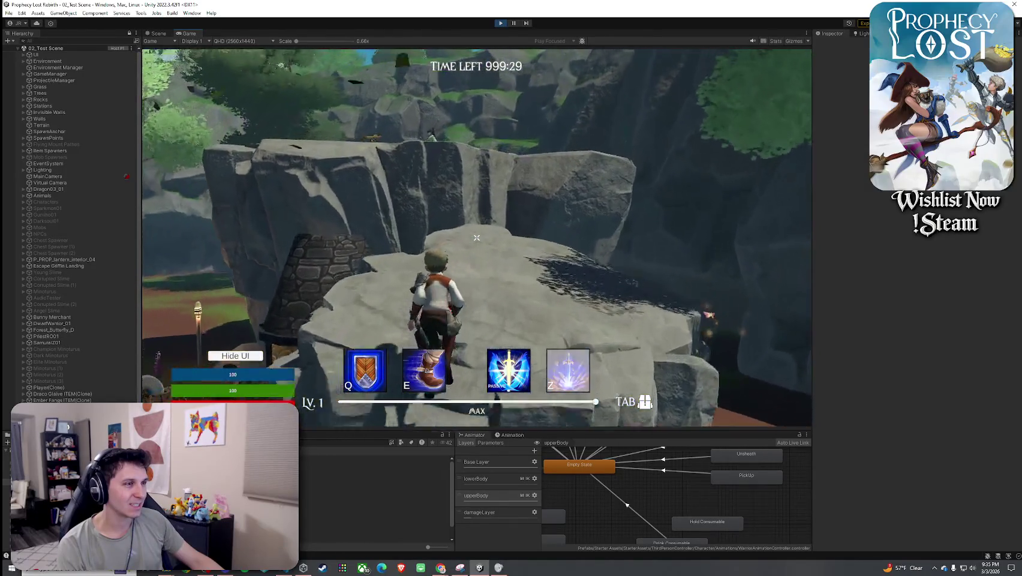
pyautogui.press('w')
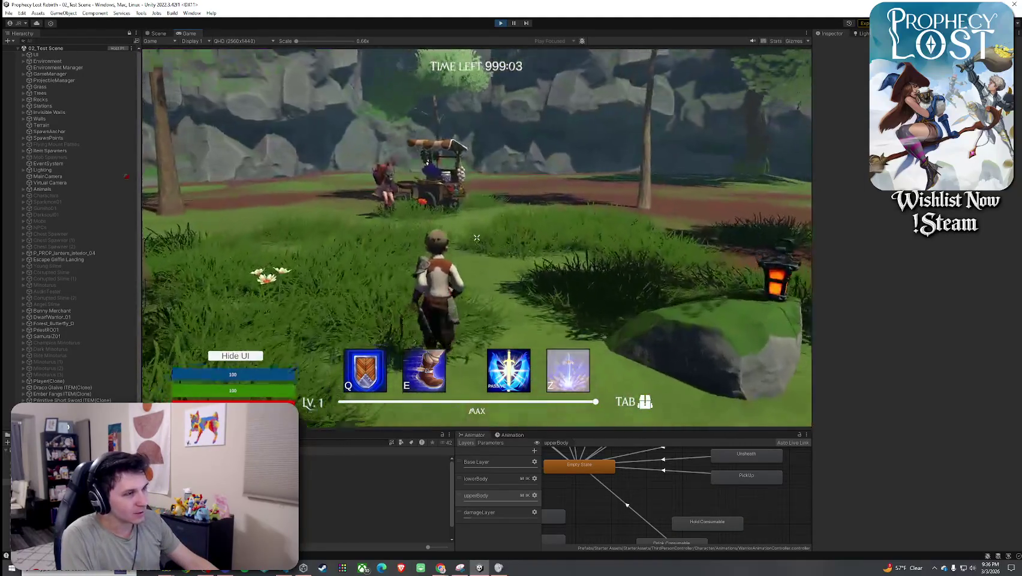
pyautogui.press('w')
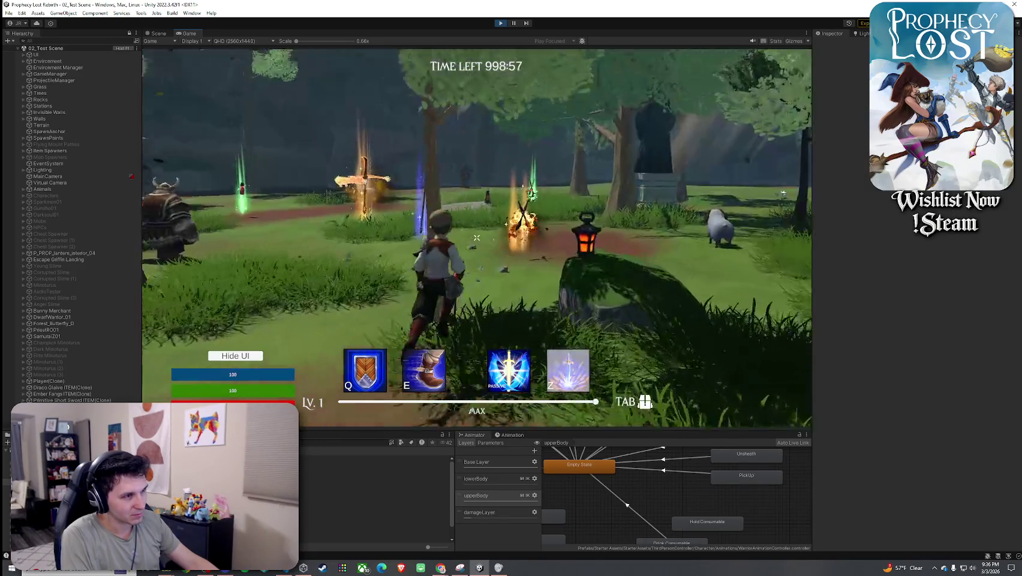
pyautogui.press('Escape')
pyautogui.click(501, 23)
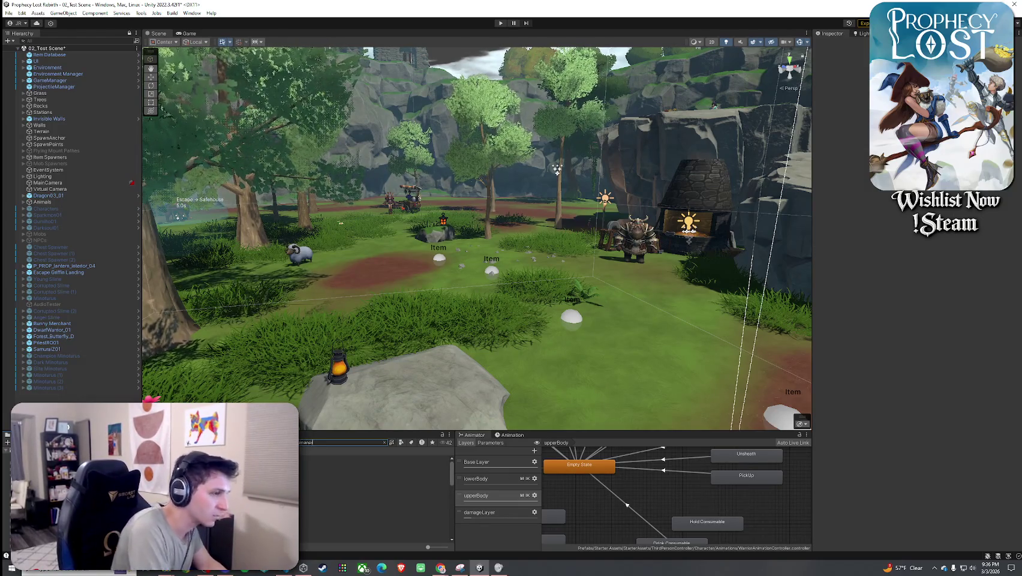
# - Open and exit the WarriorKc02_humanoid prefab, then frame the warrior in the Scene view
pyautogui.doubleClick(312, 472)
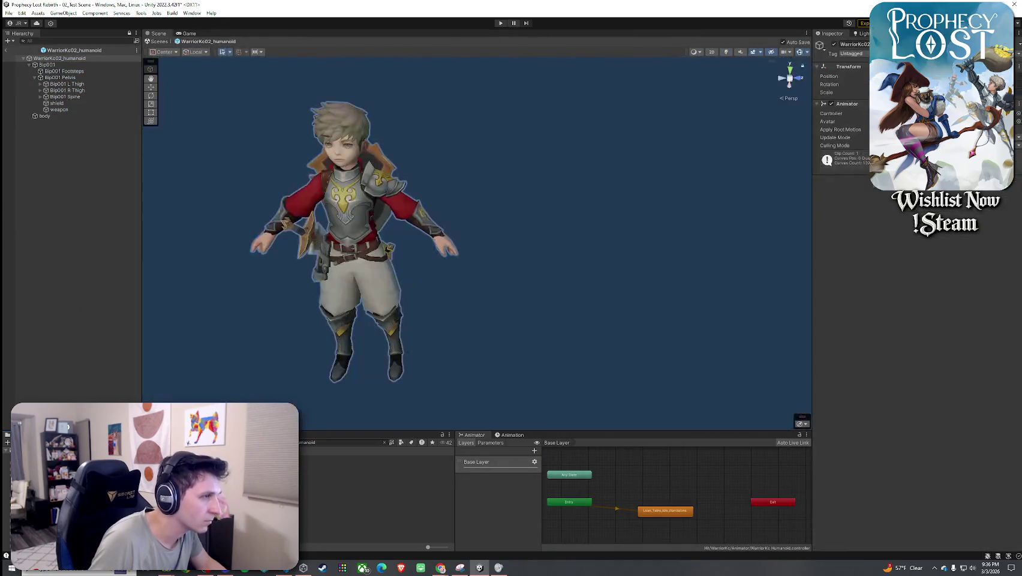
pyautogui.click(8, 51)
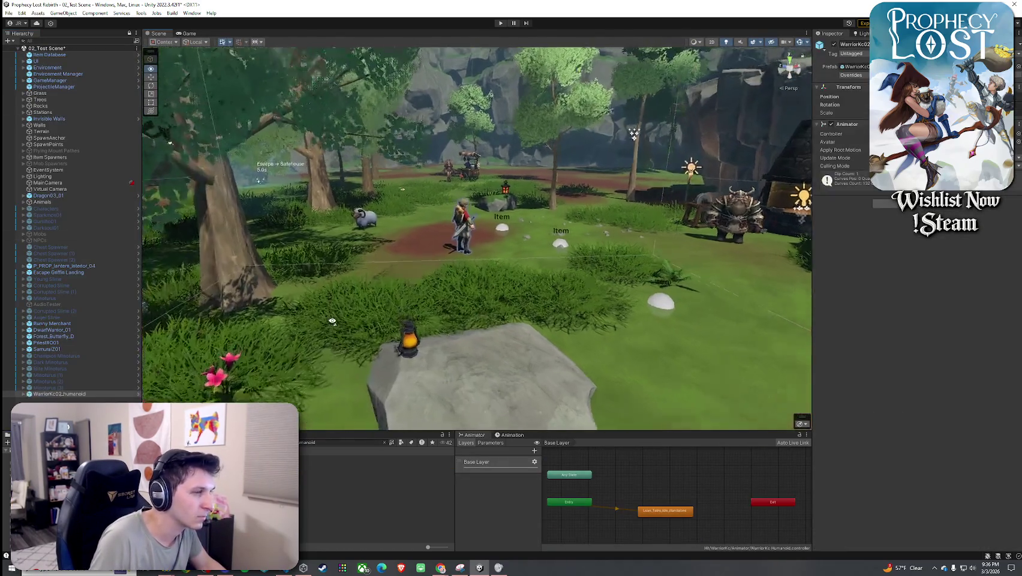
pyautogui.moveTo(331, 321); pyautogui.dragTo(821, 315)
pyautogui.press('f')
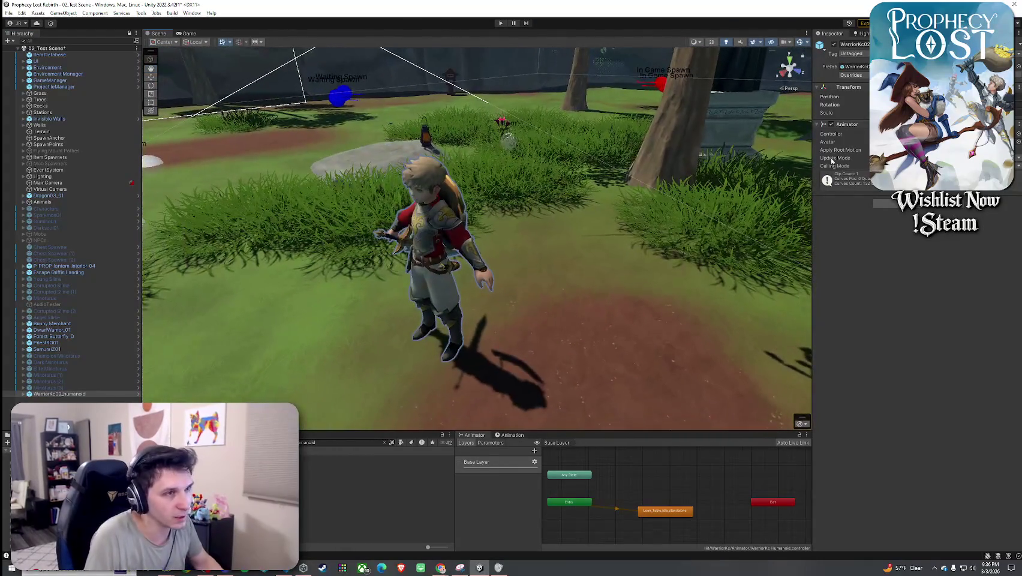
# - Dock UMotion's Clip Editor beside the Inspector with a wider keyframe area
pyautogui.moveTo(813, 157); pyautogui.dragTo(632, 157)
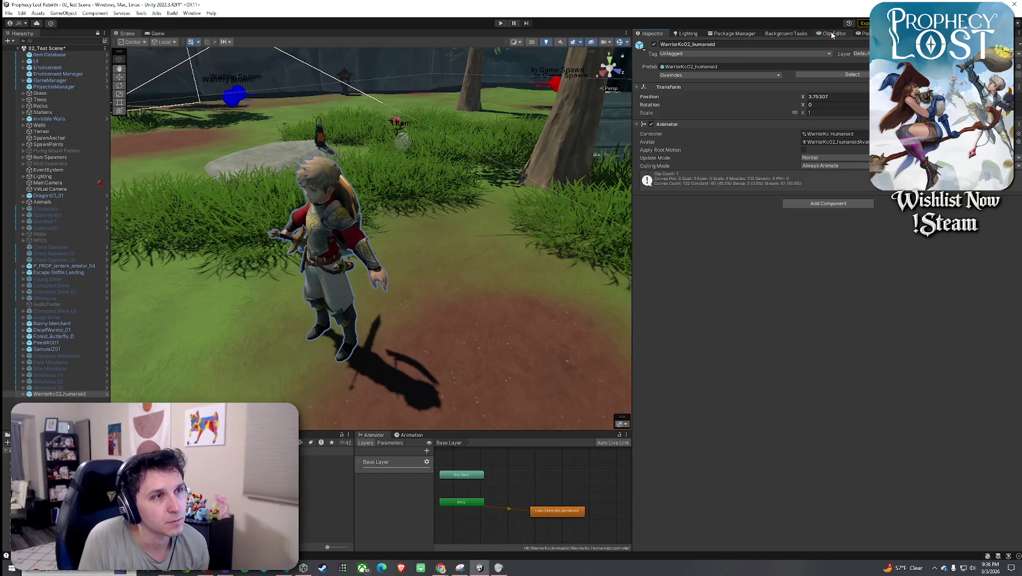
pyautogui.click(830, 33)
pyautogui.moveTo(836, 36)
pyautogui.mouseDown()
pyautogui.moveTo(681, 123)
pyautogui.moveTo(553, 132)
pyautogui.mouseUp()
pyautogui.moveTo(768, 124); pyautogui.dragTo(807, 123)
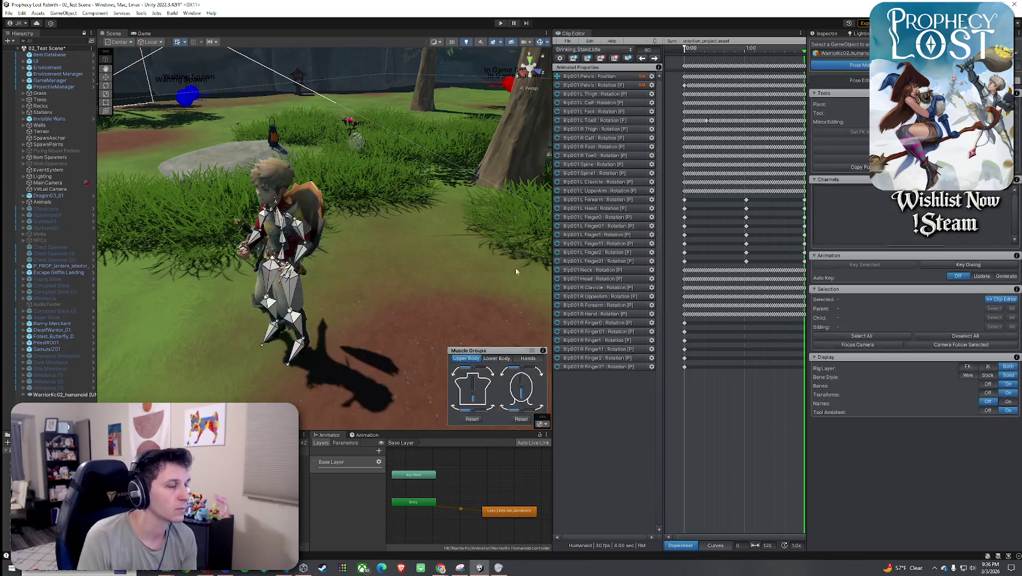
# - Zoom out the Clip Editor timeline, rewind to frame 0, and orbit close to the warrior
pyautogui.scroll(-5, 716, 208)
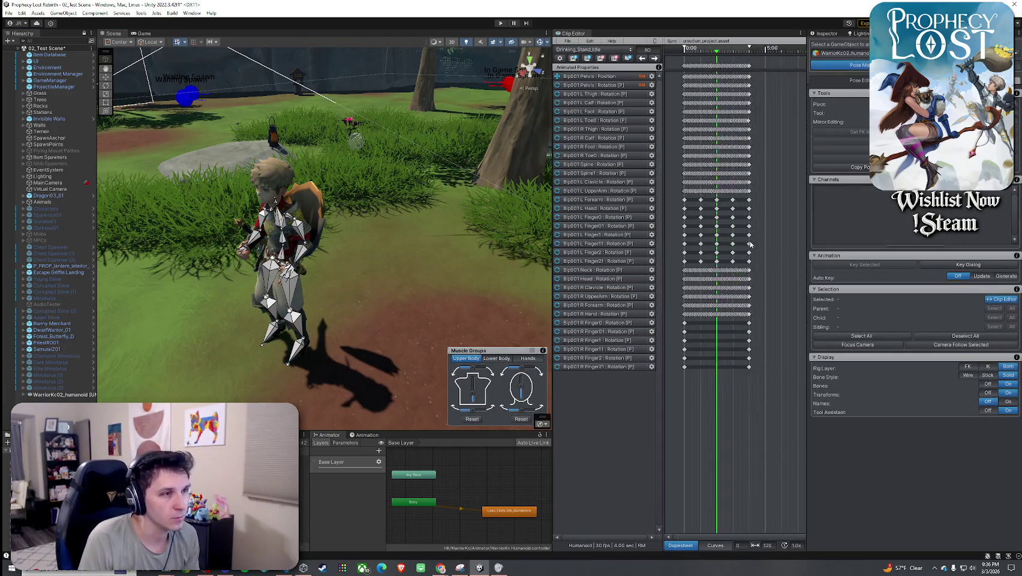
pyautogui.click(685, 55)
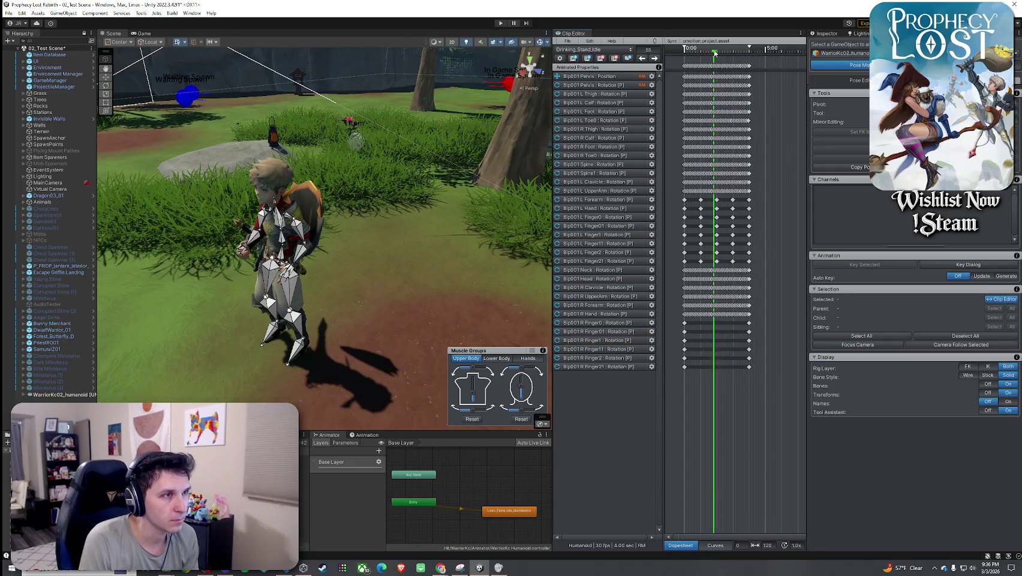
pyautogui.moveTo(371, 223)
pyautogui.mouseDown()
pyautogui.moveTo(388, 215)
pyautogui.moveTo(225, 235)
pyautogui.mouseUp()
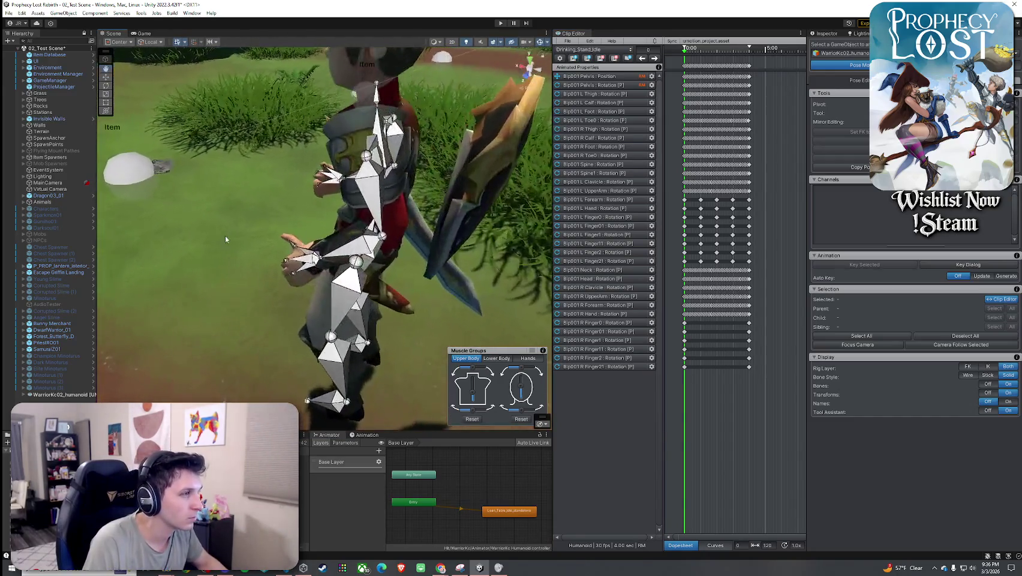
# - Bend the left forearm and tilt the left upper arm forward with the rotate gizmo
pyautogui.click(351, 241)
pyautogui.moveTo(351, 242); pyautogui.dragTo(469, 225)
pyautogui.press('f')
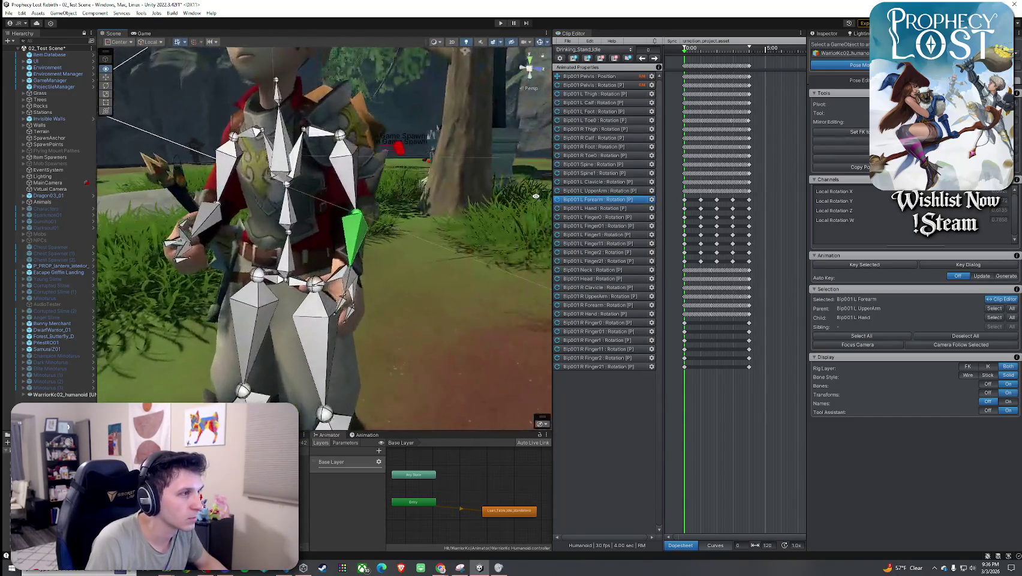
pyautogui.press('e')
pyautogui.moveTo(345, 205)
pyautogui.mouseDown()
pyautogui.moveTo(351, 225)
pyautogui.moveTo(414, 195)
pyautogui.moveTo(327, 192)
pyautogui.mouseUp()
pyautogui.click(356, 149)
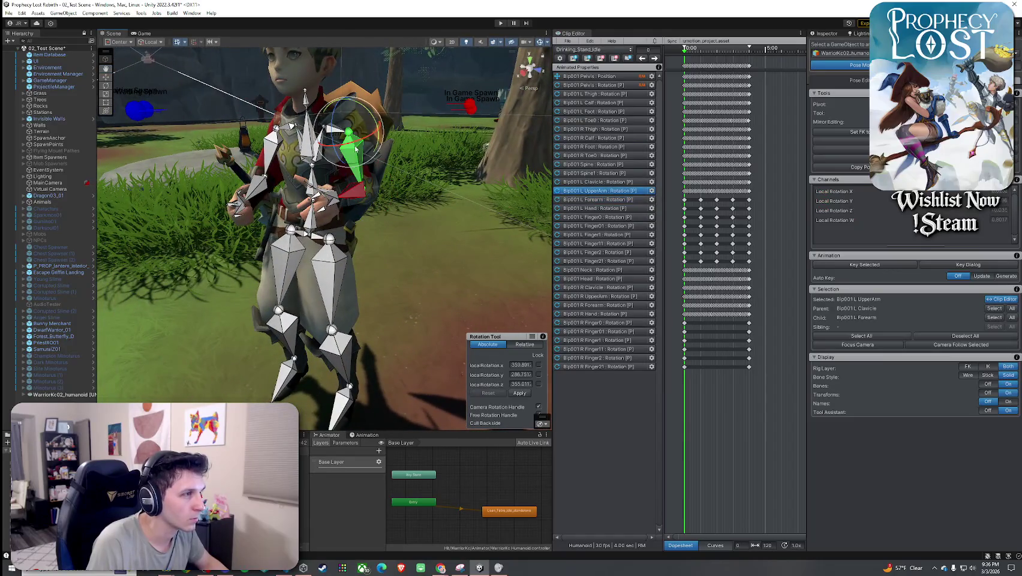
pyautogui.moveTo(373, 123); pyautogui.dragTo(363, 144)
pyautogui.scroll(3, 362, 144)
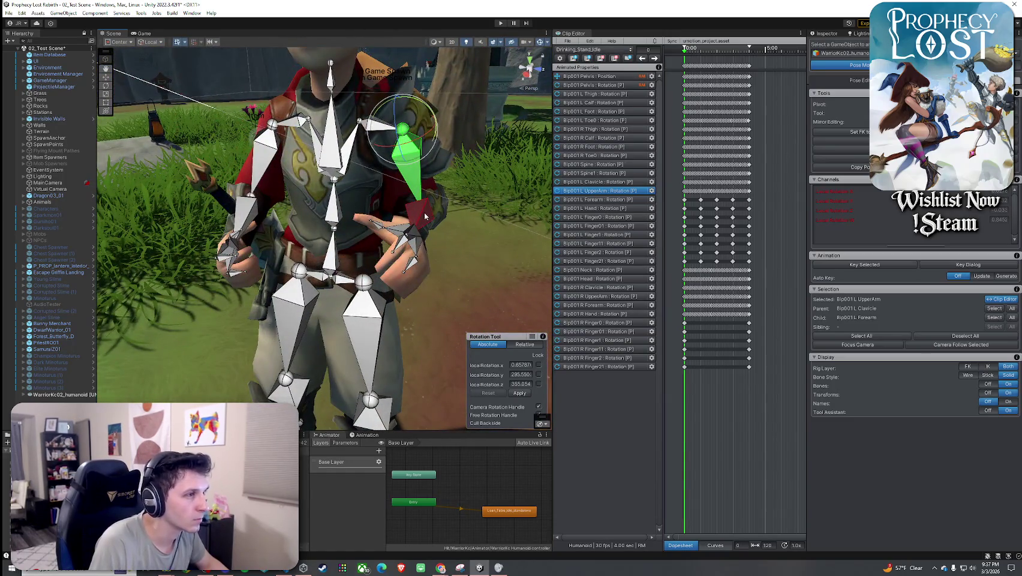
# - Turn the forearm and hand slightly, review the pose, and box-select the left arm keys
pyautogui.click(425, 216)
pyautogui.moveTo(447, 205)
pyautogui.mouseDown()
pyautogui.moveTo(451, 185)
pyautogui.moveTo(372, 213)
pyautogui.moveTo(220, 204)
pyautogui.mouseUp()
pyautogui.scroll(-5, 335, 210)
pyautogui.click(342, 155)
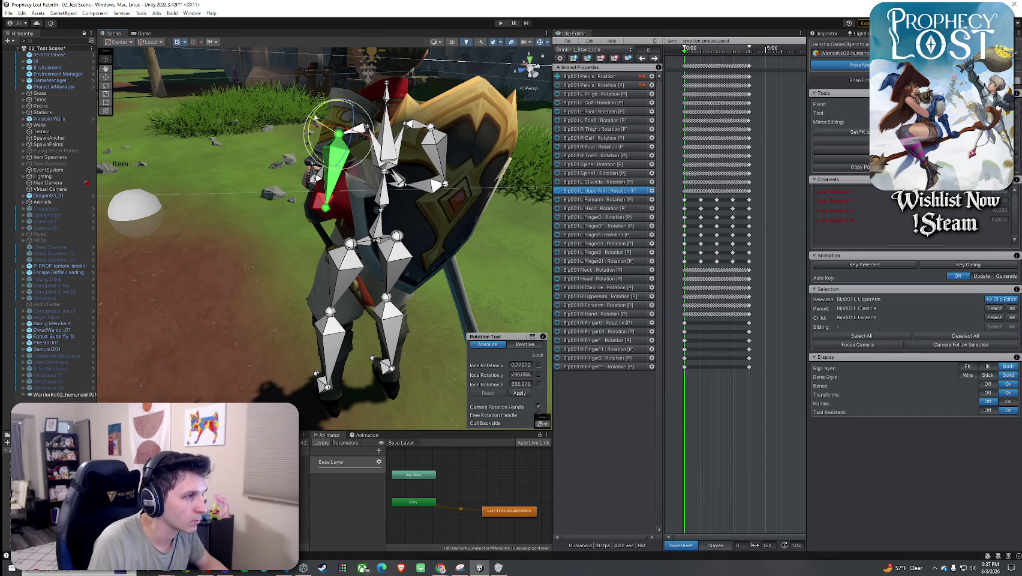
pyautogui.moveTo(289, 148)
pyautogui.mouseDown()
pyautogui.moveTo(456, 114)
pyautogui.moveTo(98, 129)
pyautogui.moveTo(522, 127)
pyautogui.moveTo(492, 126)
pyautogui.mouseUp()
pyautogui.click(457, 114)
pyautogui.moveTo(588, 121)
pyautogui.mouseDown()
pyautogui.moveTo(107, 136)
pyautogui.moveTo(504, 137)
pyautogui.moveTo(446, 138)
pyautogui.mouseUp()
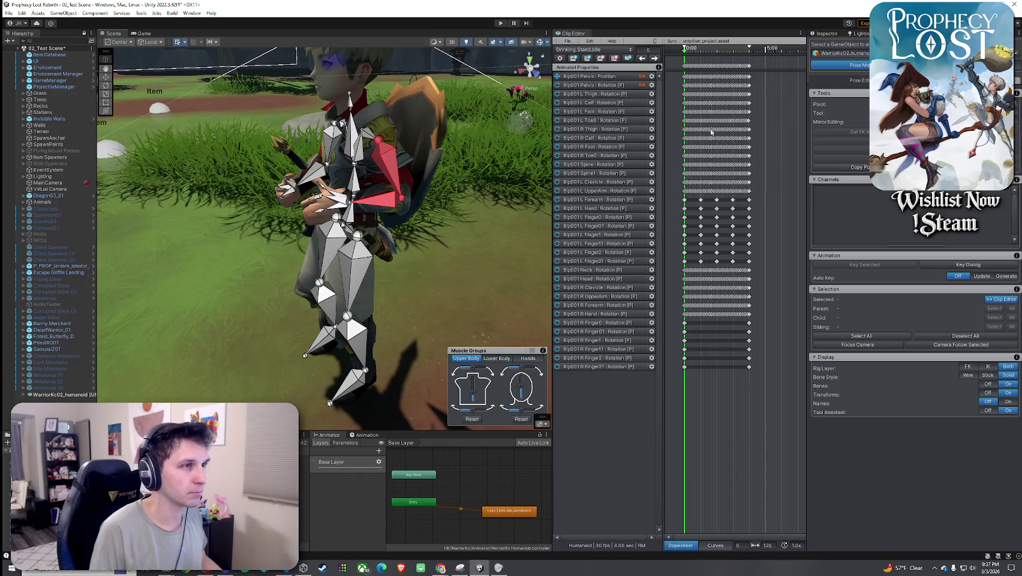
pyautogui.moveTo(685, 204); pyautogui.dragTo(685, 222)
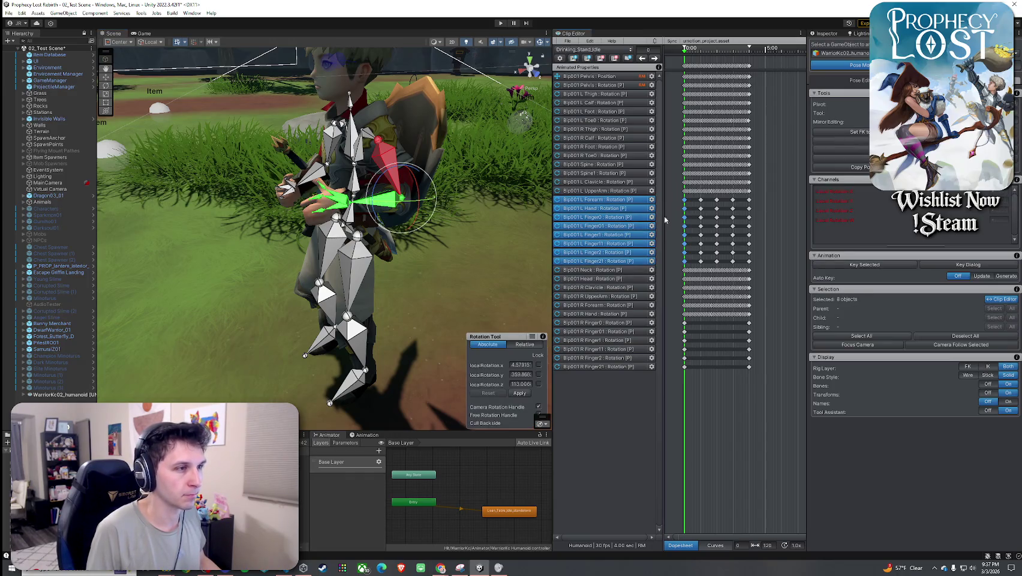
# - Key the rotation of the selected left arm bones and reselect the upper arm, forearm and hand keys
pyautogui.scroll(10, 684, 196)
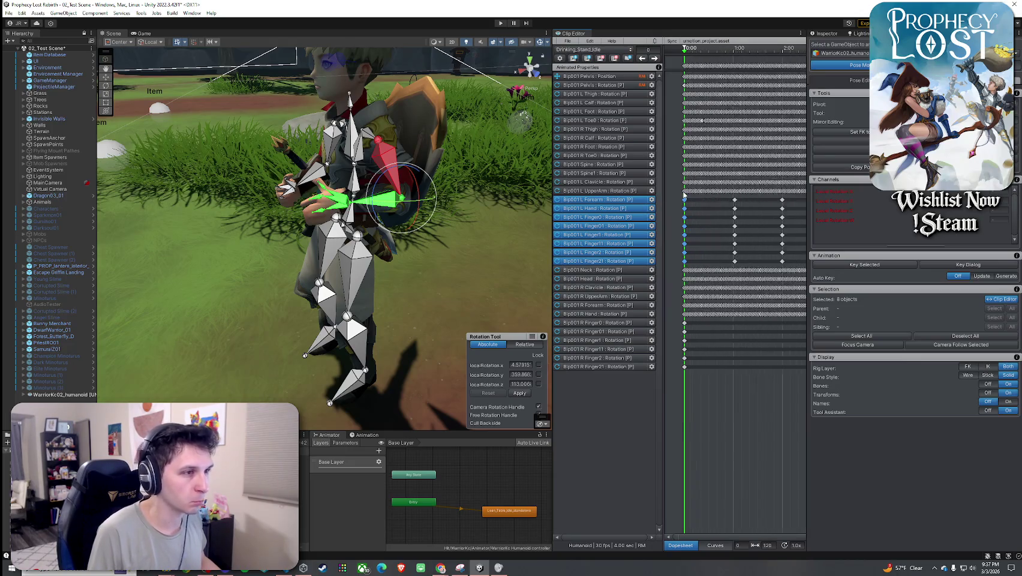
pyautogui.keyDown('shift'); pyautogui.click(685, 192); pyautogui.keyUp('shift')
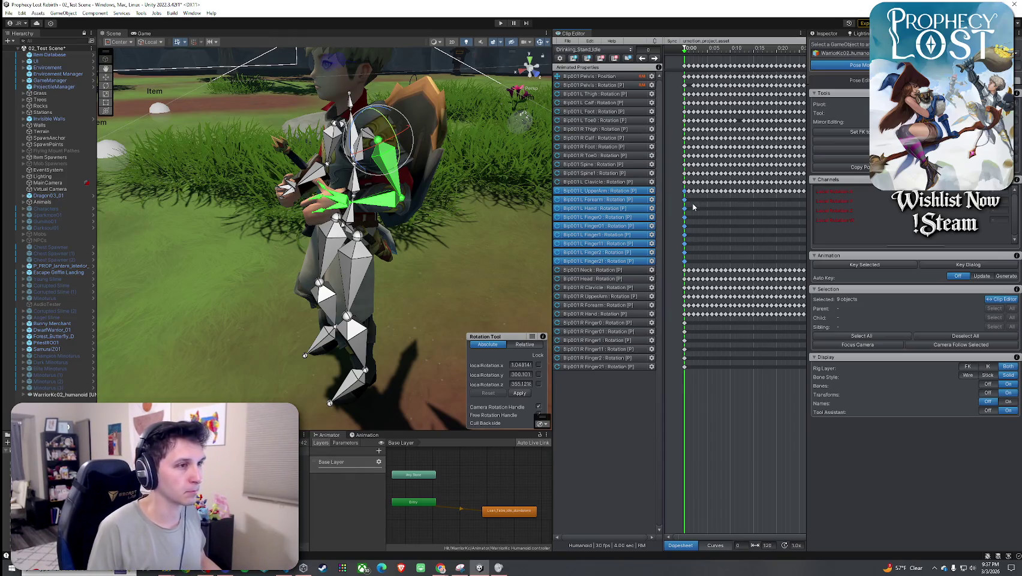
pyautogui.click(933, 274)
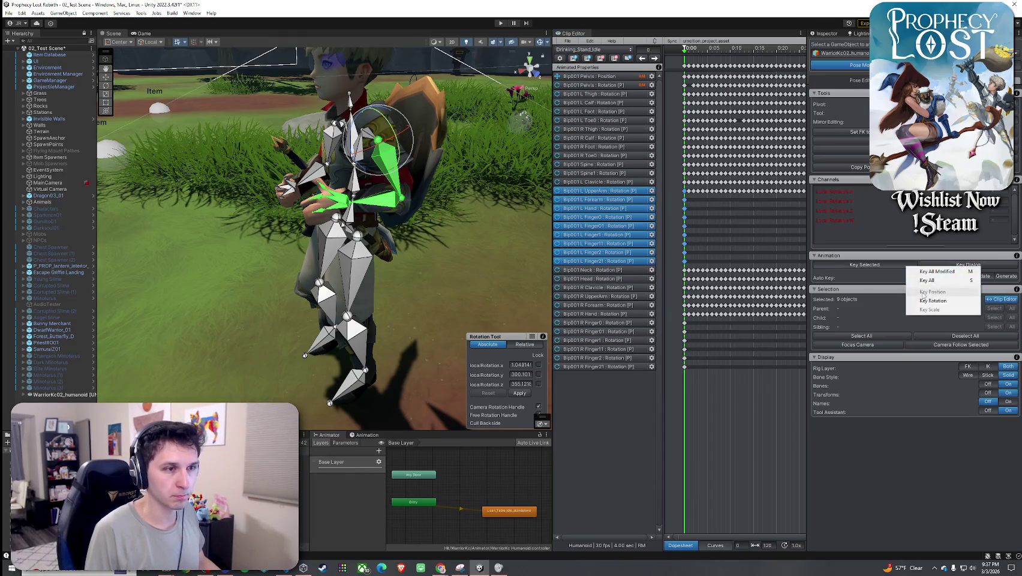
pyautogui.click(936, 282)
pyautogui.scroll(-5, 754, 233)
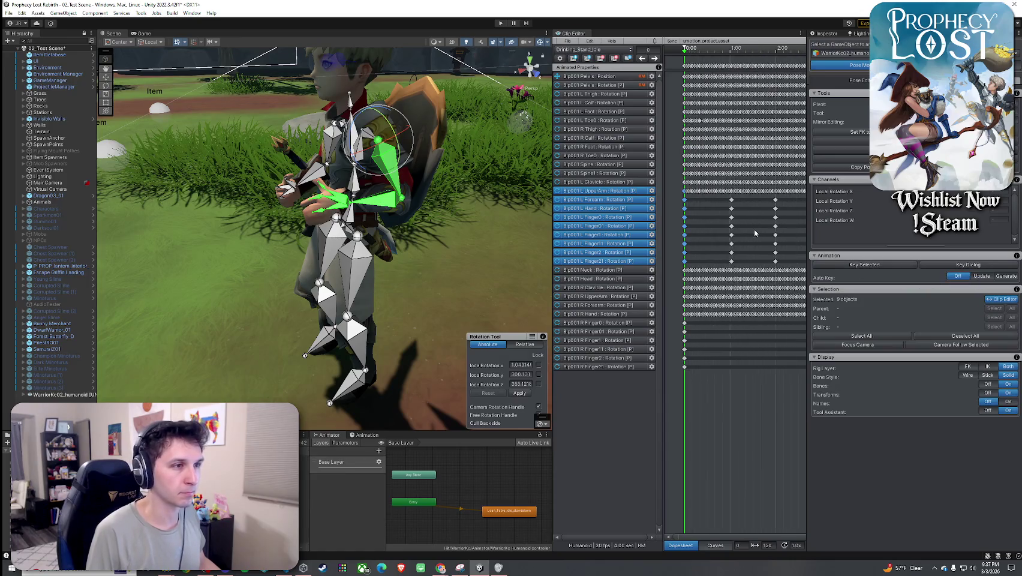
pyautogui.moveTo(699, 198); pyautogui.dragTo(768, 273)
pyautogui.scroll(10, 692, 203)
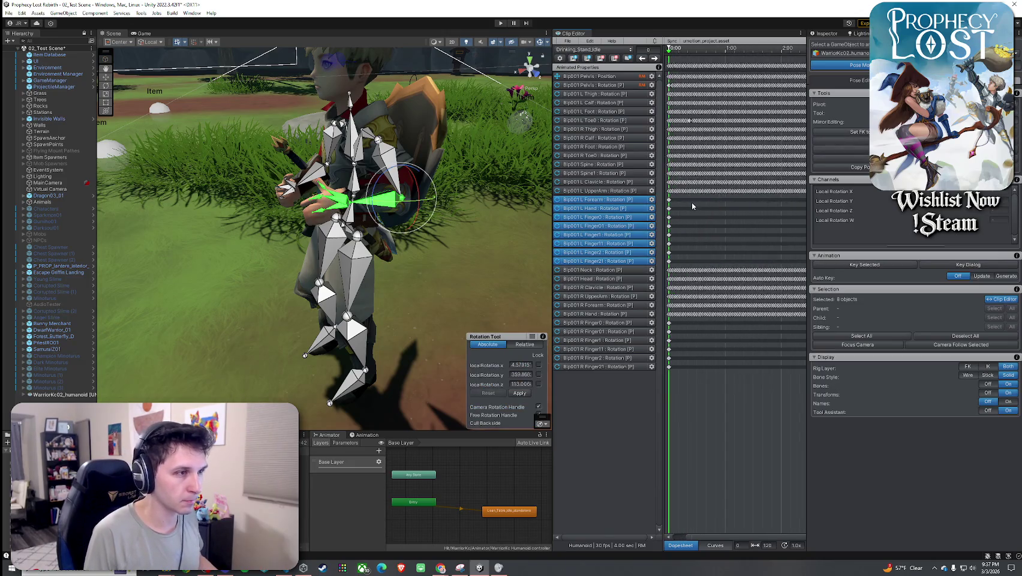
pyautogui.moveTo(676, 187); pyautogui.dragTo(685, 210)
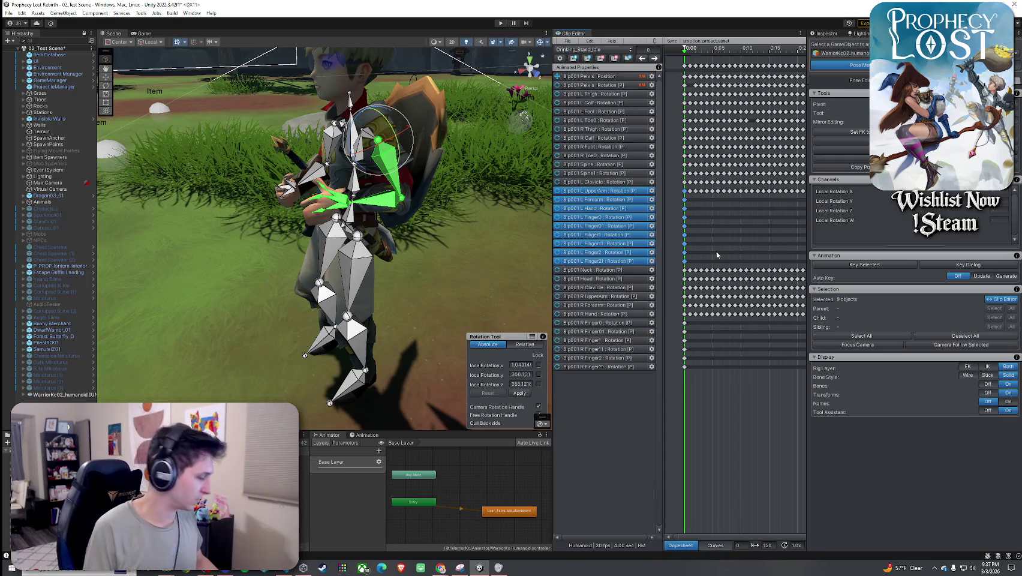
pyautogui.scroll(-10, 771, 262)
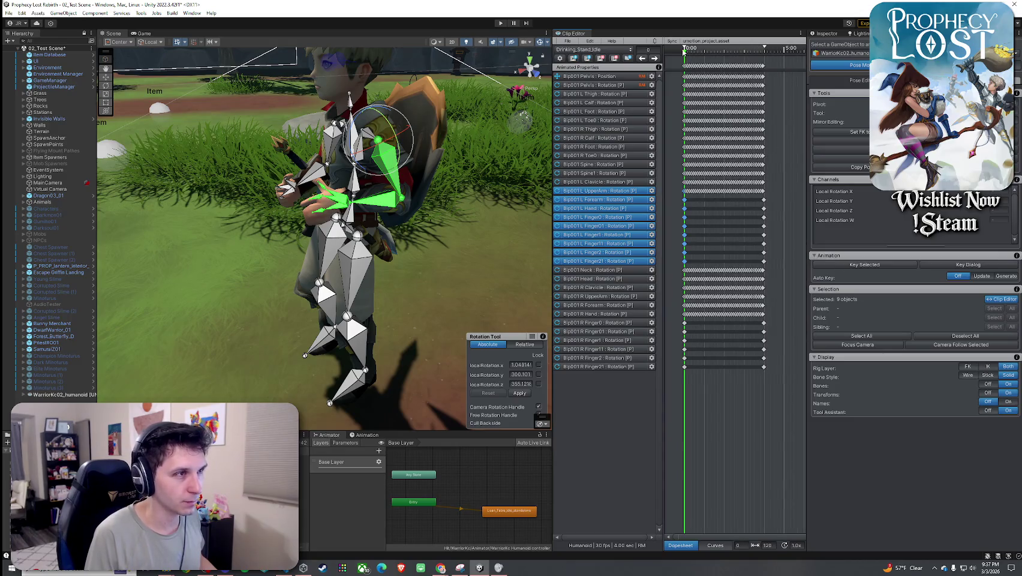
# - Key all channels of the left arm bones at frame 120
pyautogui.moveTo(685, 55); pyautogui.dragTo(763, 53)
pyautogui.scroll(3, 772, 223)
pyautogui.scroll(6, 771, 223)
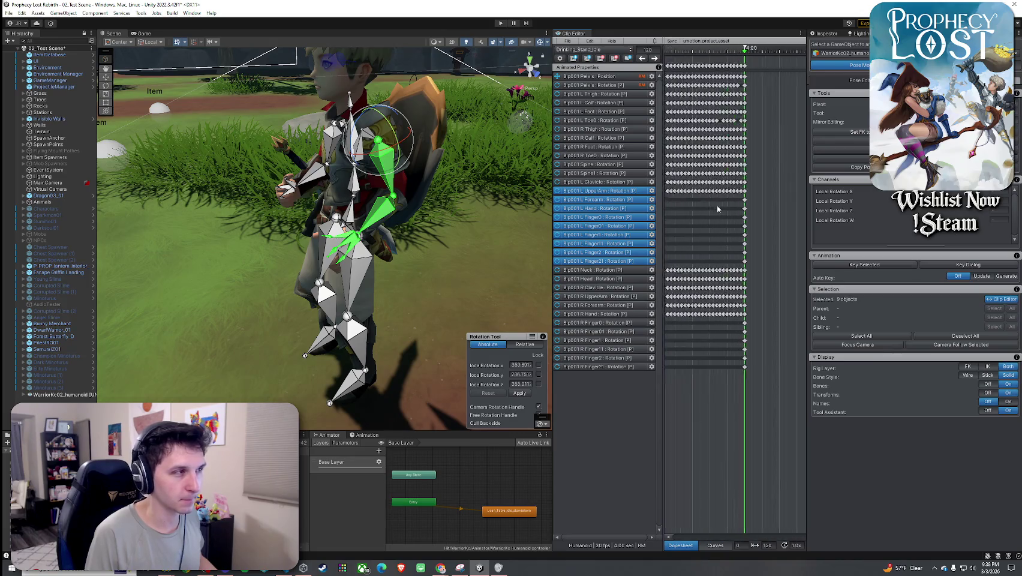
pyautogui.scroll(1, 747, 209)
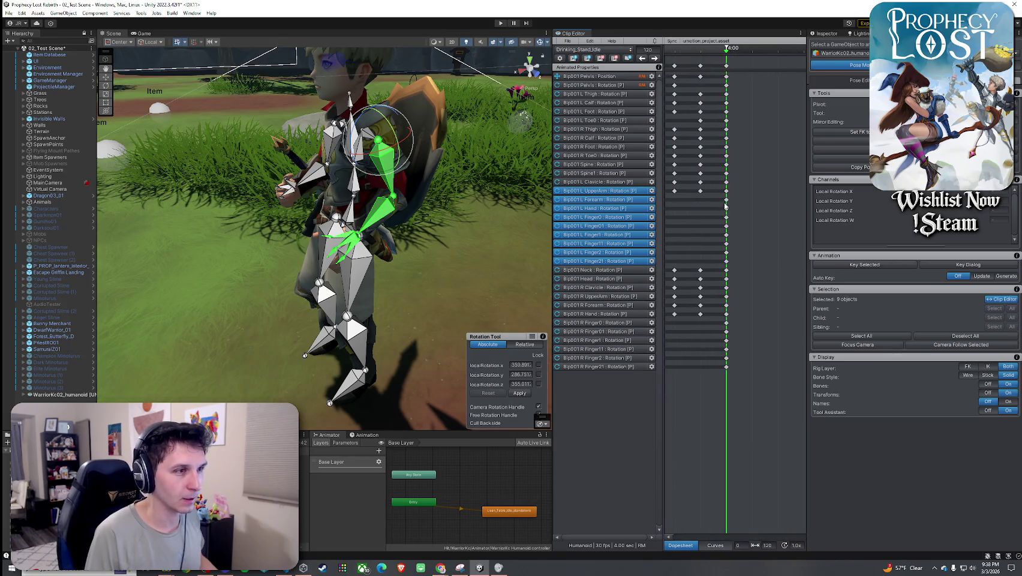
pyautogui.click(727, 199)
pyautogui.click(859, 266)
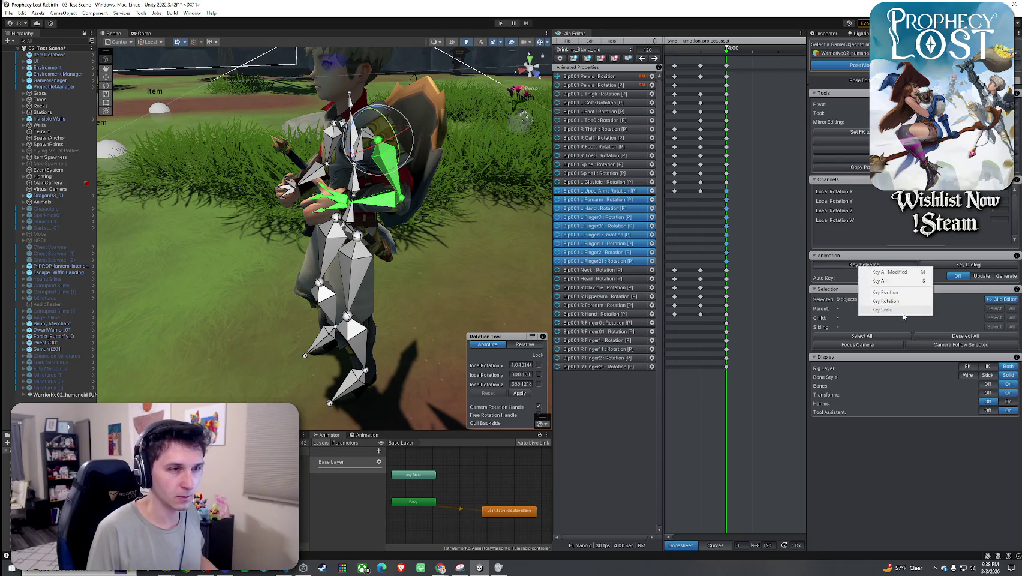
pyautogui.click(891, 281)
pyautogui.scroll(-5, 703, 474)
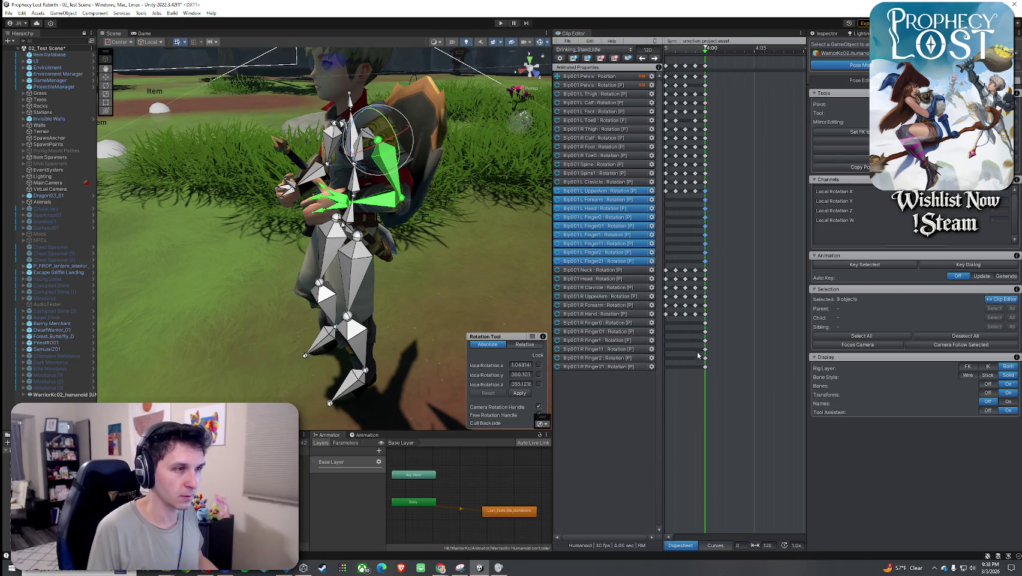
pyautogui.scroll(-3, 748, 335)
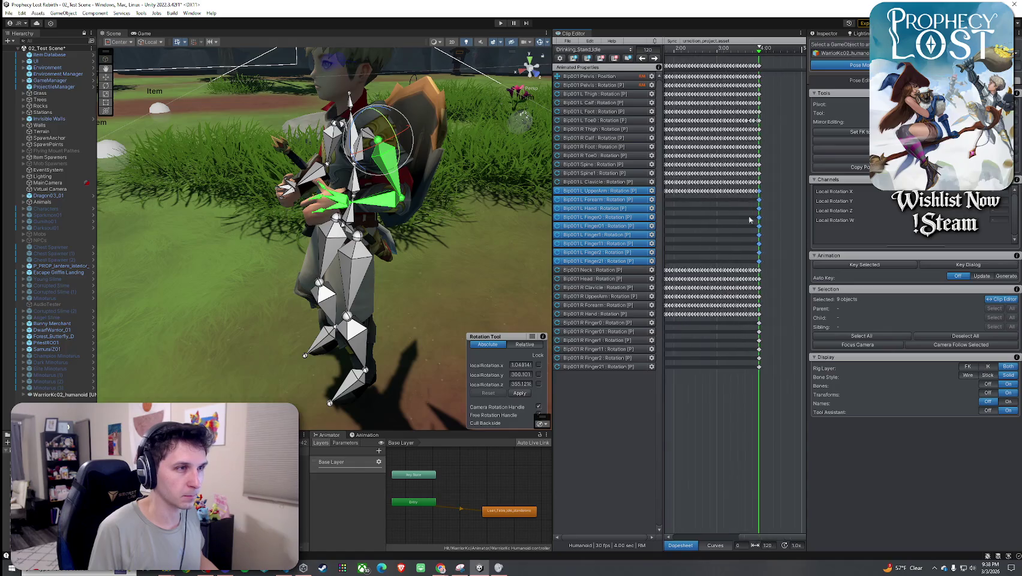
pyautogui.scroll(-4, 746, 87)
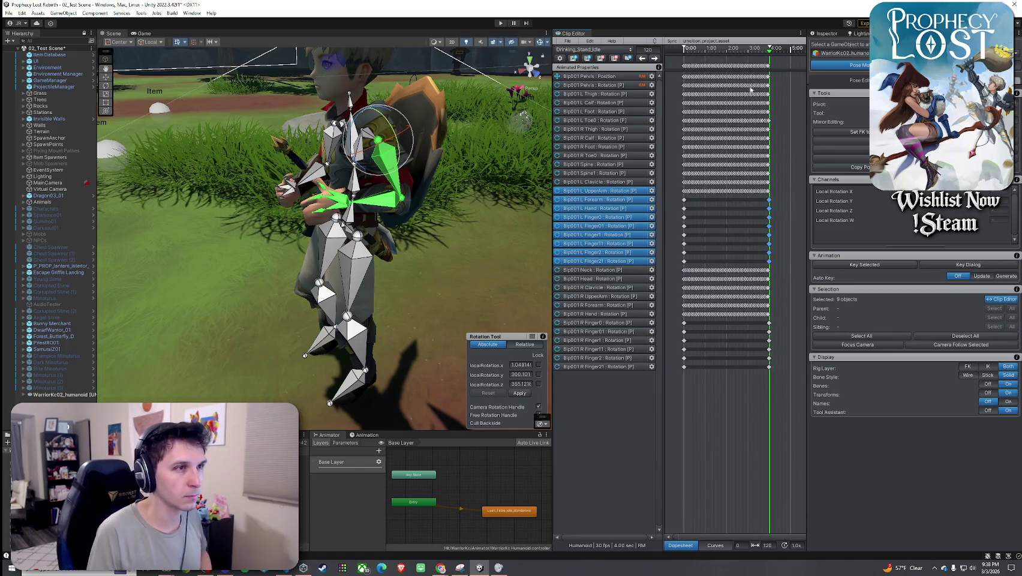
# - Paste the left arm keyframes at frame 60
pyautogui.moveTo(737, 56)
pyautogui.mouseDown()
pyautogui.moveTo(749, 57)
pyautogui.moveTo(727, 56)
pyautogui.mouseUp()
pyautogui.scroll(8, 730, 89)
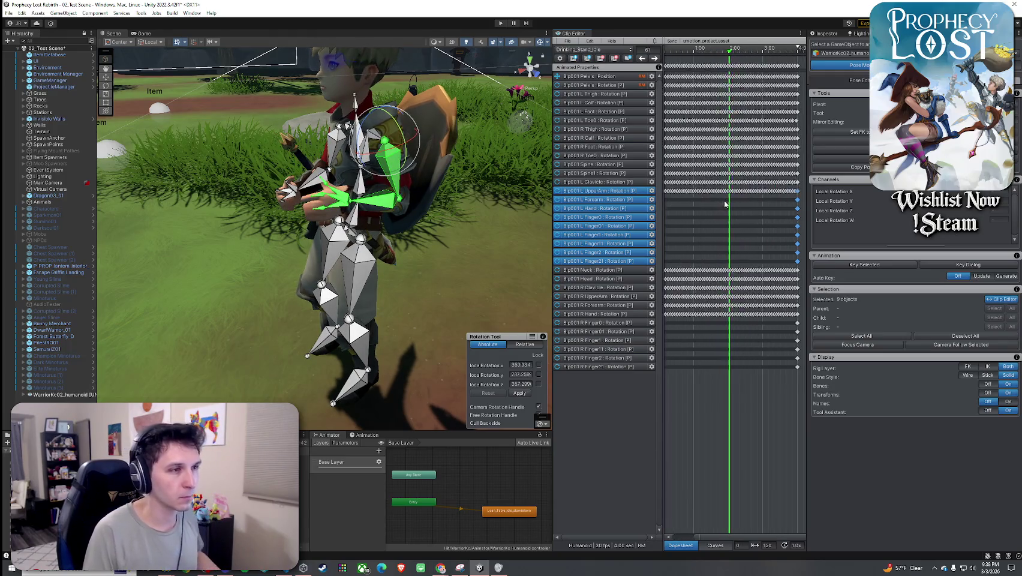
pyautogui.moveTo(732, 58); pyautogui.dragTo(730, 53)
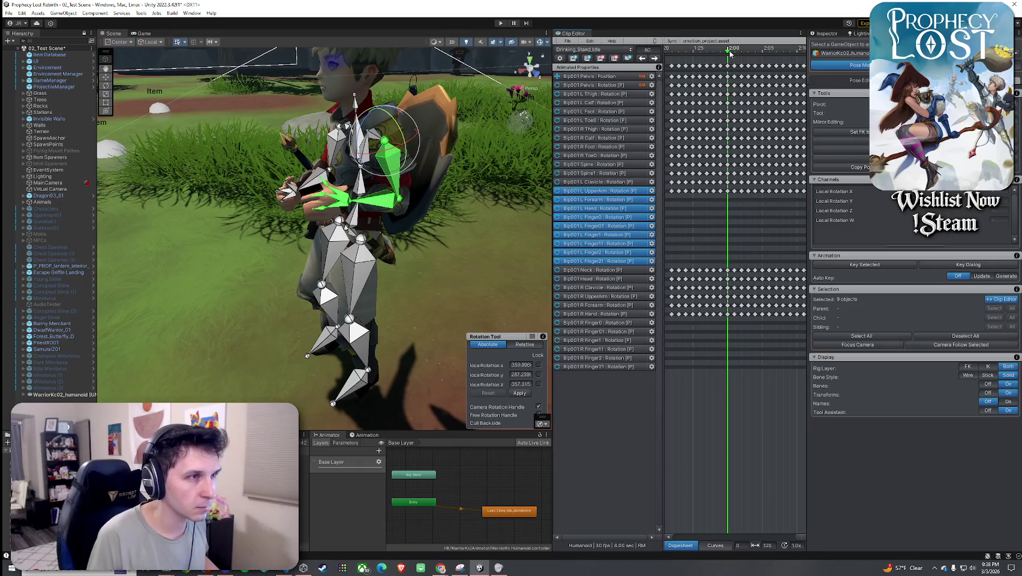
pyautogui.hotkey('ctrl', 'v')
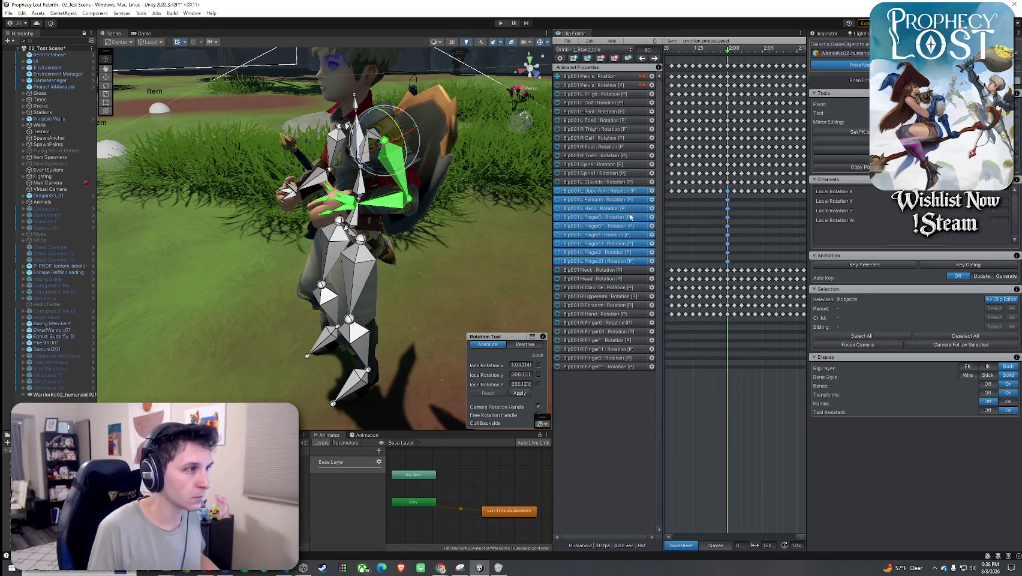
# - Rotate L UpperArm and L Hand at frame 60, then key all arm and thumb channels
pyautogui.click(403, 181)
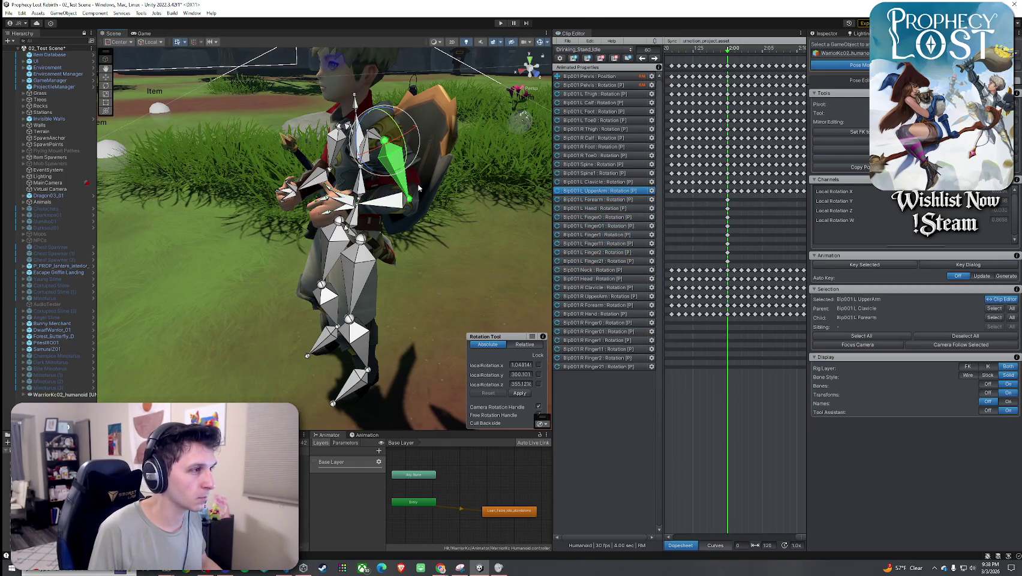
pyautogui.moveTo(414, 180)
pyautogui.mouseDown()
pyautogui.moveTo(448, 162)
pyautogui.moveTo(441, 153)
pyautogui.mouseUp()
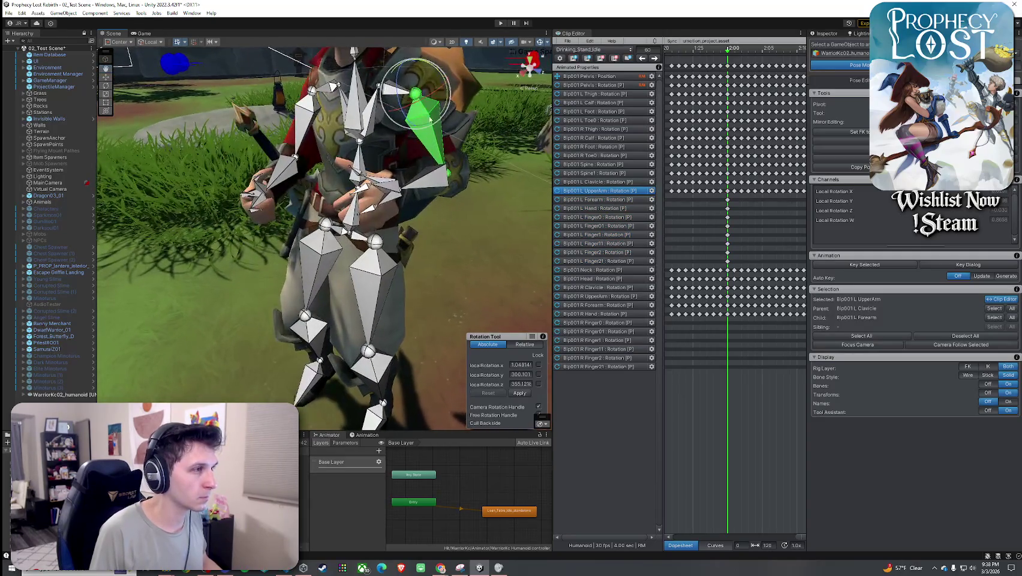
pyautogui.moveTo(423, 66); pyautogui.dragTo(403, 113)
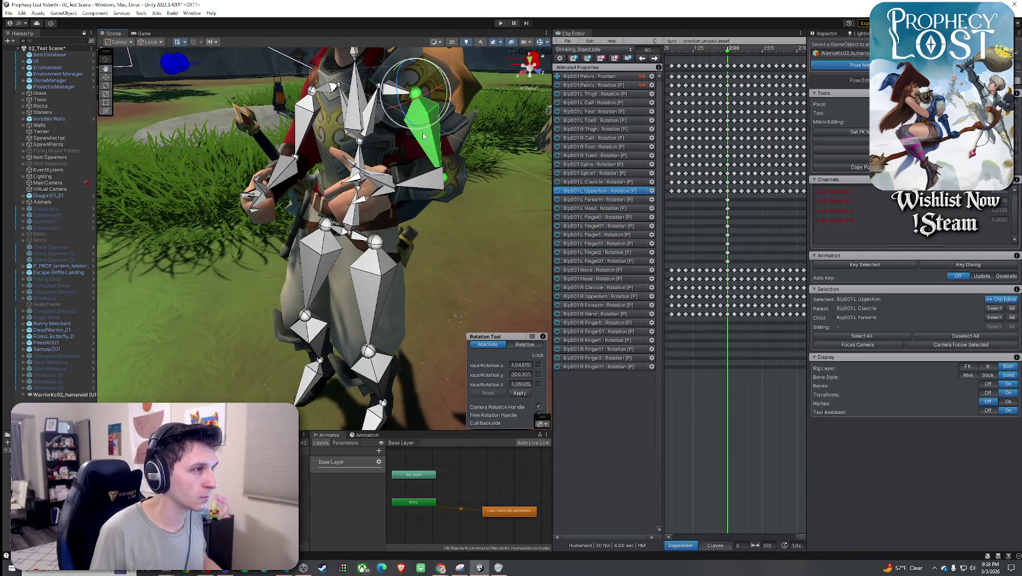
pyautogui.click(427, 178)
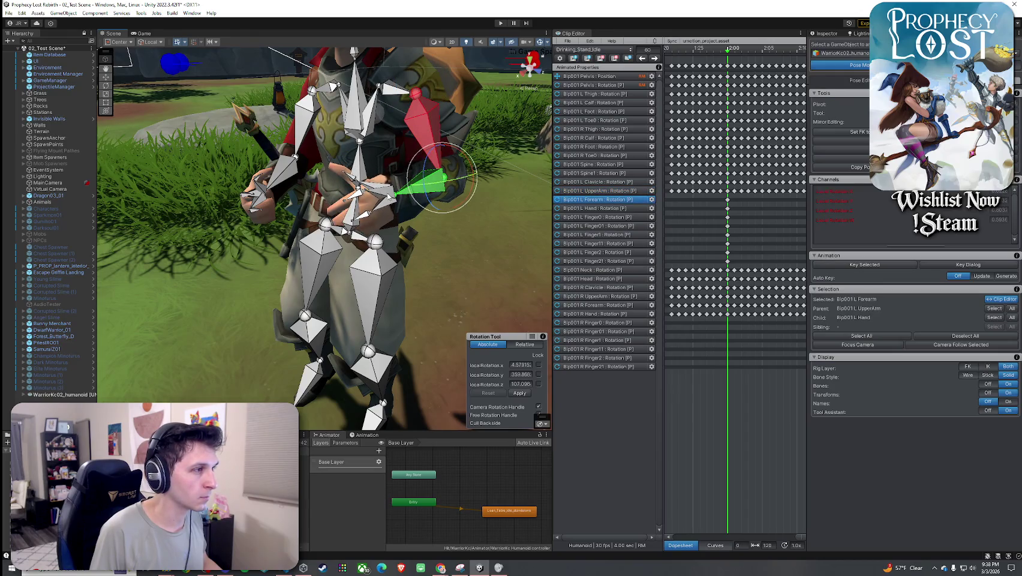
pyautogui.click(413, 194)
pyautogui.moveTo(419, 183); pyautogui.dragTo(411, 201)
pyautogui.moveTo(728, 191); pyautogui.dragTo(728, 258)
pyautogui.click(863, 265)
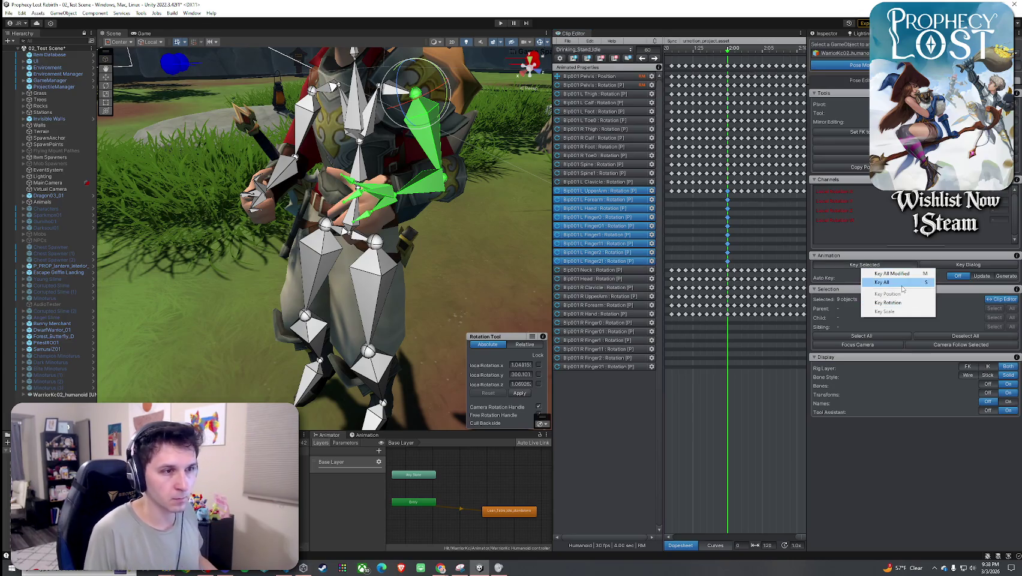
pyautogui.click(902, 286)
pyautogui.scroll(-5, 763, 522)
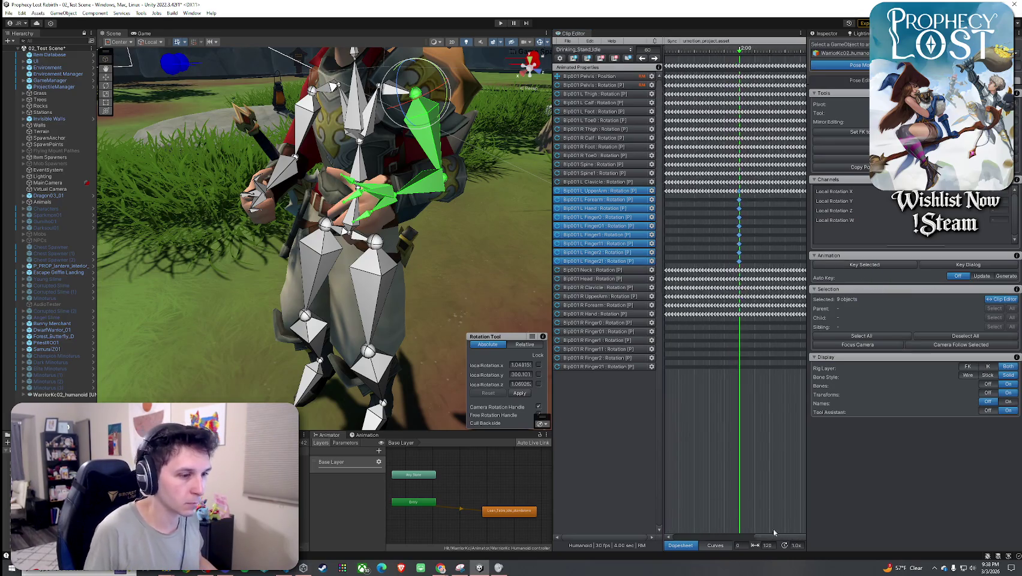
pyautogui.moveTo(551, 333); pyautogui.dragTo(446, 334)
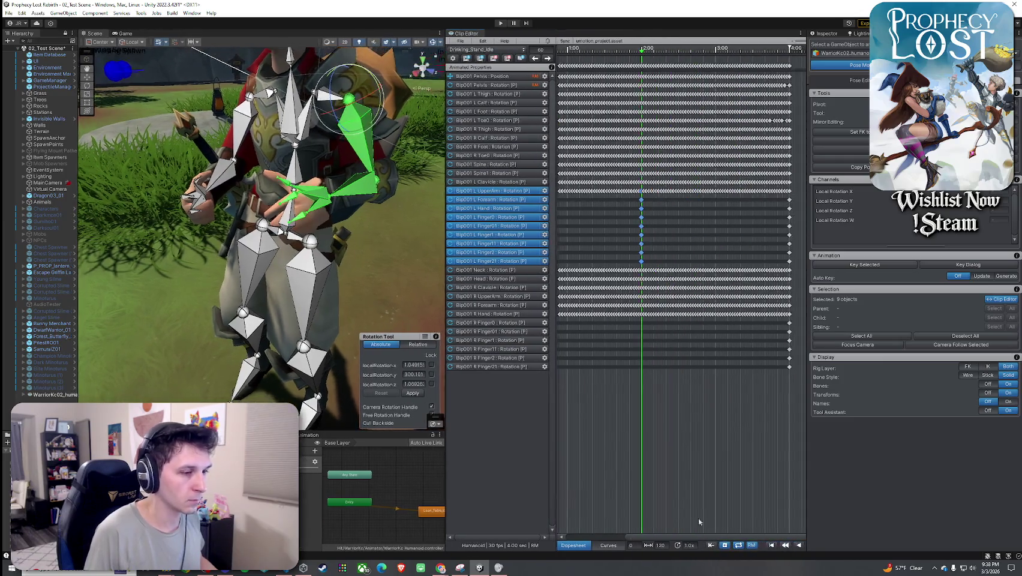
# - Widen the Clip Editor and preview the clip, stopping playback at frame 60
pyautogui.moveTo(806, 525); pyautogui.dragTo(876, 526)
pyautogui.click(819, 544)
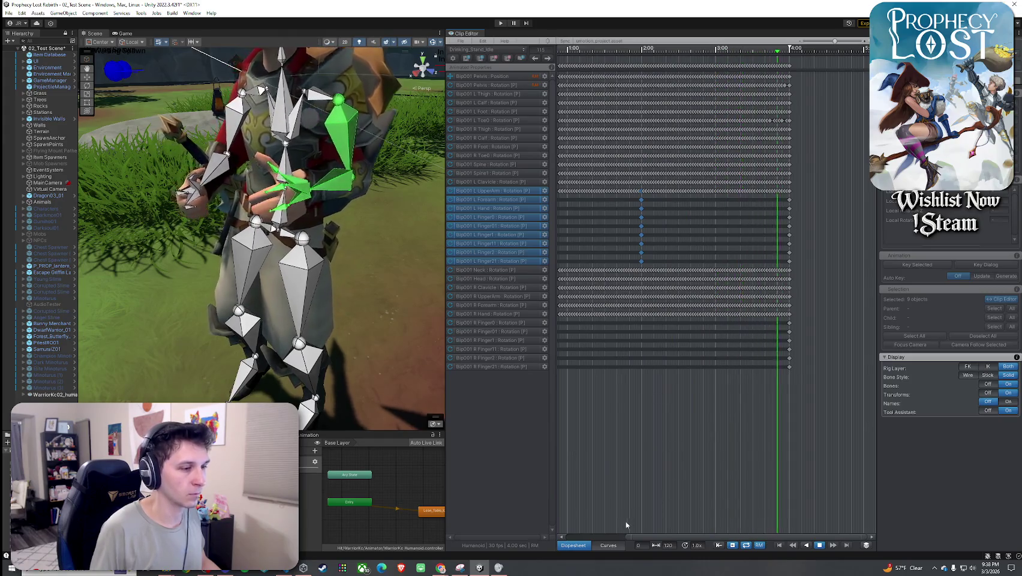
pyautogui.moveTo(627, 211); pyautogui.dragTo(743, 385)
pyautogui.press('space')
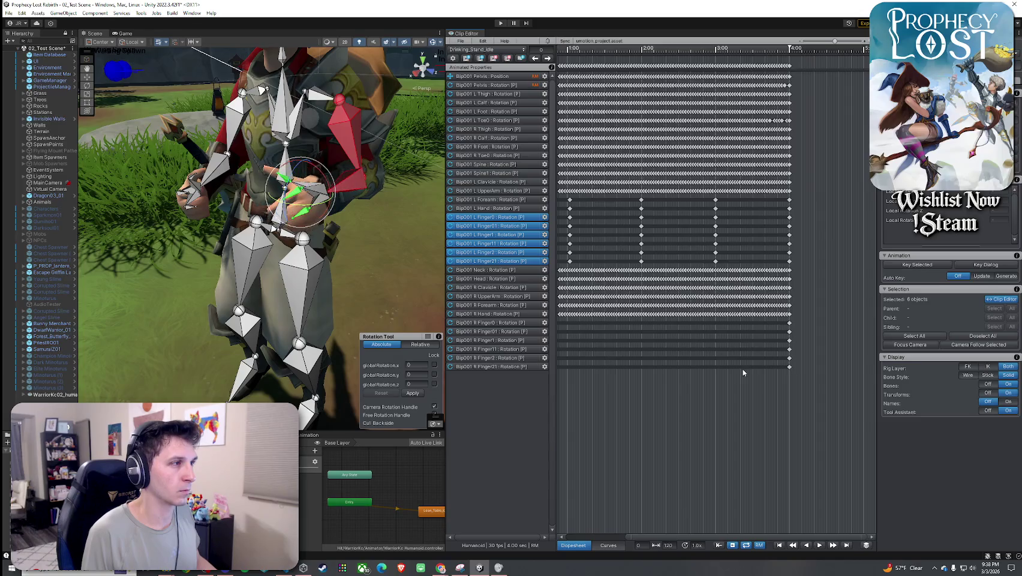
pyautogui.press('space')
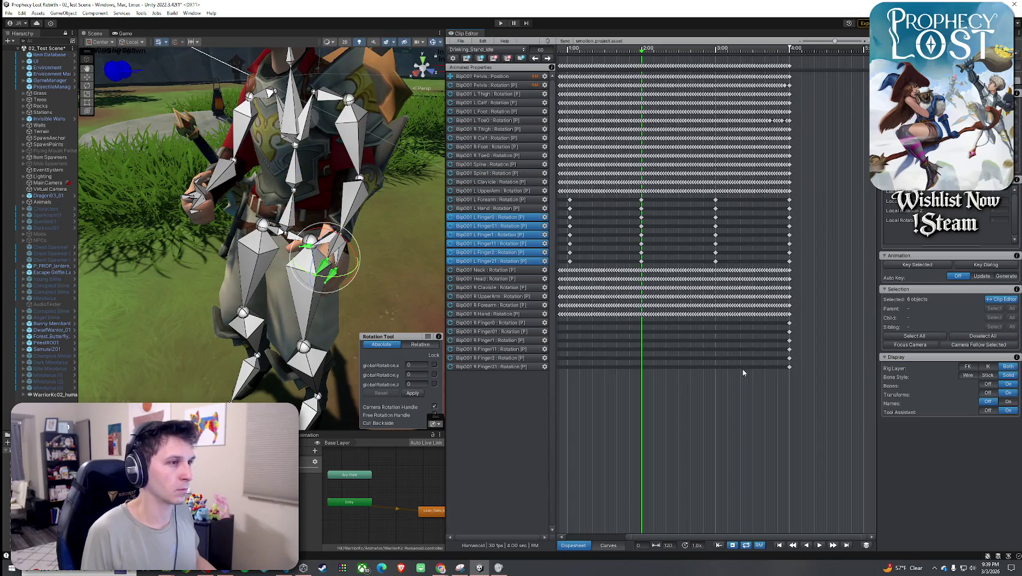
pyautogui.press('Escape')
# - Show the muscle-group rig, select the left finger keys, and undo a trial forearm rotation
pyautogui.click(734, 391)
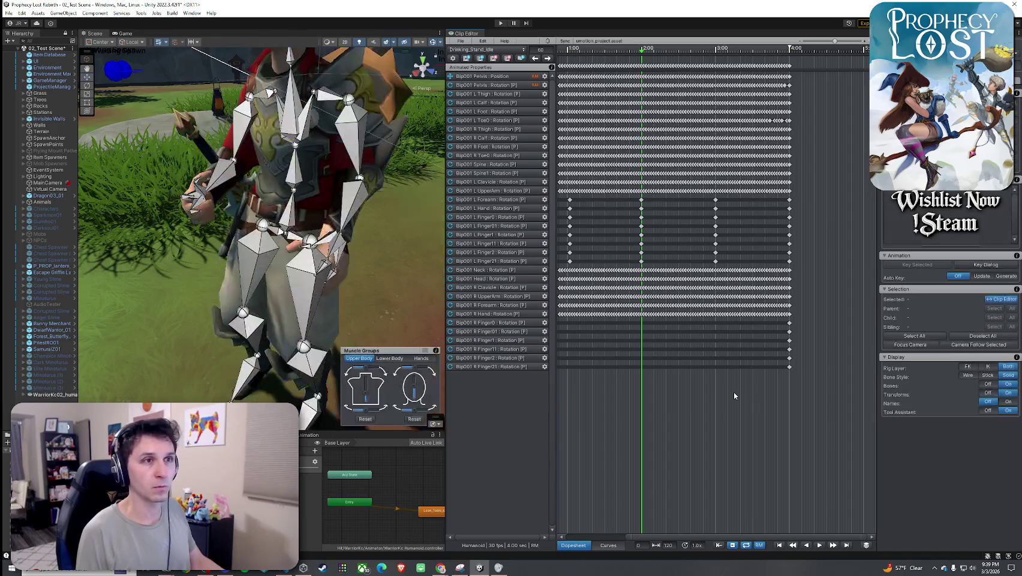
pyautogui.scroll(-4, 660, 390)
pyautogui.scroll(2, 615, 298)
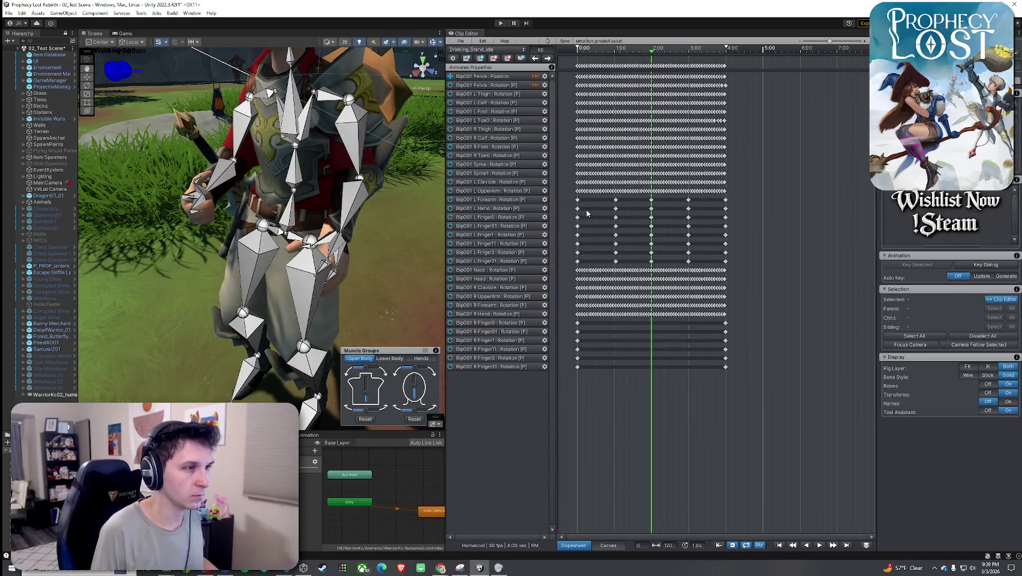
pyautogui.moveTo(605, 197); pyautogui.dragTo(735, 267)
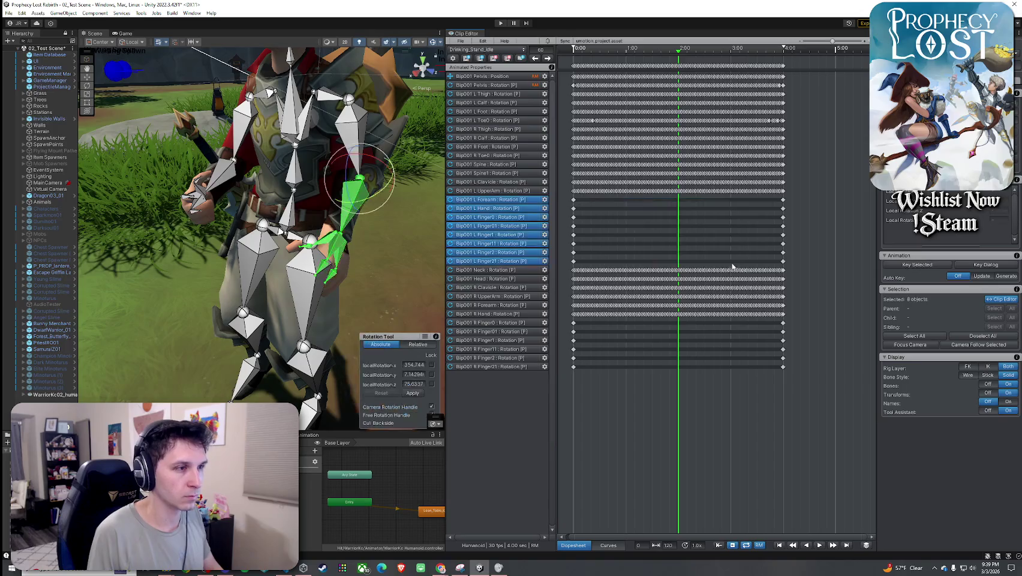
pyautogui.scroll(10, 585, 206)
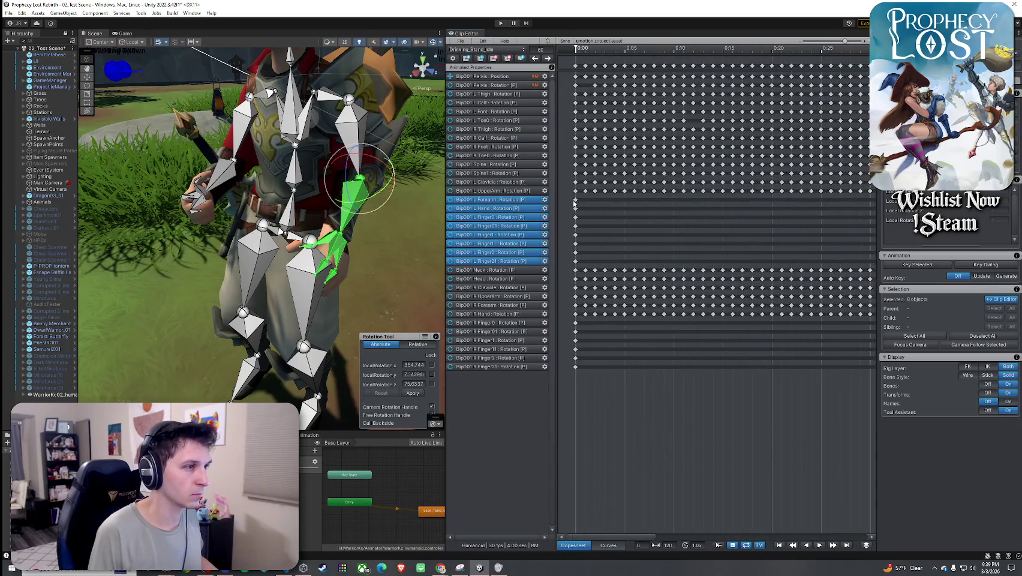
pyautogui.moveTo(393, 177); pyautogui.dragTo(348, 156)
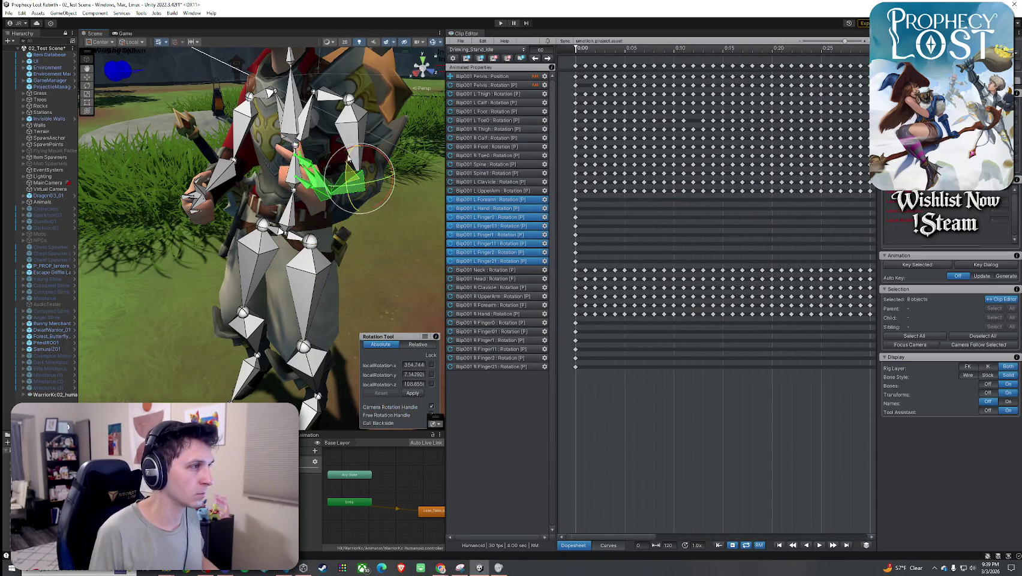
pyautogui.hotkey('ctrl', 'z')
# - At frame 0, rotate the left forearm inward toward the body (local Z 192.744)
pyautogui.click(578, 53)
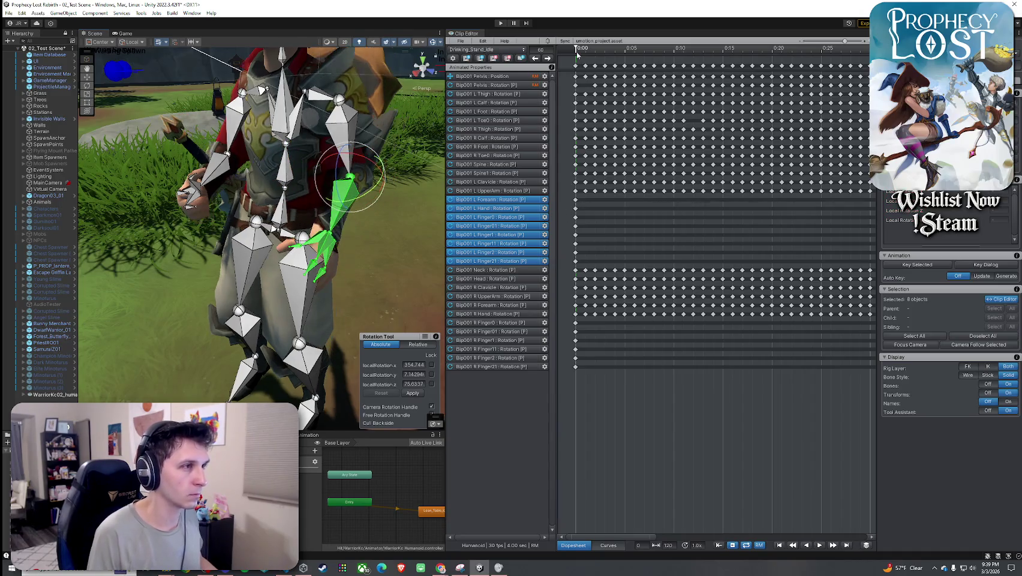
pyautogui.scroll(-5, 372, 211)
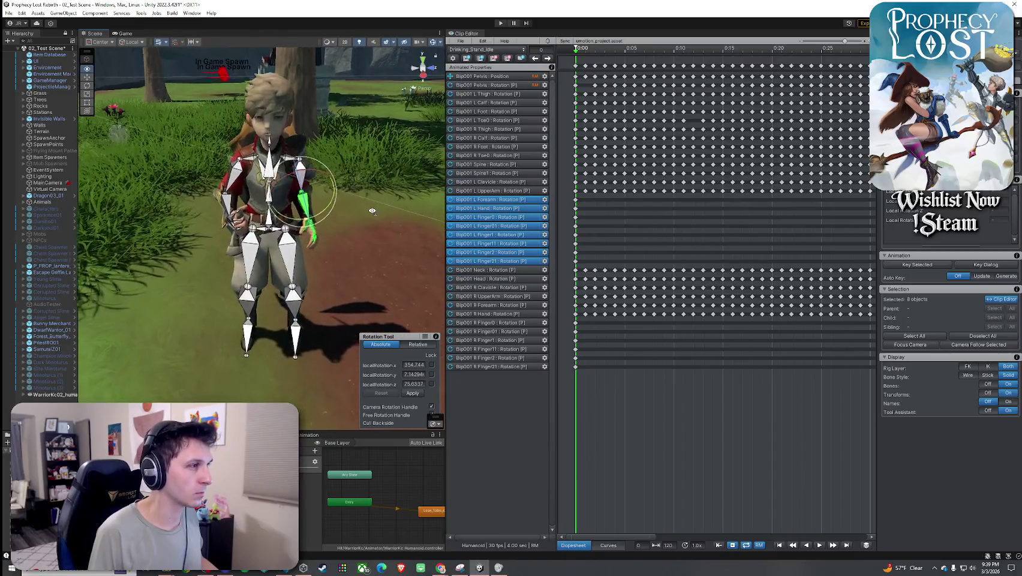
pyautogui.scroll(3, 371, 210)
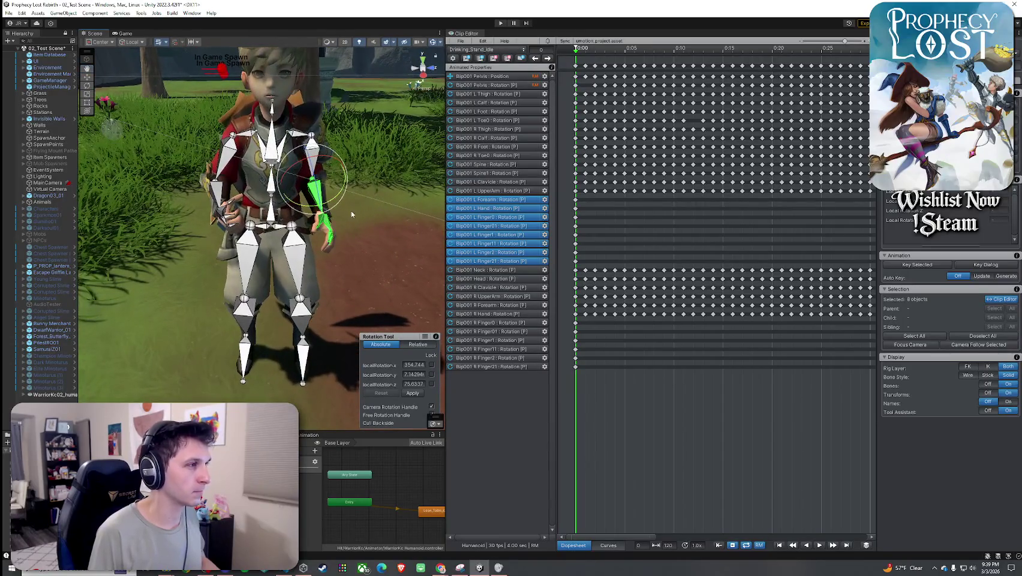
pyautogui.moveTo(334, 199)
pyautogui.mouseDown()
pyautogui.moveTo(312, 185)
pyautogui.moveTo(318, 179)
pyautogui.mouseUp()
pyautogui.moveTo(317, 179); pyautogui.dragTo(111, 180)
pyautogui.moveTo(258, 228); pyautogui.dragTo(408, 228)
pyautogui.moveTo(258, 180)
pyautogui.mouseDown()
pyautogui.moveTo(335, 141)
pyautogui.moveTo(424, 155)
pyautogui.moveTo(377, 160)
pyautogui.moveTo(387, 160)
pyautogui.mouseUp()
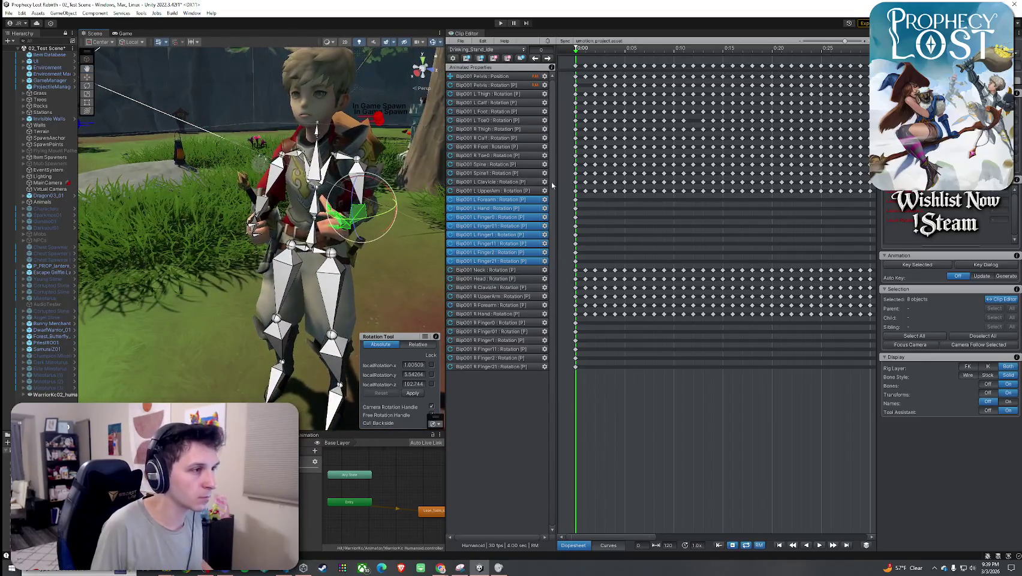
# - Box-select the left-arm keyframes at the clip start and move along the timeline
pyautogui.moveTo(578, 204)
pyautogui.mouseDown()
pyautogui.moveTo(577, 265)
pyautogui.moveTo(616, 261)
pyautogui.mouseUp()
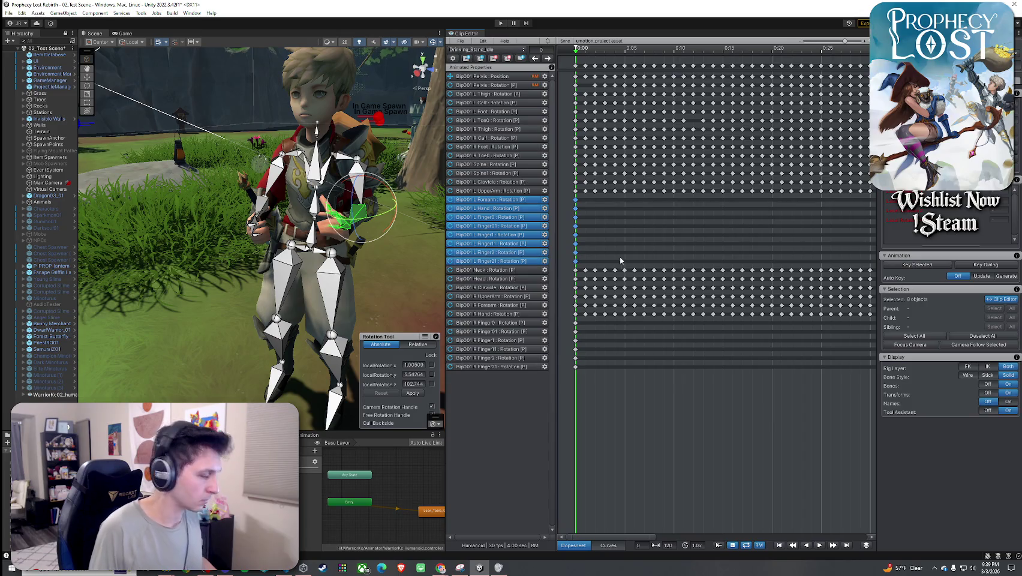
pyautogui.scroll(-10, 661, 220)
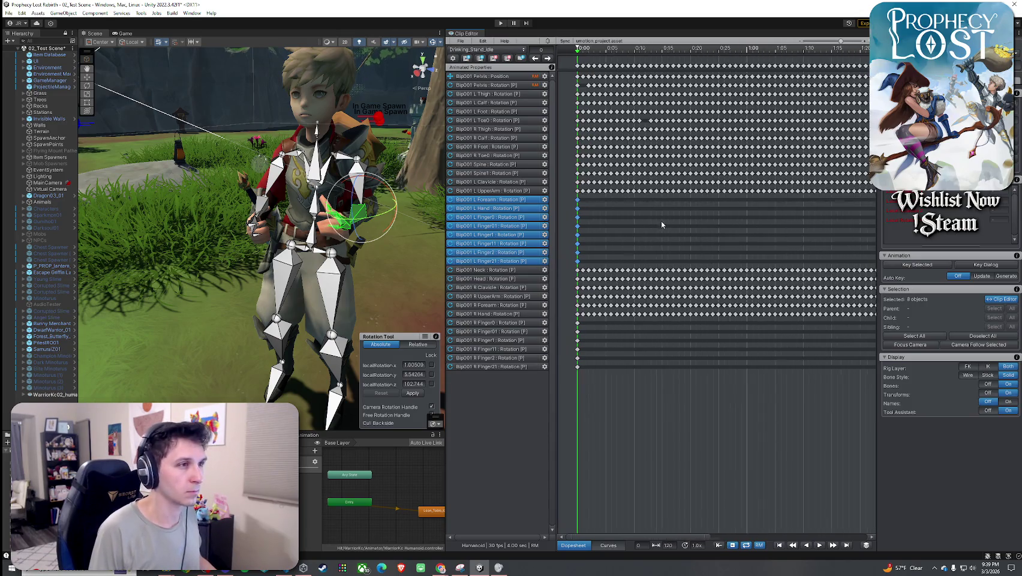
pyautogui.click(578, 54)
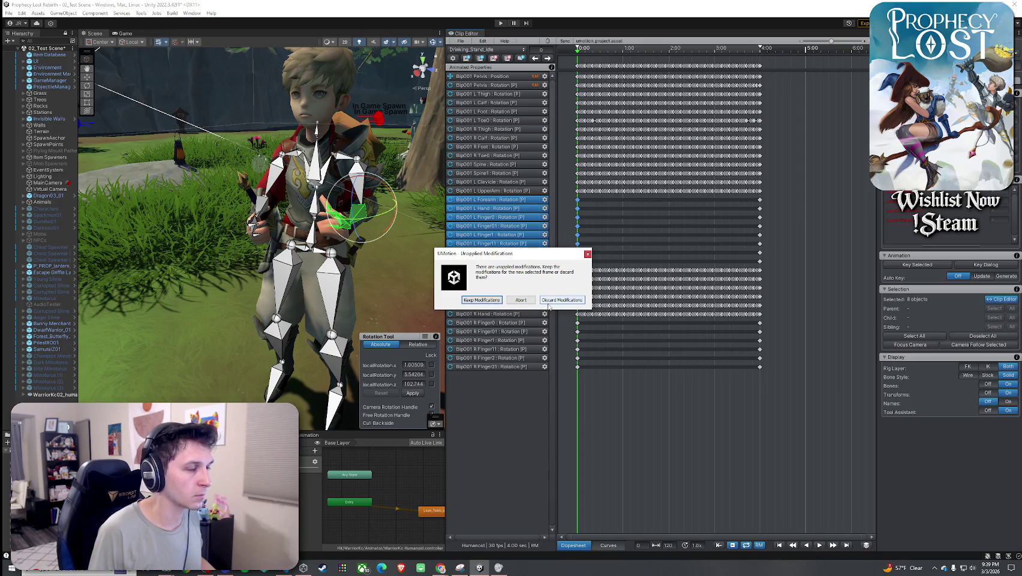
# - Keep the inward-bent left-arm pose and key all properties of the selected arm bones at frame 0
pyautogui.click(482, 300)
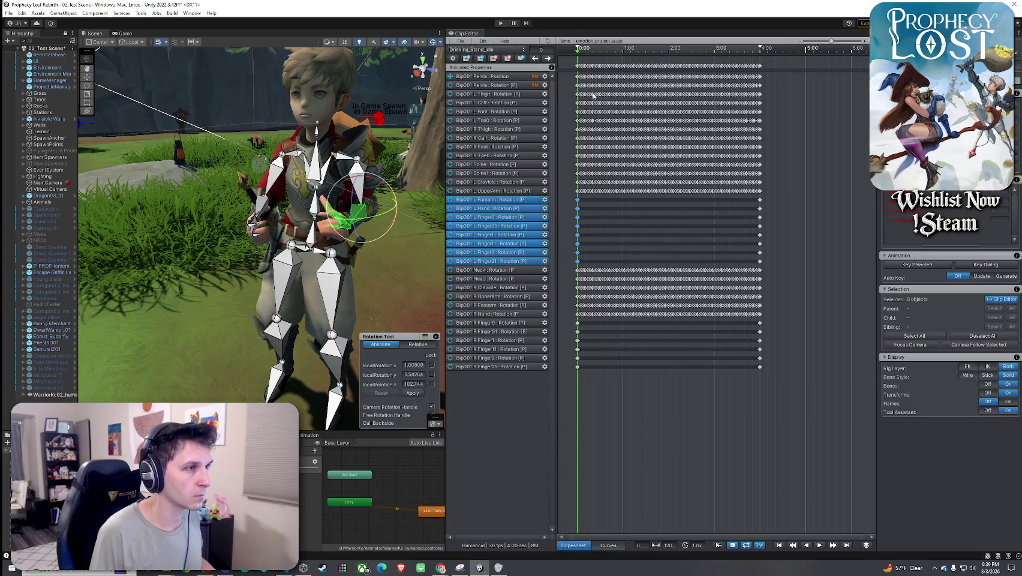
pyautogui.click(579, 53)
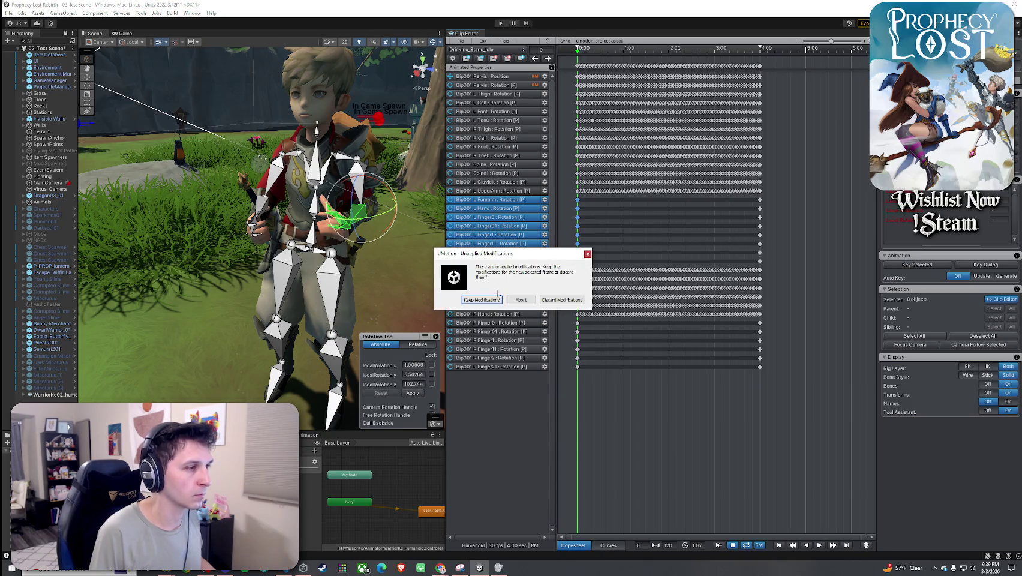
pyautogui.click(493, 300)
pyautogui.click(908, 267)
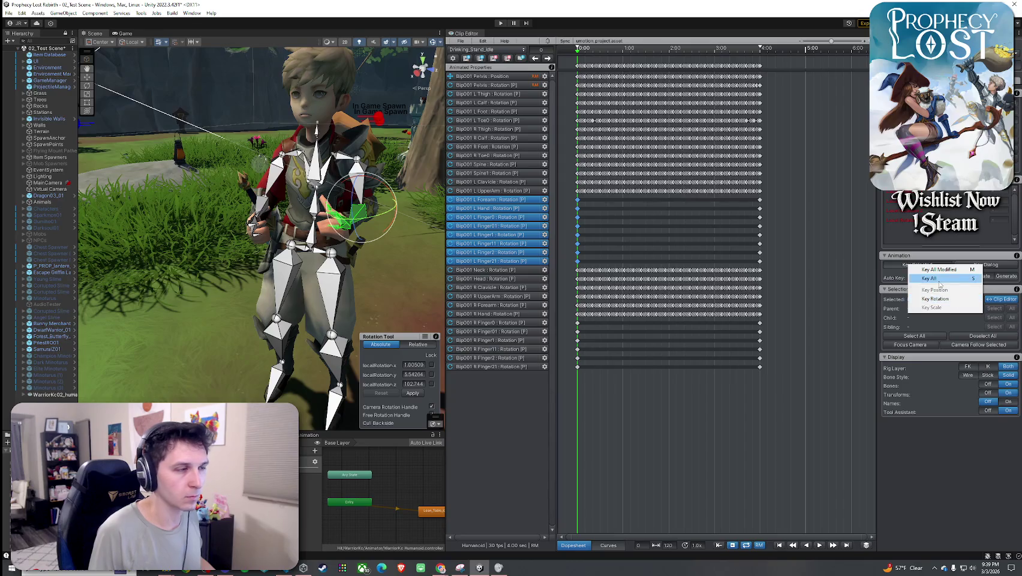
pyautogui.click(940, 285)
# - Scrub to frames 120 and 90 to review the keyed left-arm pose
pyautogui.moveTo(579, 55)
pyautogui.mouseDown()
pyautogui.moveTo(648, 150)
pyautogui.moveTo(760, 223)
pyautogui.mouseUp()
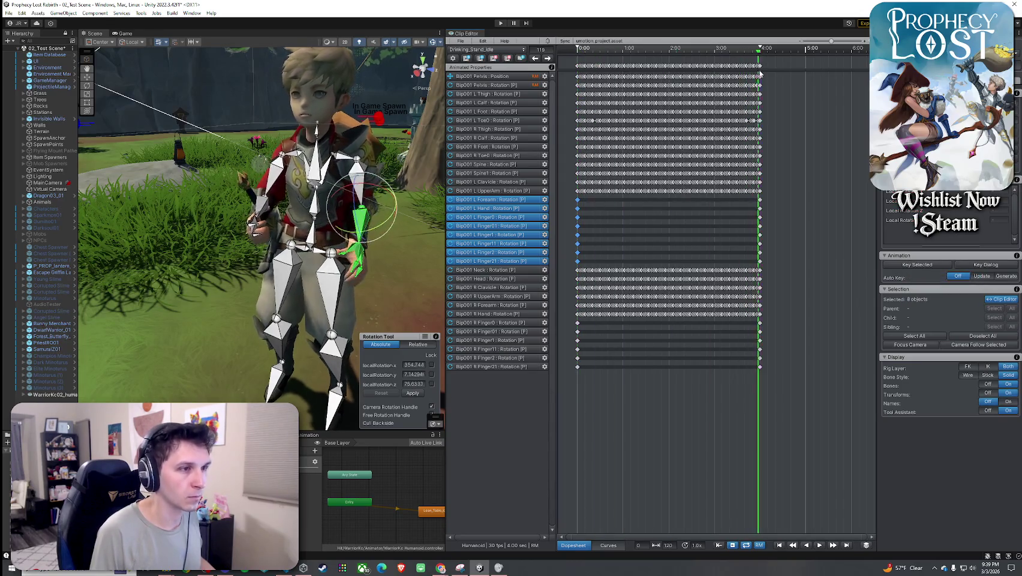
pyautogui.scroll(3, 760, 226)
pyautogui.scroll(4, 761, 225)
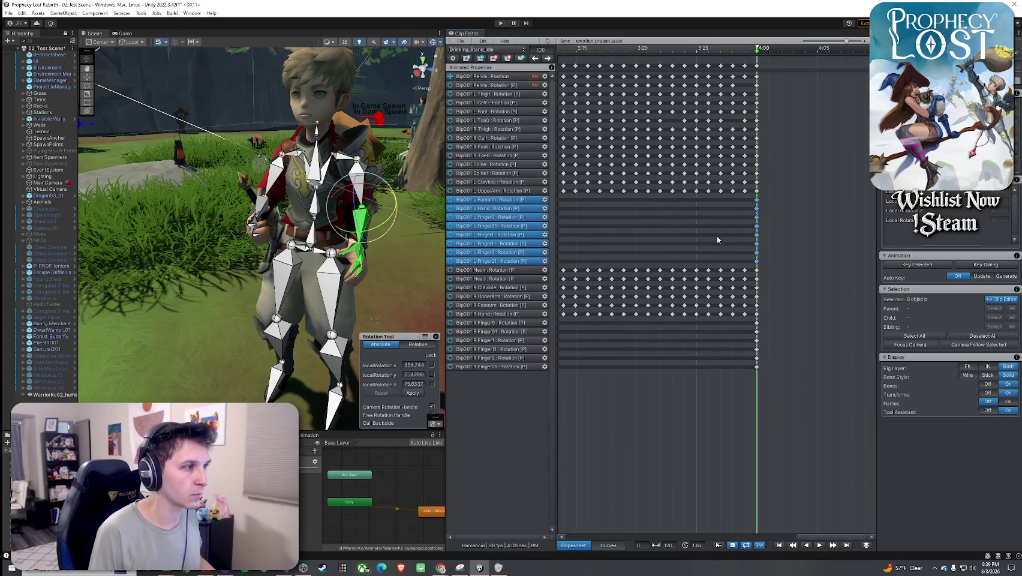
pyautogui.scroll(-2, 716, 235)
pyautogui.scroll(-1, 717, 238)
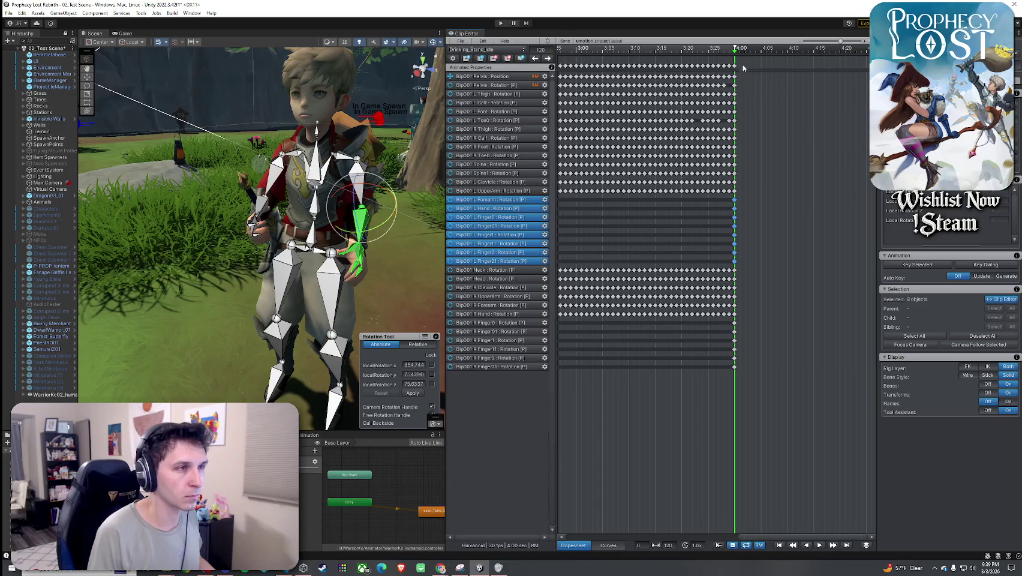
pyautogui.moveTo(736, 52); pyautogui.dragTo(583, 52)
pyautogui.scroll(-2, 611, 162)
pyautogui.scroll(-6, 611, 161)
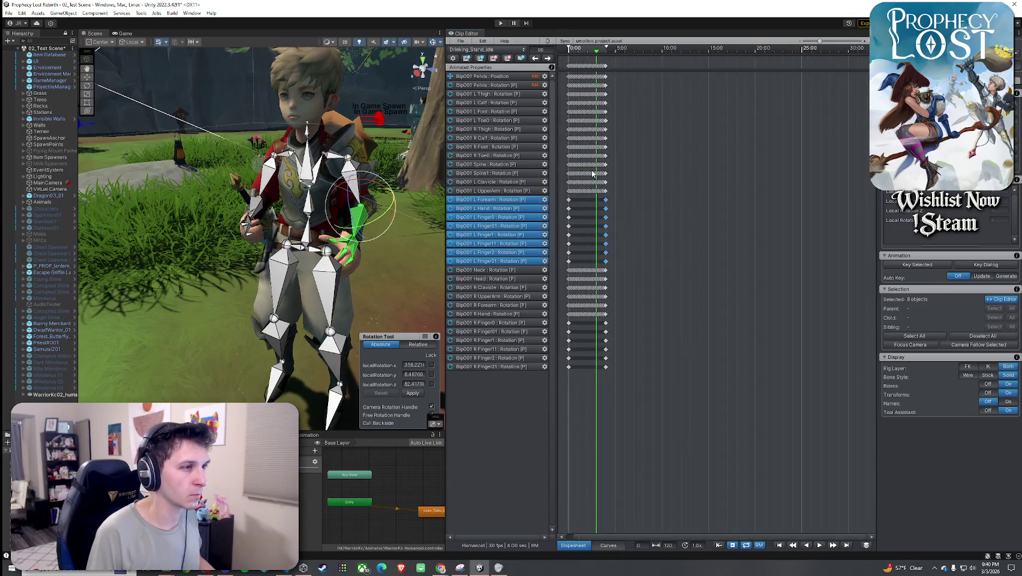
pyautogui.scroll(5, 585, 208)
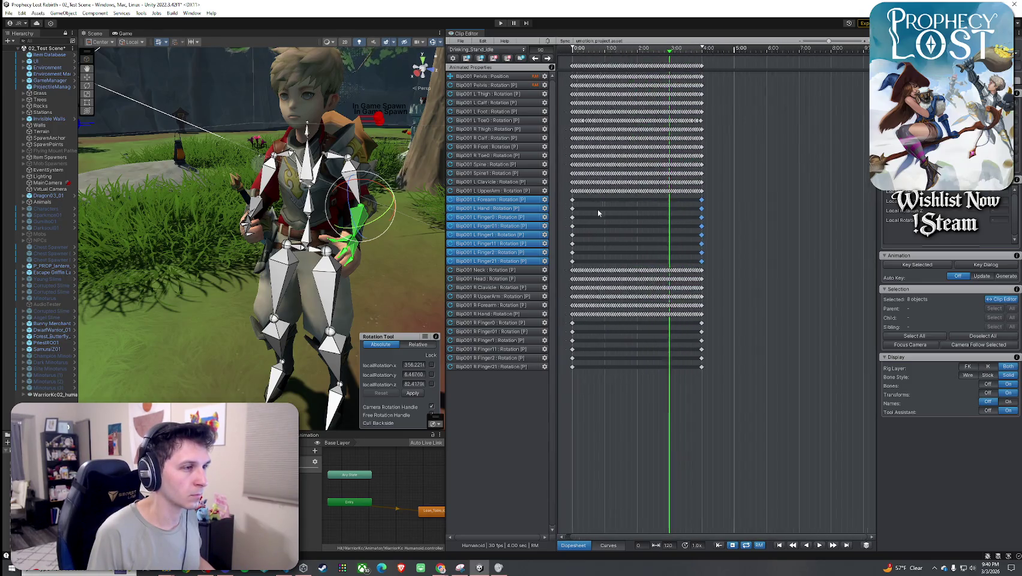
# - Select only the L Forearm row and return to frame 0 to check its 192.744 Z rotation
pyautogui.moveTo(676, 53)
pyautogui.mouseDown()
pyautogui.moveTo(599, 60)
pyautogui.moveTo(578, 74)
pyautogui.moveTo(708, 80)
pyautogui.moveTo(568, 93)
pyautogui.moveTo(709, 106)
pyautogui.moveTo(694, 111)
pyautogui.mouseUp()
pyautogui.click(578, 204)
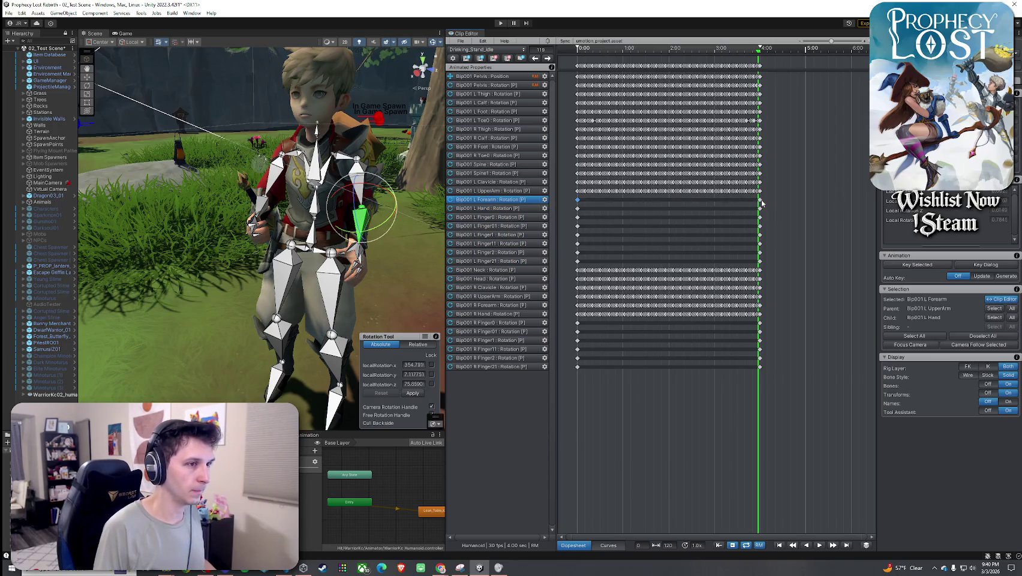
pyautogui.moveTo(757, 73)
pyautogui.mouseDown()
pyautogui.moveTo(639, 120)
pyautogui.moveTo(570, 174)
pyautogui.moveTo(576, 257)
pyautogui.moveTo(618, 264)
pyautogui.mouseUp()
pyautogui.scroll(5, 573, 180)
pyautogui.scroll(-5, 628, 359)
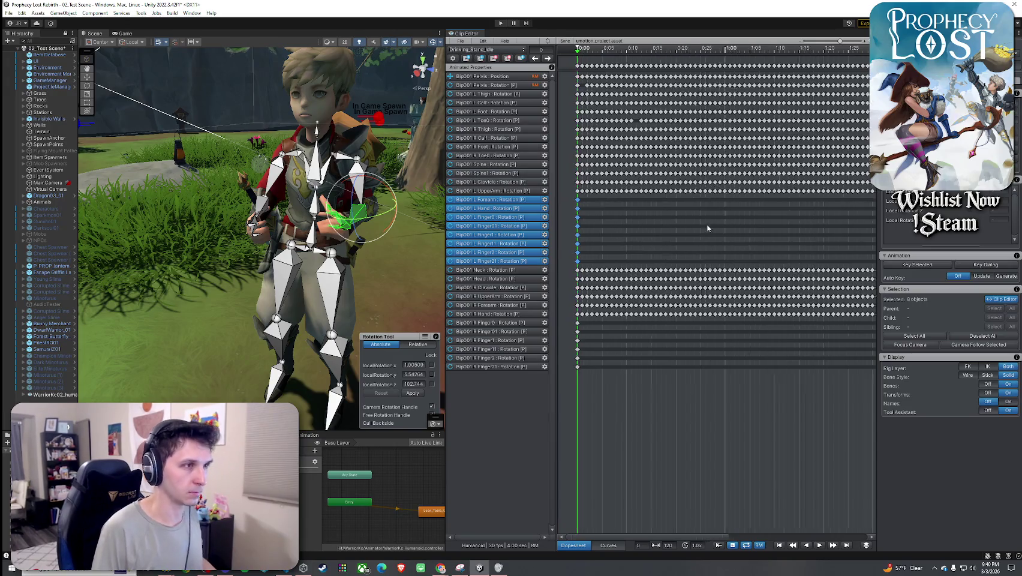
# - Scrub through the clip and key the selected left-arm bones at the 2:00 mark
pyautogui.click(601, 53)
pyautogui.moveTo(628, 62); pyautogui.dragTo(787, 69)
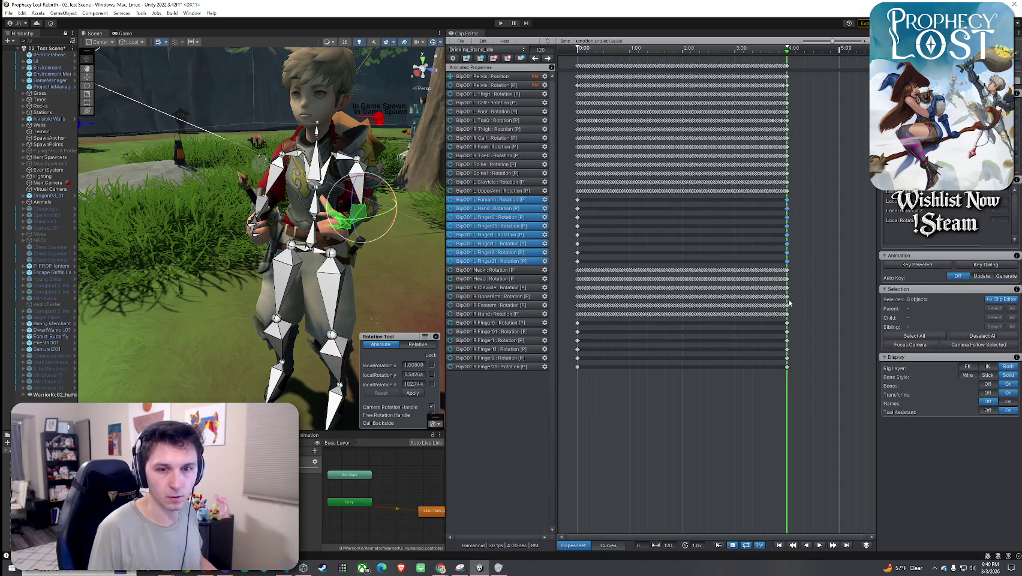
pyautogui.moveTo(792, 58)
pyautogui.mouseDown()
pyautogui.moveTo(566, 72)
pyautogui.moveTo(782, 96)
pyautogui.moveTo(576, 111)
pyautogui.moveTo(683, 119)
pyautogui.mouseUp()
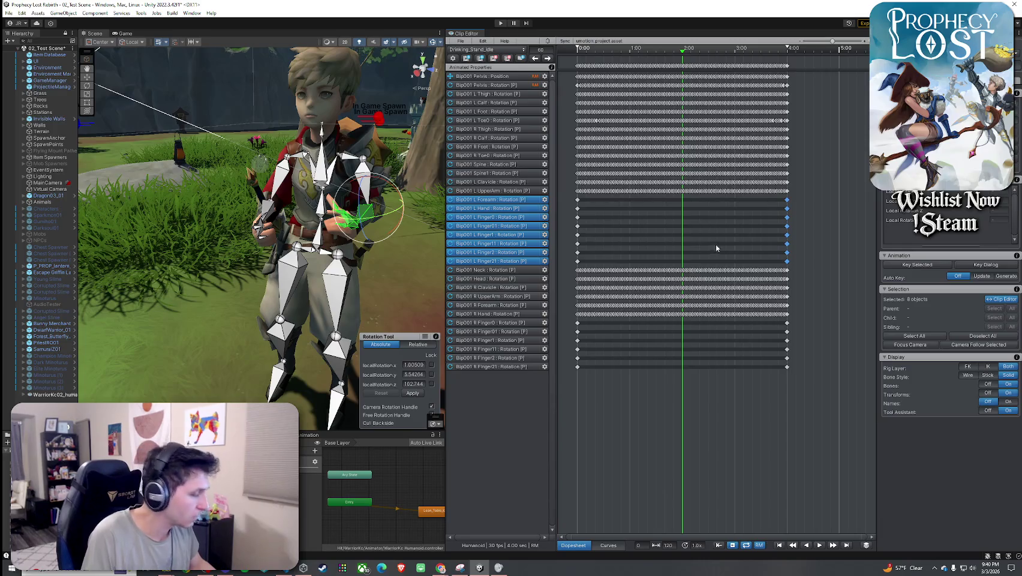
pyautogui.scroll(10, 679, 213)
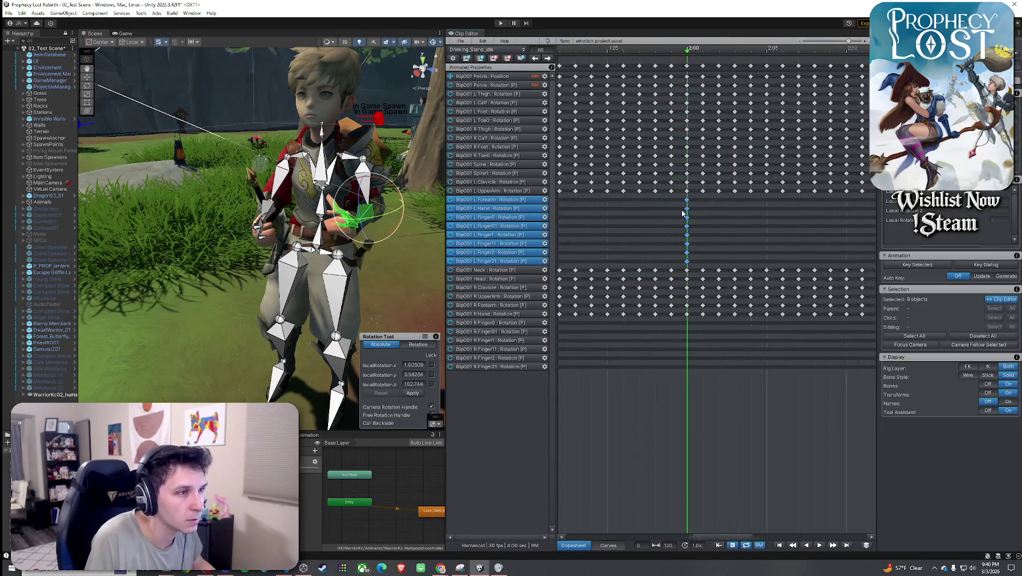
pyautogui.scroll(4, 681, 214)
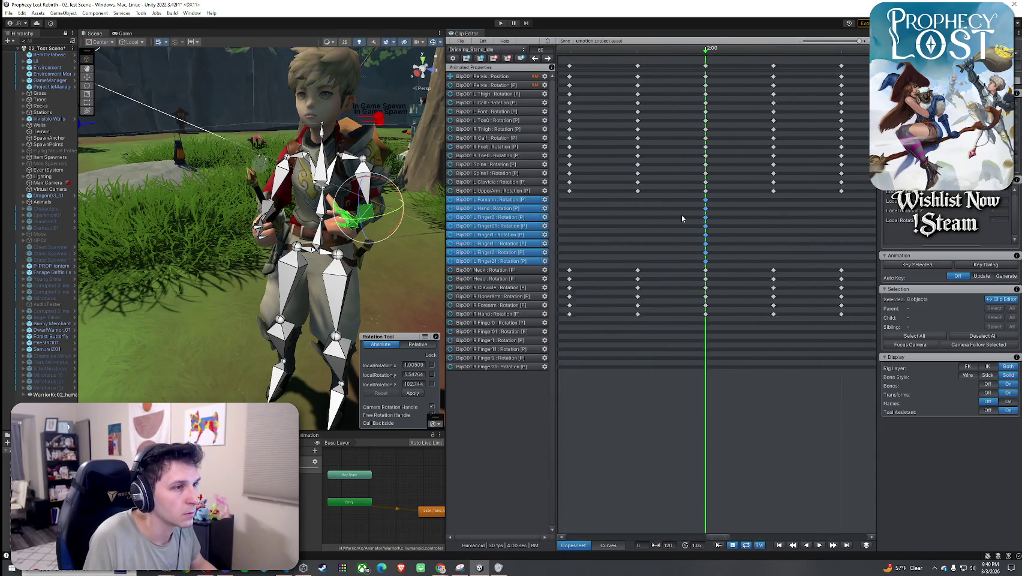
pyautogui.click(922, 265)
pyautogui.click(959, 298)
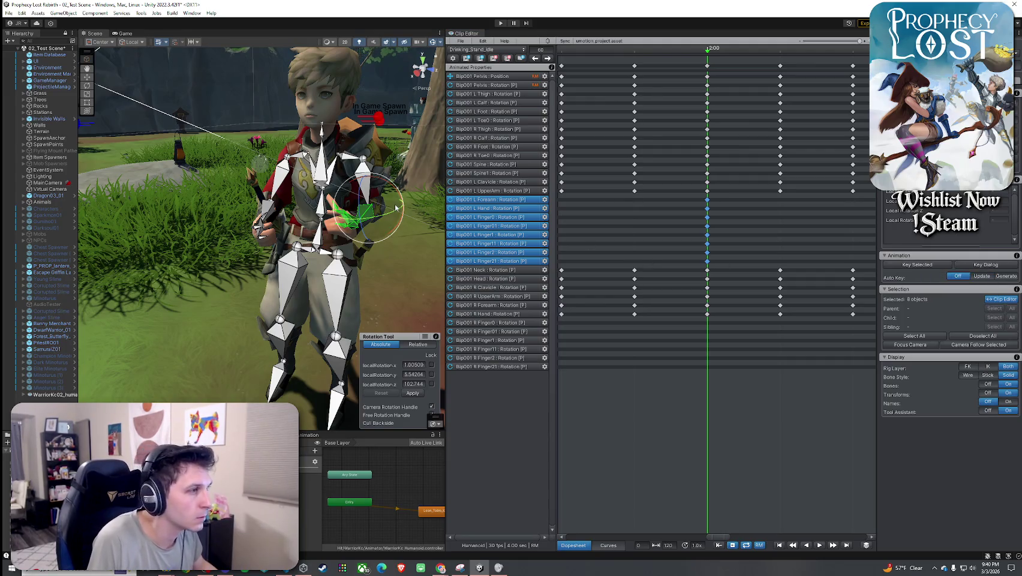
# - Curl the L Finger1 bone further inward, then select the L Finger2 and L Finger0 bones
pyautogui.press('f')
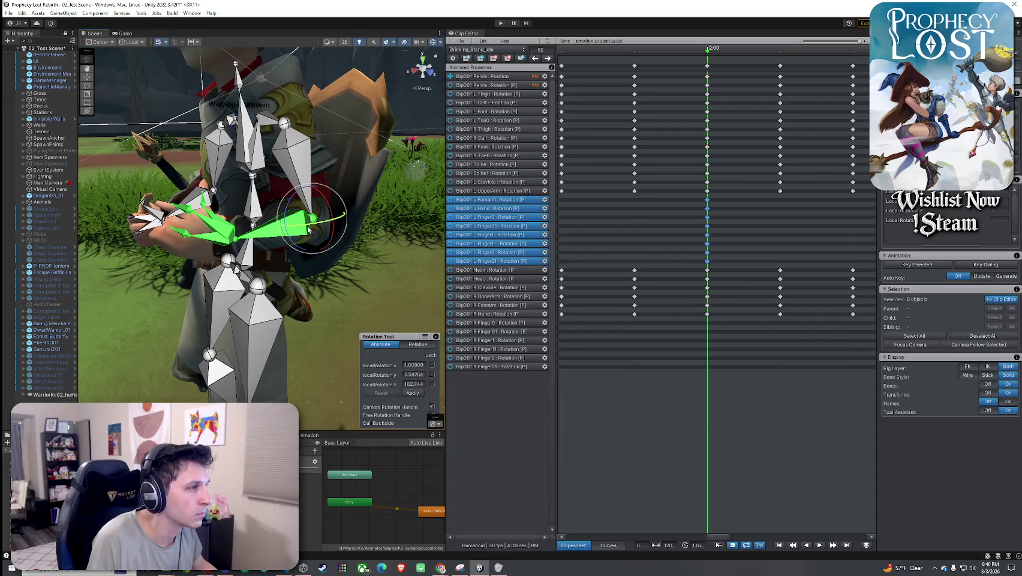
pyautogui.keyDown('alt'); pyautogui.moveTo(310, 230); pyautogui.dragTo(318, 222); pyautogui.keyUp('alt')
pyautogui.click(318, 220)
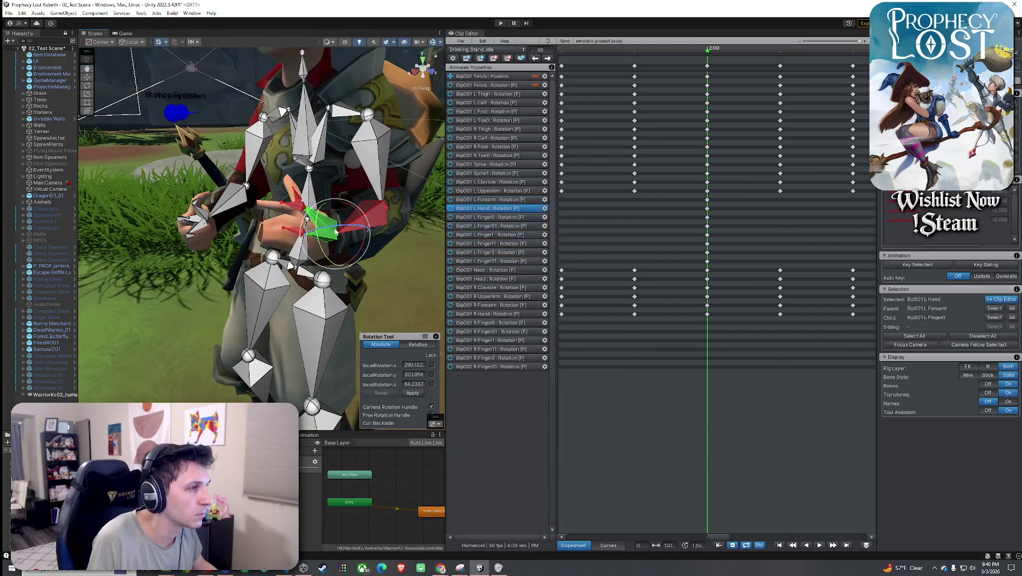
pyautogui.click(289, 222)
pyautogui.click(294, 220)
pyautogui.moveTo(303, 209); pyautogui.dragTo(268, 213)
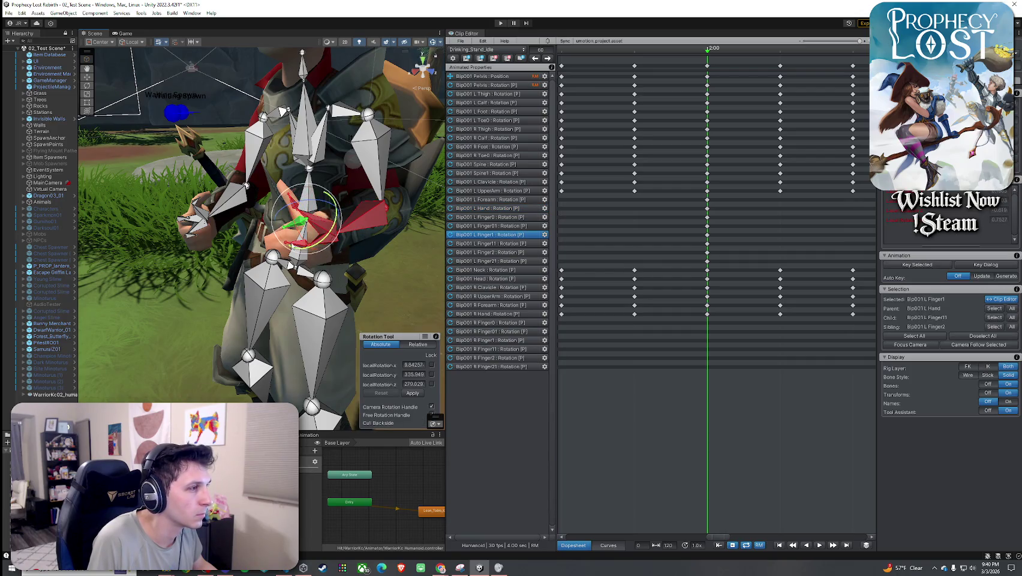
pyautogui.click(338, 263)
pyautogui.click(310, 235)
pyautogui.moveTo(282, 234)
pyautogui.mouseDown()
pyautogui.moveTo(384, 216)
pyautogui.moveTo(263, 210)
pyautogui.moveTo(237, 173)
pyautogui.moveTo(282, 245)
pyautogui.moveTo(425, 257)
pyautogui.mouseUp()
pyautogui.click(405, 210)
pyautogui.click(412, 207)
pyautogui.scroll(-10, 425, 257)
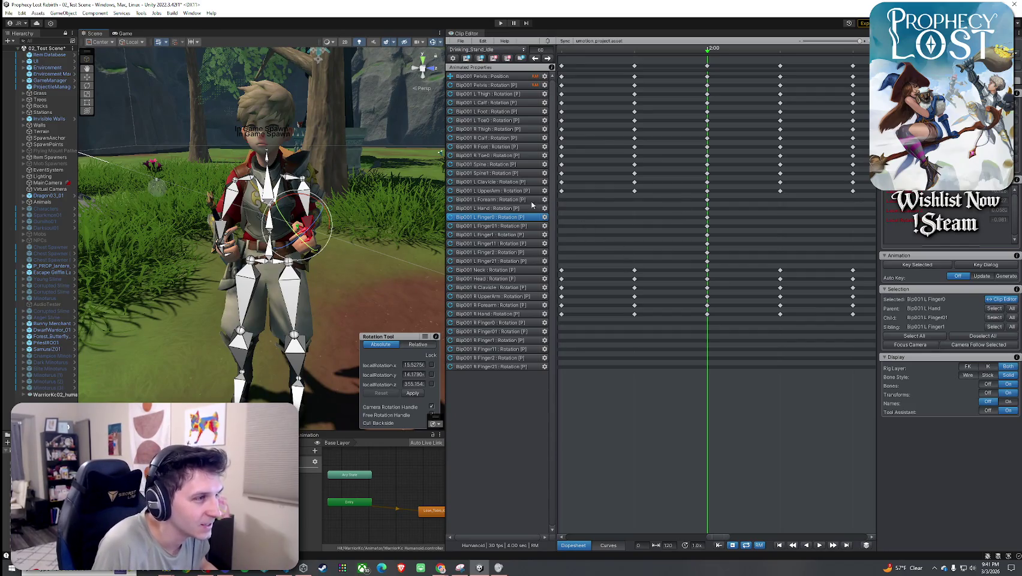
# - Key all eight left-arm bones at 2:00 and play the clip preview
pyautogui.click(707, 200)
pyautogui.moveTo(707, 213); pyautogui.dragTo(708, 255)
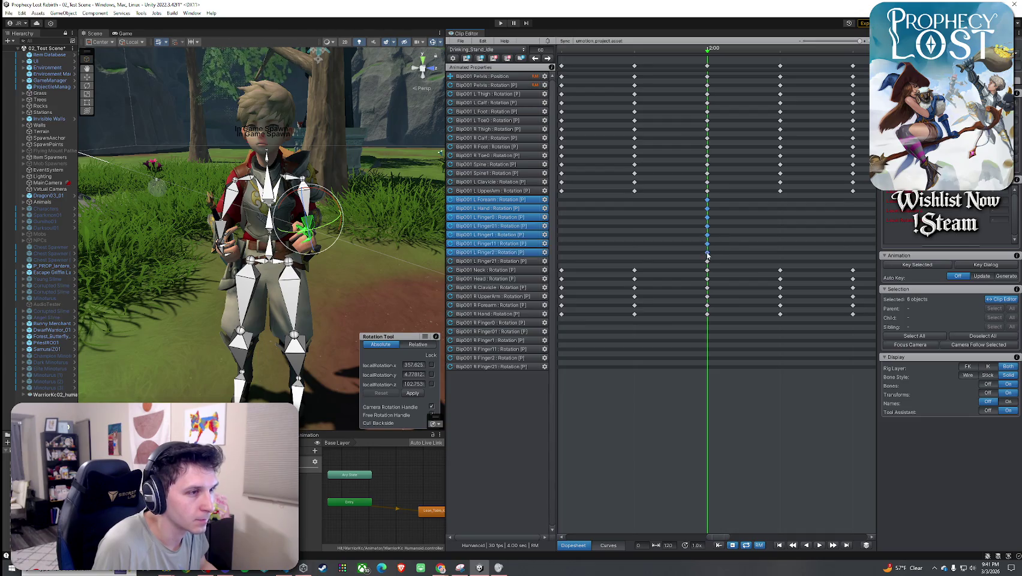
pyautogui.keyDown('shift'); pyautogui.click(708, 262); pyautogui.keyUp('shift')
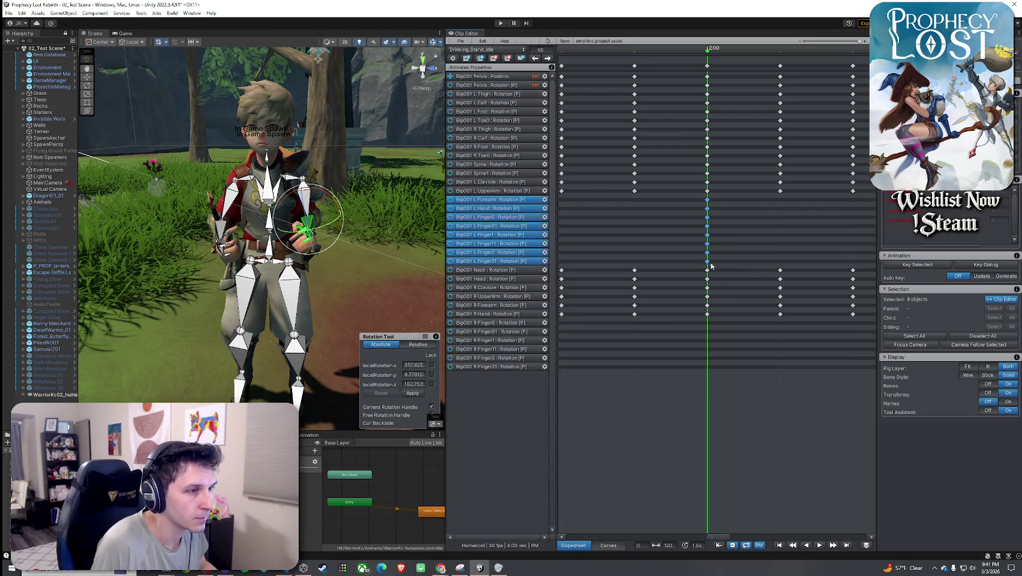
pyautogui.click(920, 279)
pyautogui.click(944, 282)
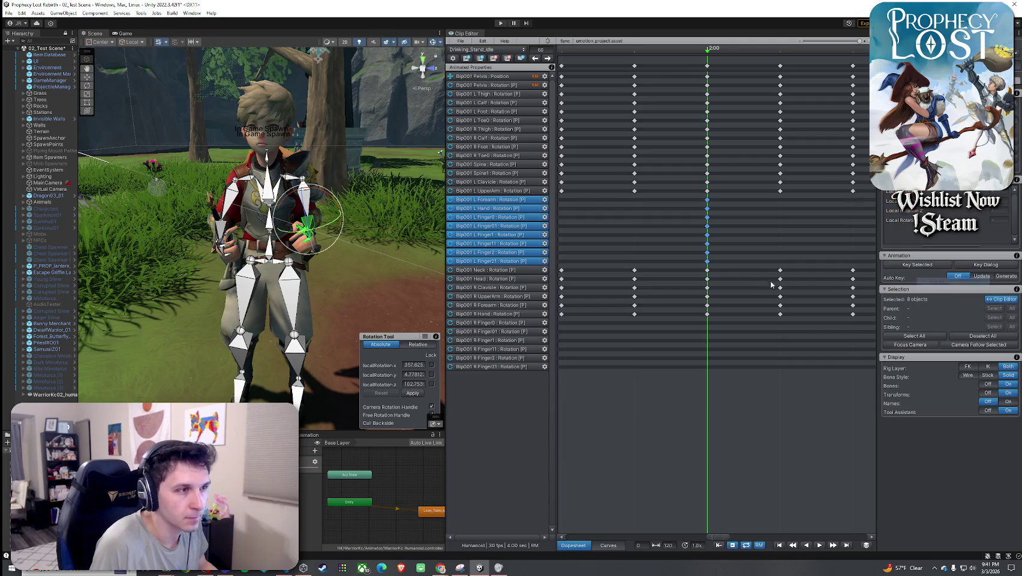
pyautogui.click(823, 544)
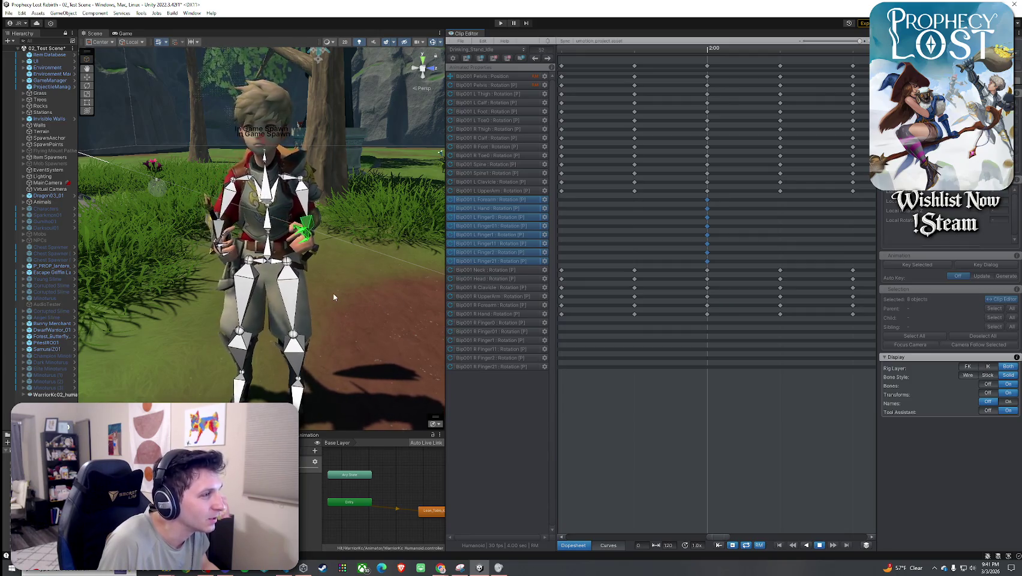
# - Watch the left hand animate close up, then stop playback at the 2:00 mark
pyautogui.moveTo(297, 294)
pyautogui.mouseDown()
pyautogui.moveTo(370, 288)
pyautogui.moveTo(220, 295)
pyautogui.mouseUp()
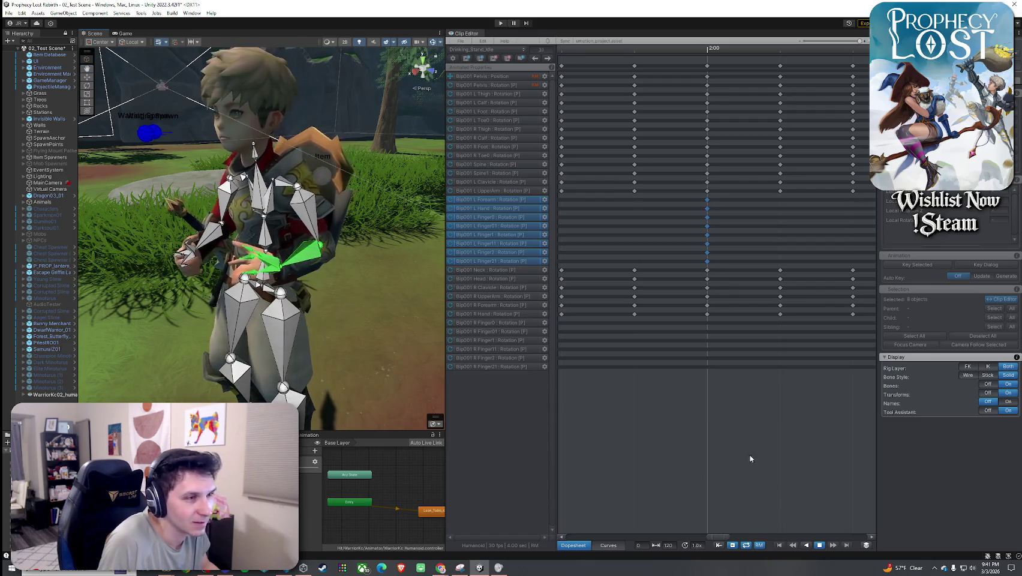
pyautogui.click(819, 545)
pyautogui.scroll(5, 633, 242)
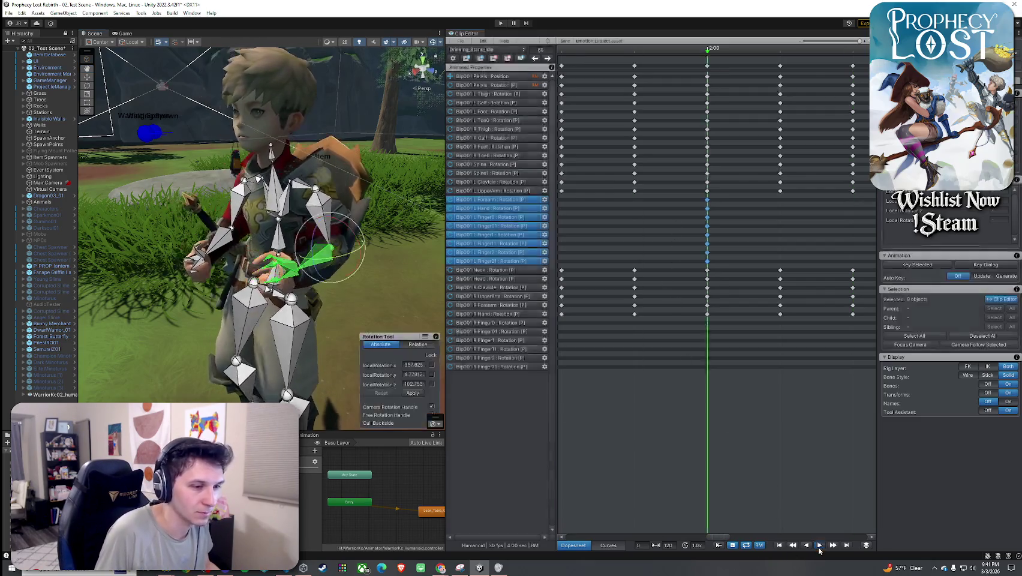
pyautogui.scroll(-6, 694, 235)
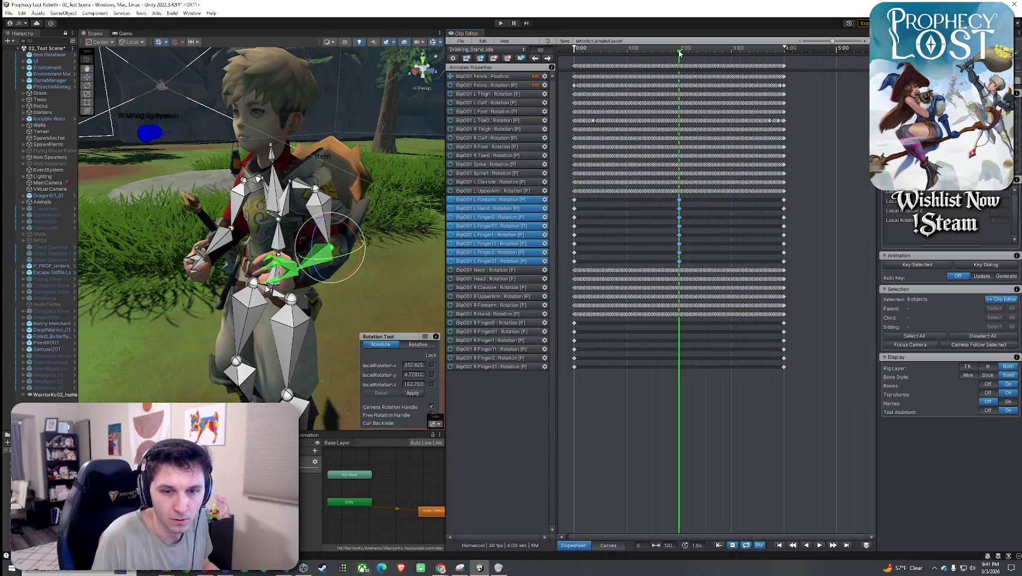
# - At 4:00, bend L Finger0 and curl L Finger2 to grip the item
pyautogui.moveTo(679, 53); pyautogui.dragTo(784, 60)
pyautogui.scroll(6, 786, 163)
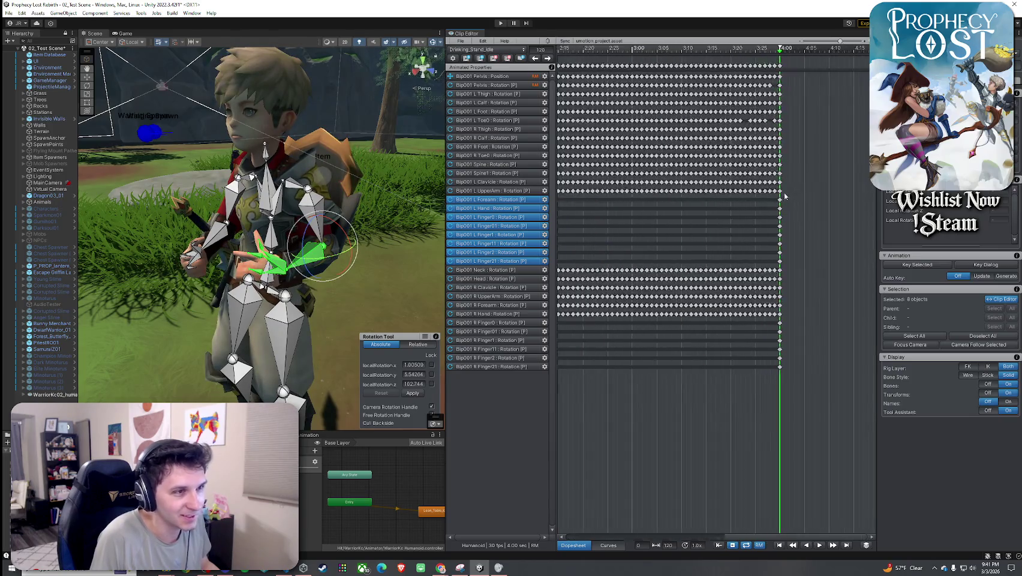
pyautogui.scroll(2, 774, 207)
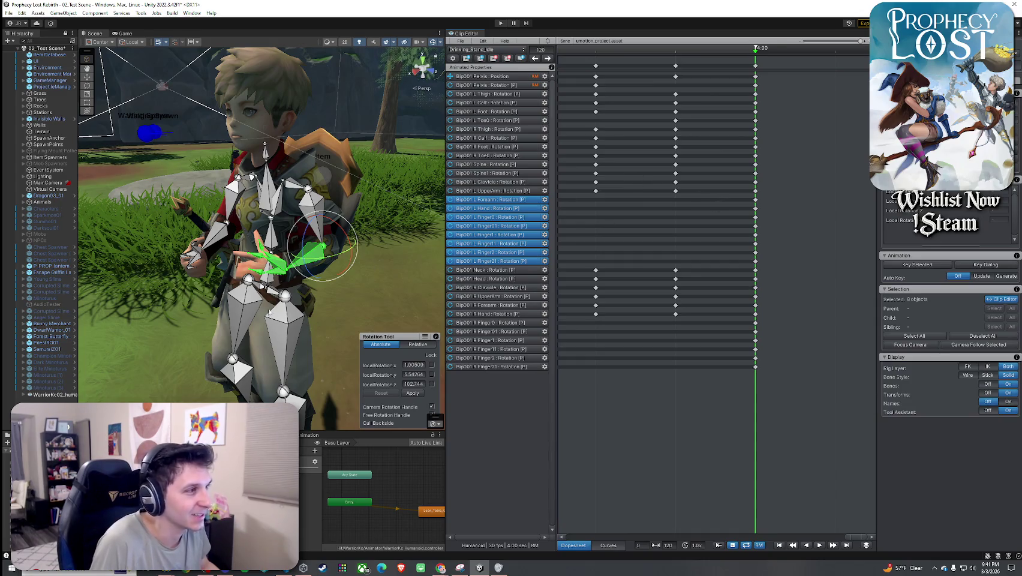
pyautogui.click(485, 217)
pyautogui.moveTo(237, 243)
pyautogui.mouseDown()
pyautogui.moveTo(259, 257)
pyautogui.moveTo(246, 246)
pyautogui.mouseUp()
pyautogui.click(241, 242)
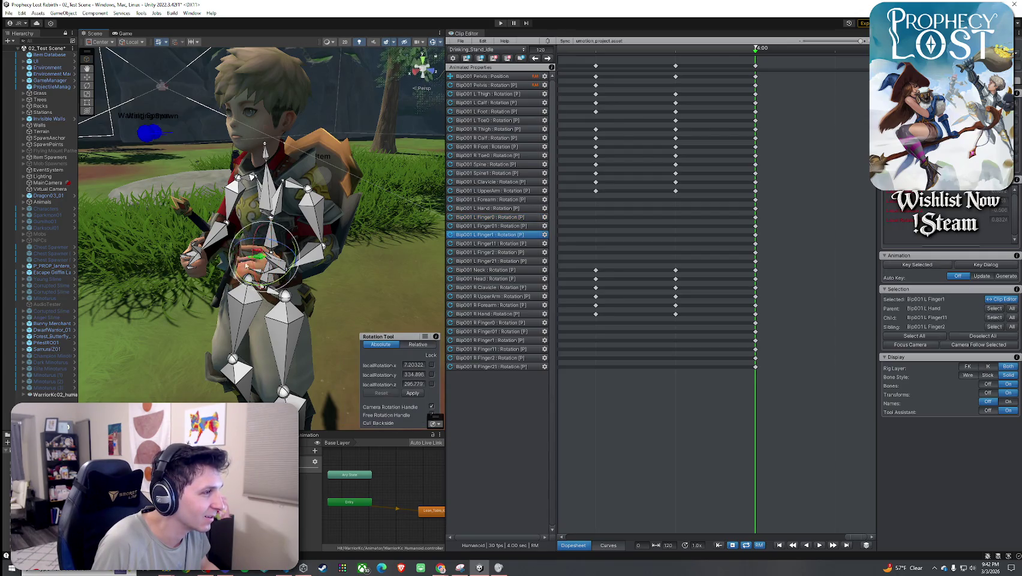
pyautogui.scroll(5, 315, 266)
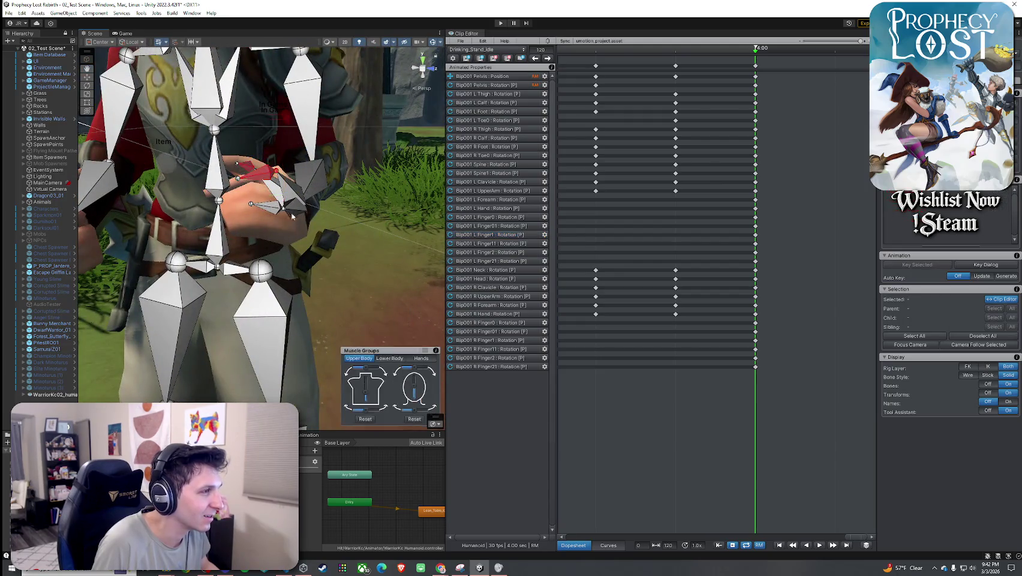
pyautogui.click(296, 214)
pyautogui.moveTo(268, 199); pyautogui.dragTo(283, 193)
pyautogui.scroll(-8, 285, 201)
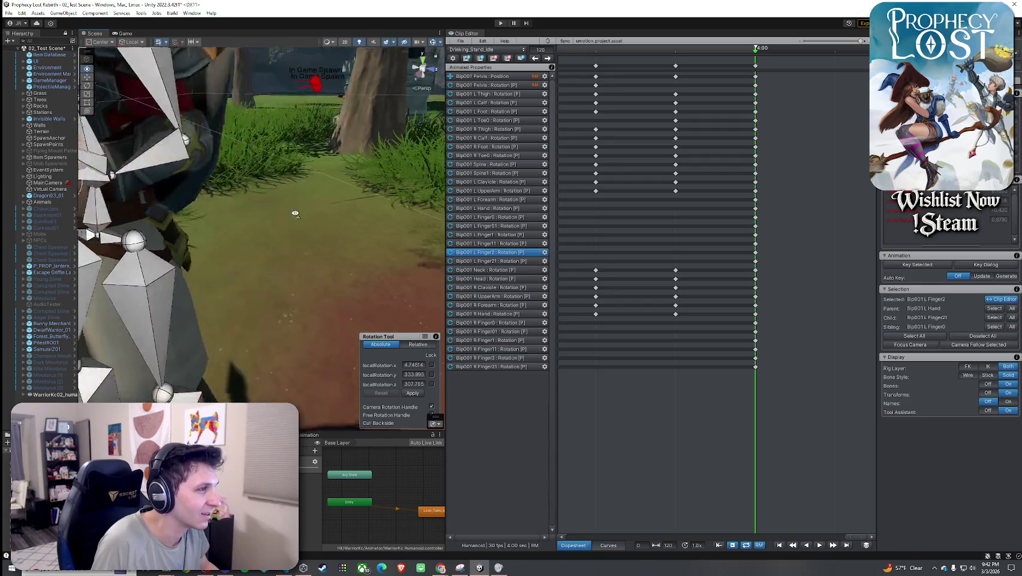
# - Key all properties of the L Forearm through L Finger2 bones at 4:00
pyautogui.click(756, 200)
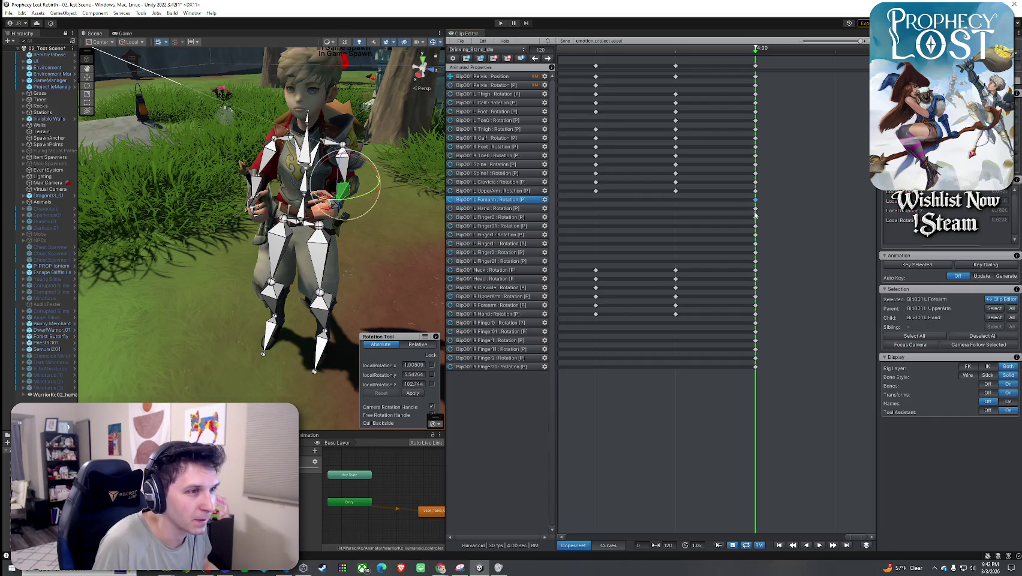
pyautogui.moveTo(756, 215); pyautogui.dragTo(756, 265)
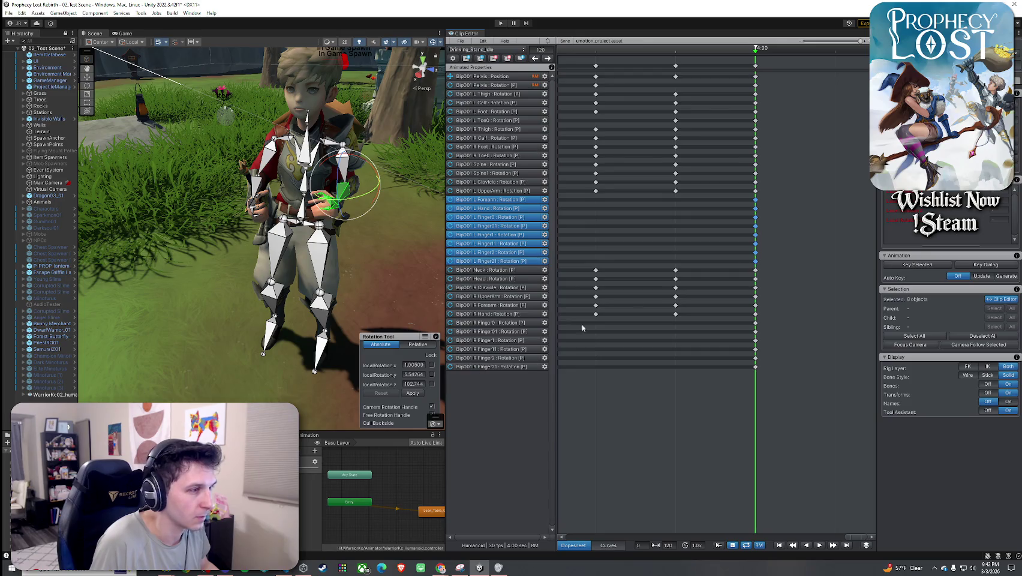
pyautogui.click(939, 268)
pyautogui.click(960, 277)
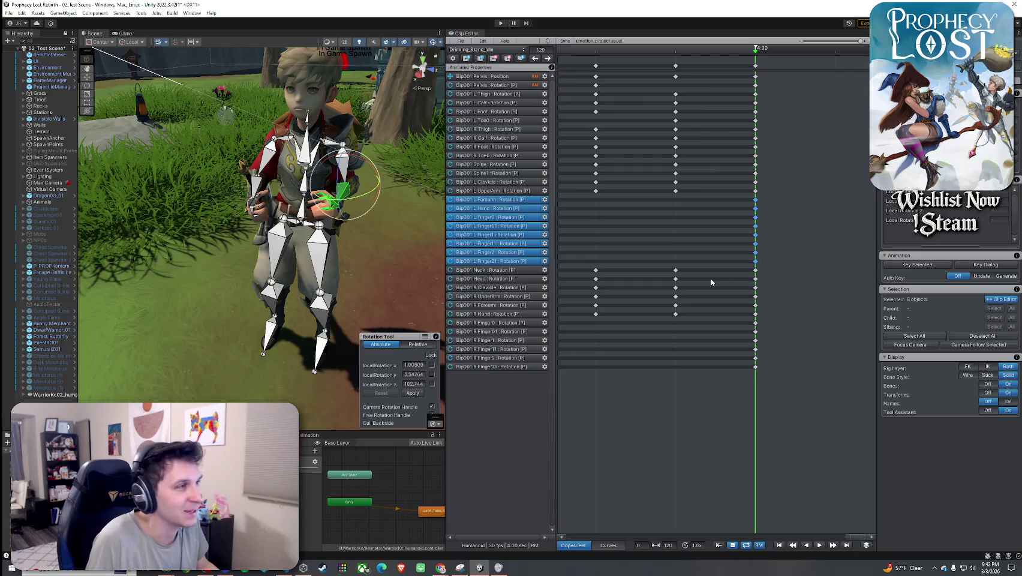
pyautogui.scroll(-5, 630, 276)
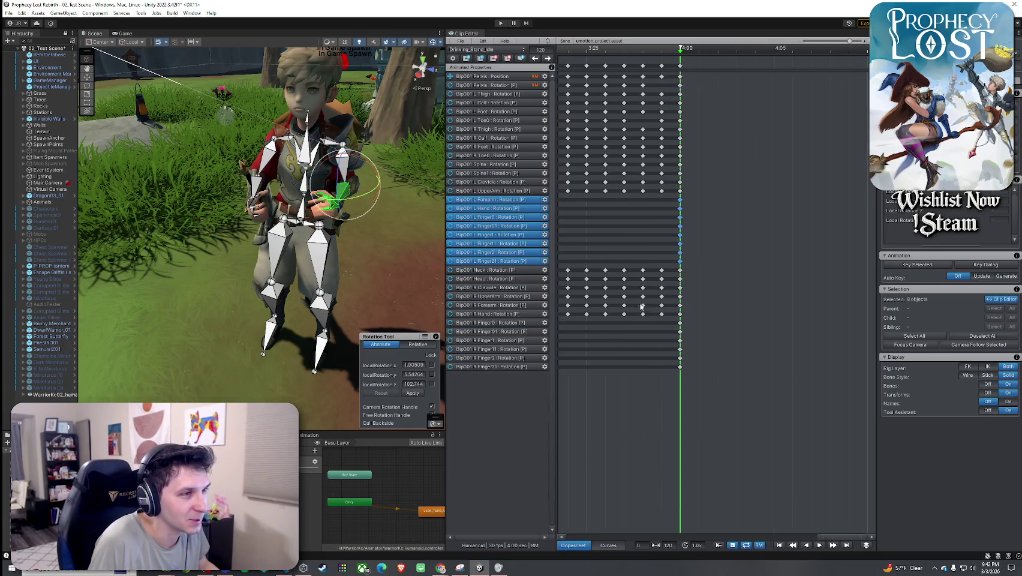
pyautogui.scroll(-3, 669, 259)
pyautogui.moveTo(599, 233); pyautogui.dragTo(785, 235)
pyautogui.scroll(-6, 696, 237)
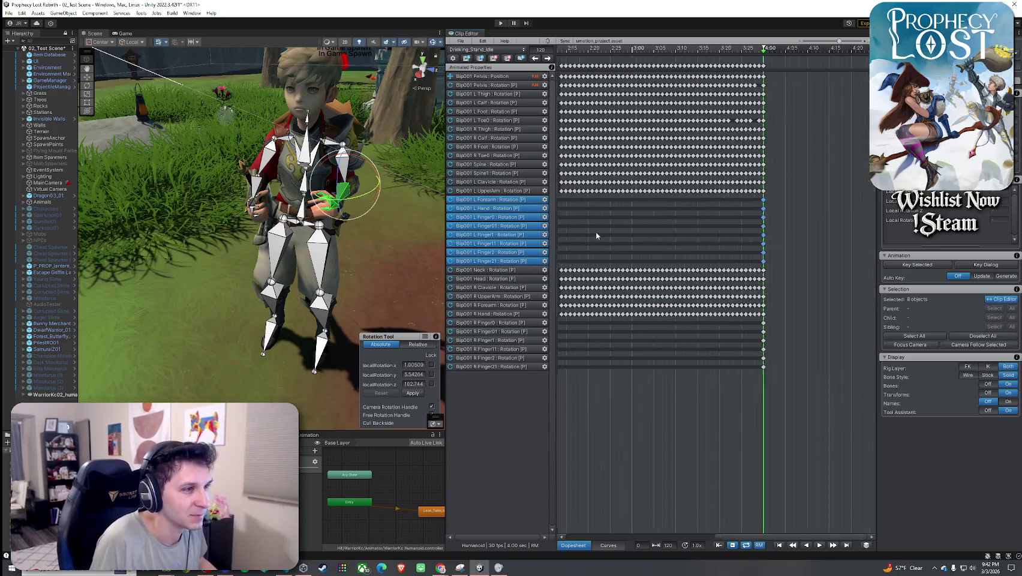
pyautogui.scroll(-1, 672, 238)
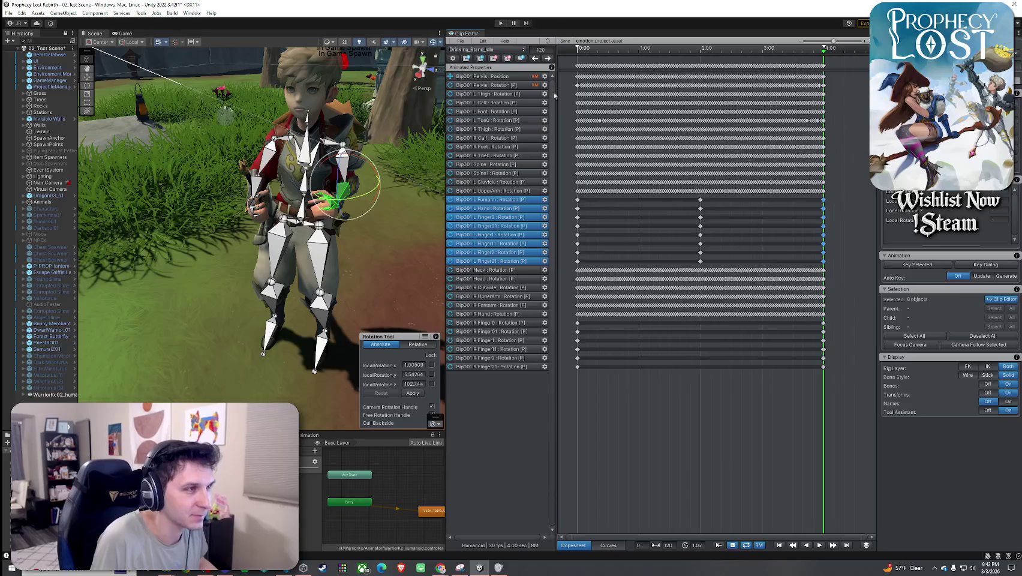
# - Reselect the left-arm keys at 4:00 to verify them, then clear the selection
pyautogui.click(803, 62)
pyautogui.moveTo(826, 54); pyautogui.dragTo(570, 69)
pyautogui.hotkey('ctrl', 'z')
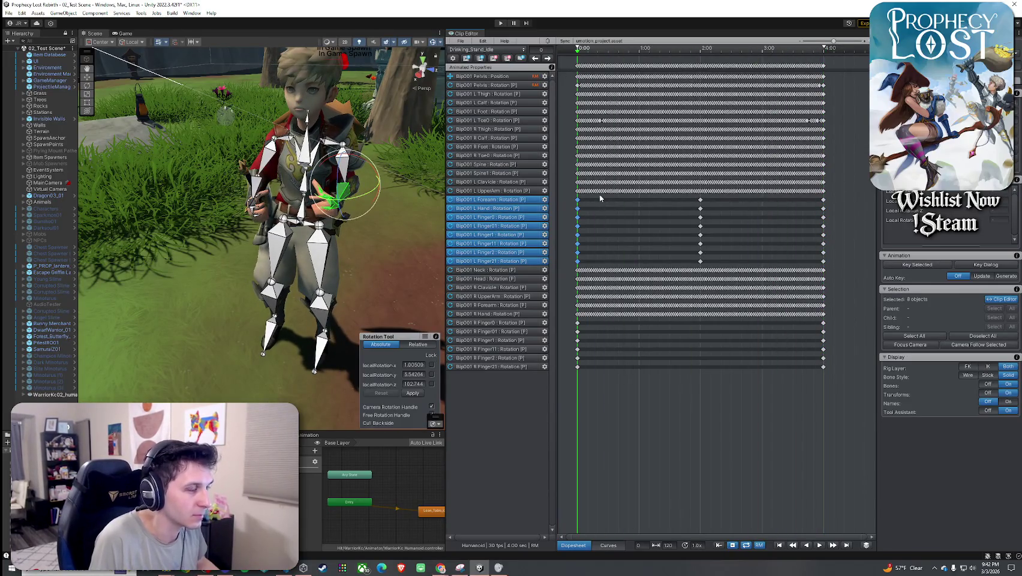
pyautogui.hotkey('ctrl', 'y')
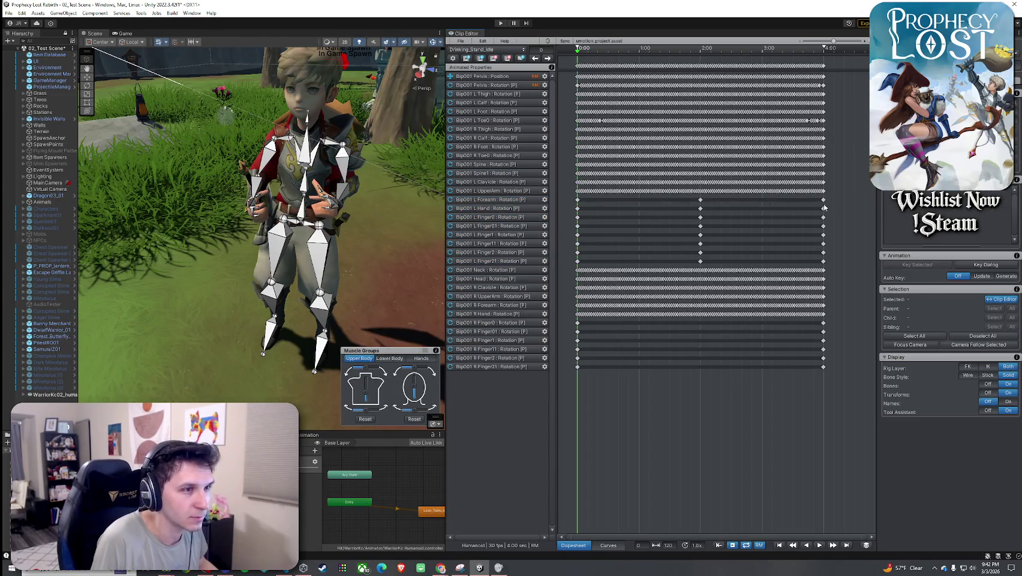
pyautogui.click(823, 200)
pyautogui.click(824, 261)
pyautogui.click(823, 252)
pyautogui.click(823, 243)
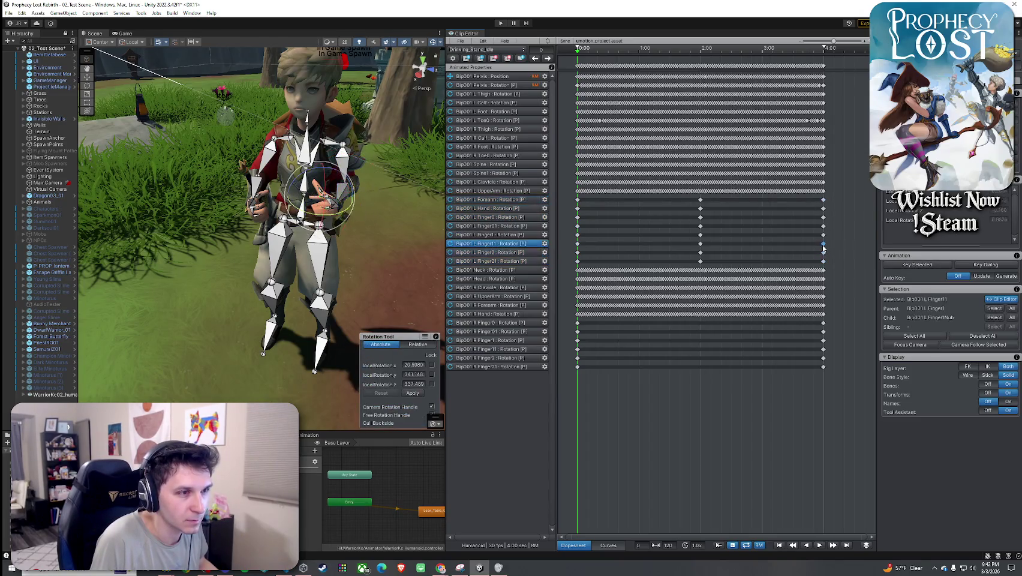
pyautogui.press('Escape')
pyautogui.moveTo(578, 53); pyautogui.dragTo(834, 63)
pyautogui.scroll(10, 824, 120)
pyautogui.click(833, 199)
pyautogui.moveTo(833, 209); pyautogui.dragTo(836, 259)
pyautogui.scroll(-5, 660, 212)
pyautogui.click(636, 100)
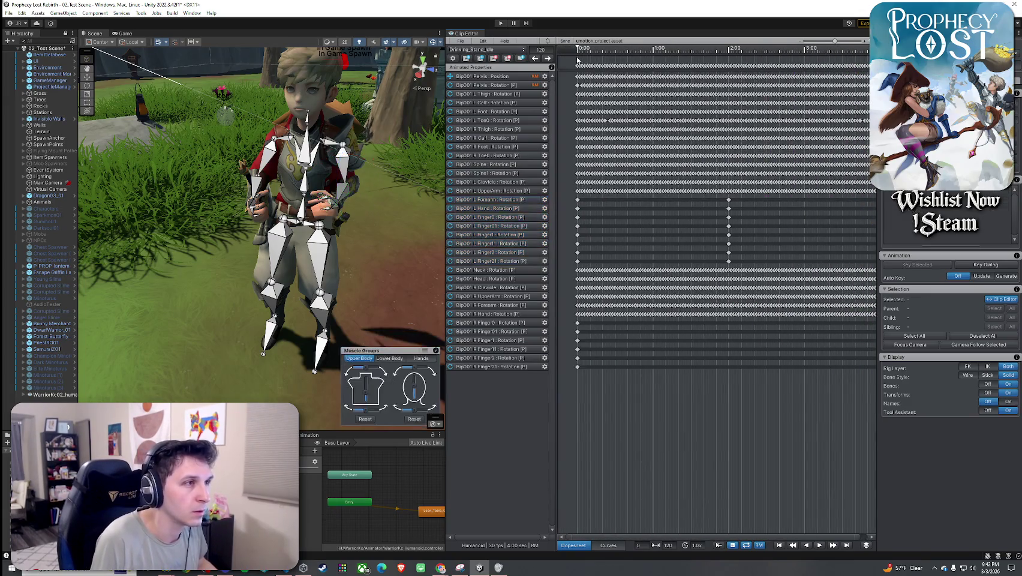
# - Select the left-hand tracks' frame-0 keys and play Drinking_Stand_Idle from frame 0
pyautogui.scroll(-3, 656, 105)
pyautogui.click(578, 48)
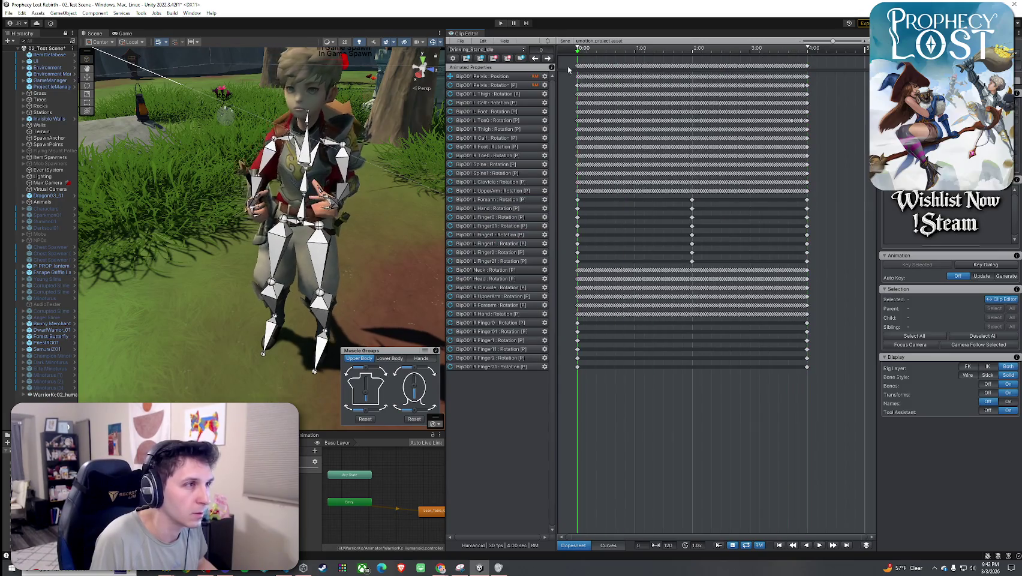
pyautogui.scroll(5, 579, 197)
pyautogui.click(578, 199)
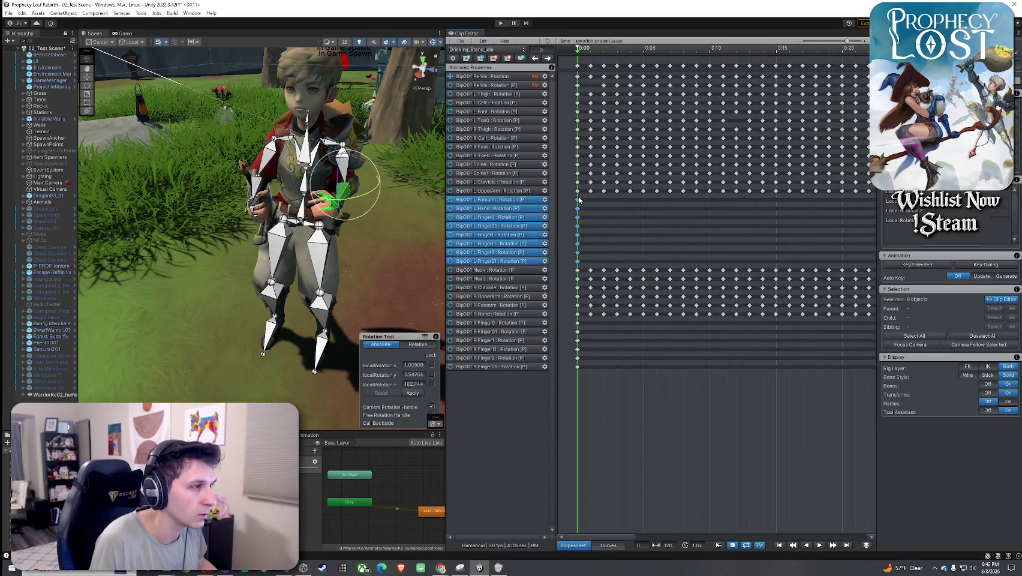
pyautogui.rightClick(931, 274)
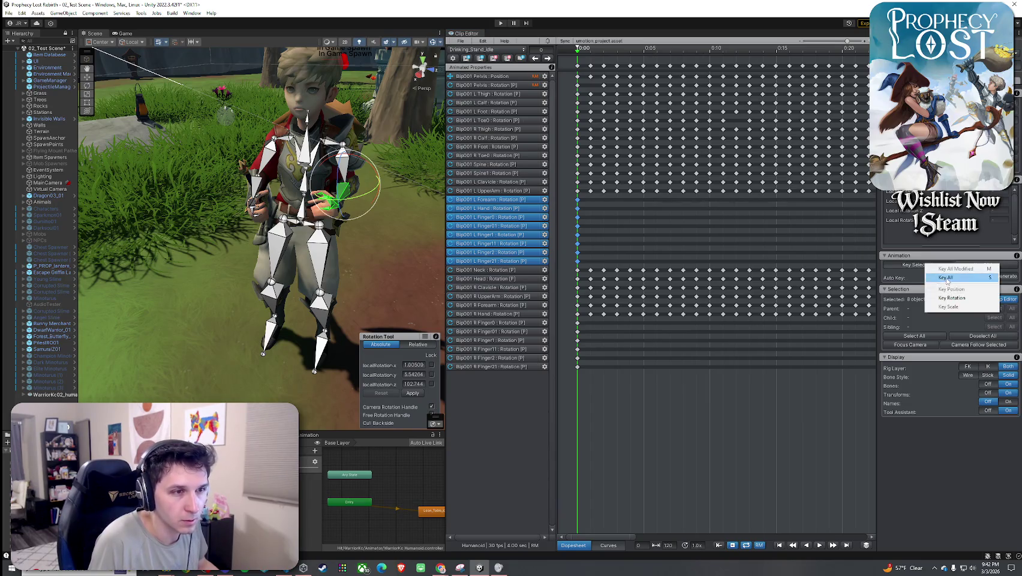
pyautogui.click(820, 545)
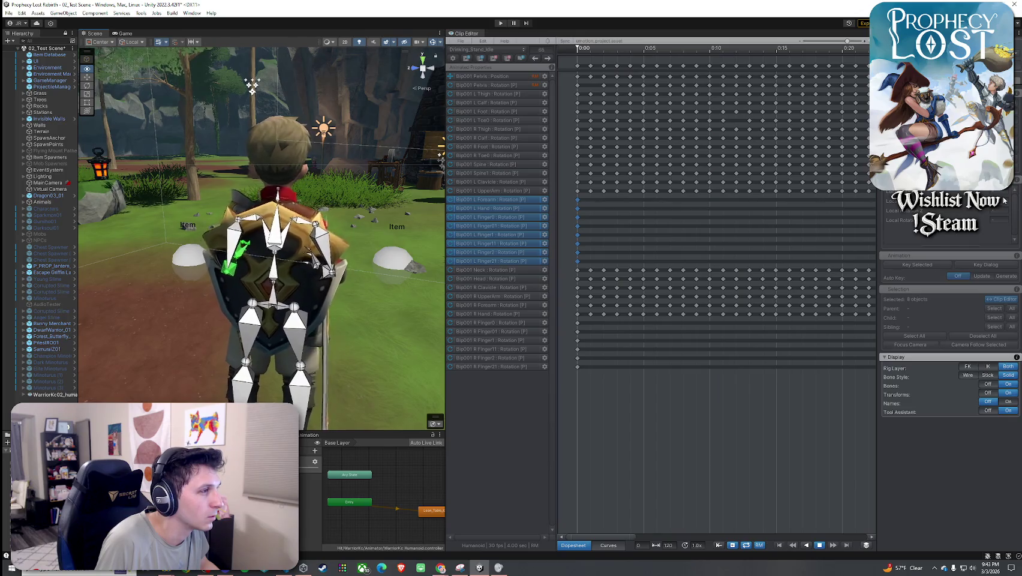
# - Orbit the Scene view to watch the animation from the character's front
pyautogui.moveTo(334, 198); pyautogui.dragTo(439, 196)
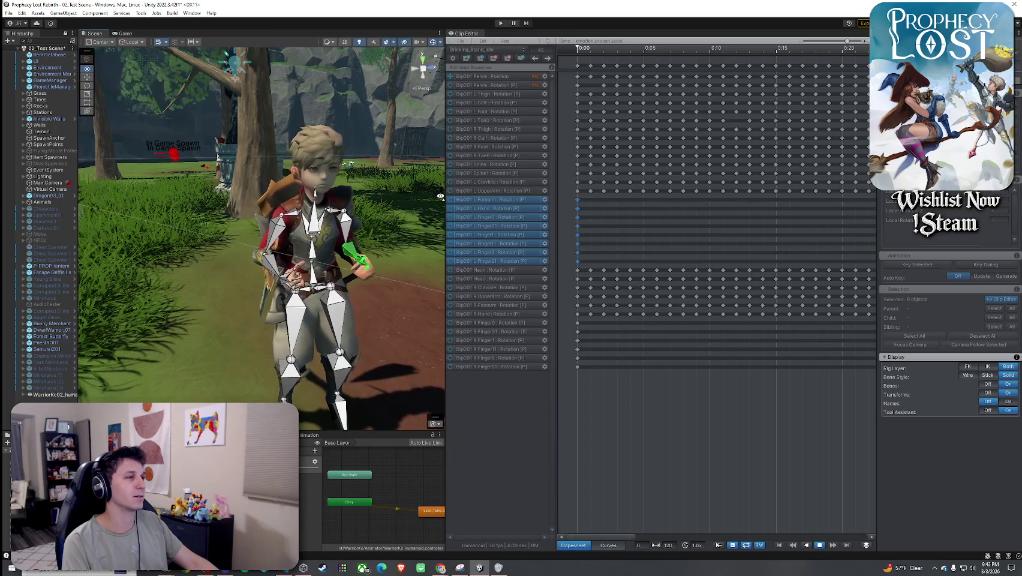
pyautogui.moveTo(440, 195); pyautogui.dragTo(441, 196)
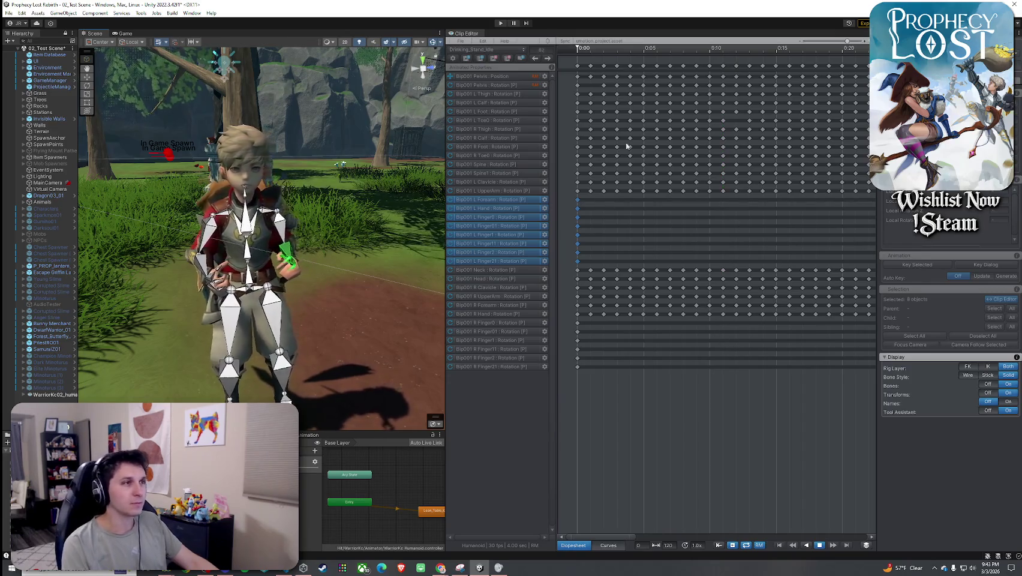
# - Stop playback, export Drinking_Stand_Idle as the current clip, and dismiss the 1-exported report
pyautogui.click(819, 547)
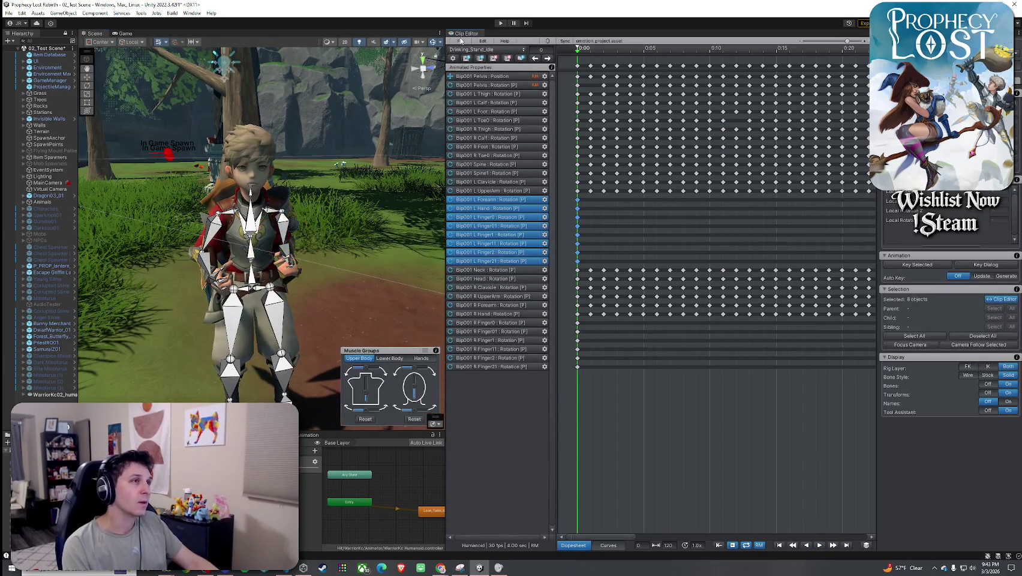
pyautogui.click(461, 40)
pyautogui.moveTo(497, 99)
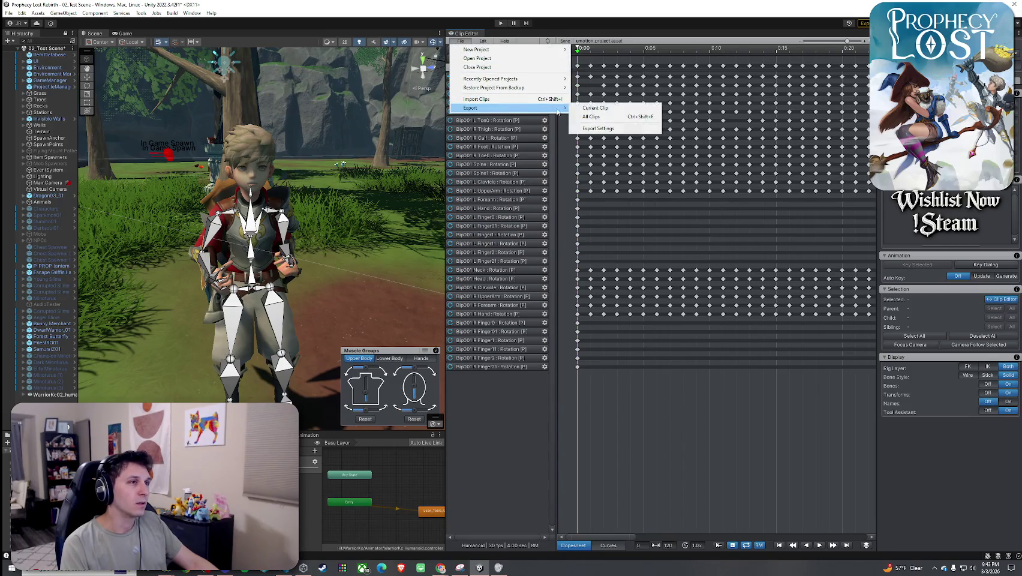
pyautogui.click(608, 111)
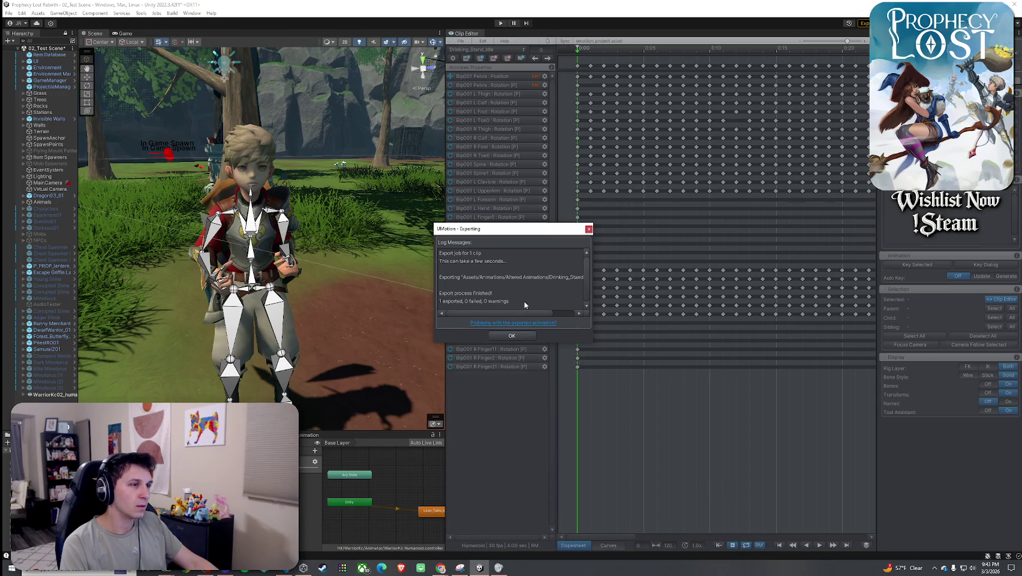
pyautogui.moveTo(527, 313); pyautogui.dragTo(567, 313)
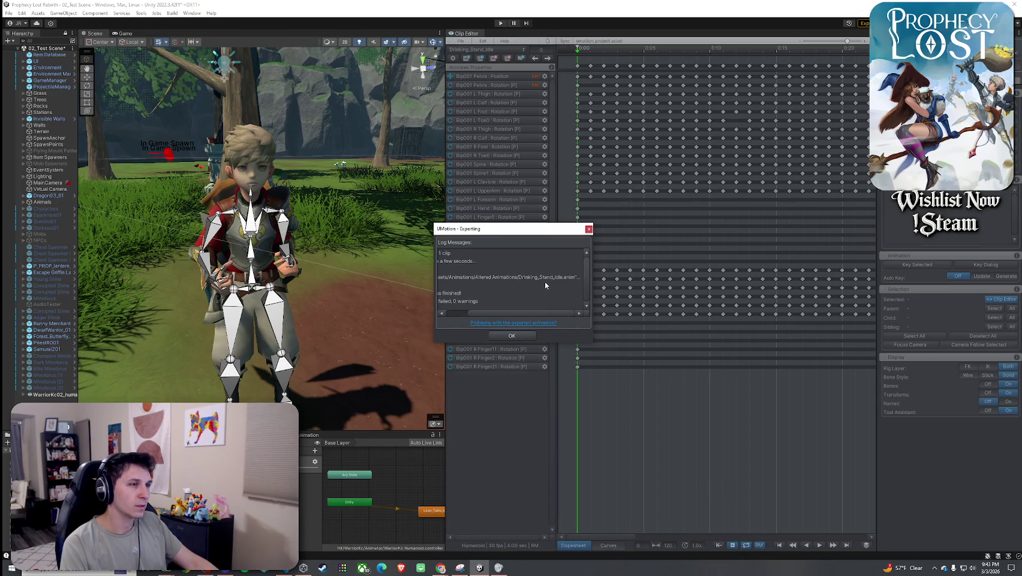
pyautogui.click(518, 335)
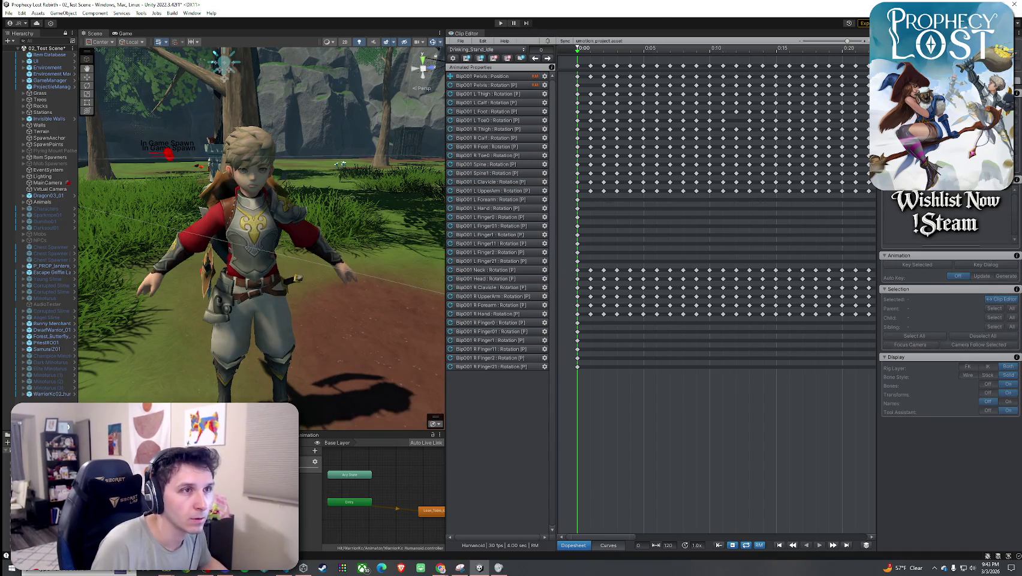
# - Dock the clip editor, show the Inspector, and delete WarriorKc02_humanoid from the scene
pyautogui.moveTo(467, 35); pyautogui.dragTo(810, 40)
pyautogui.click(603, 33)
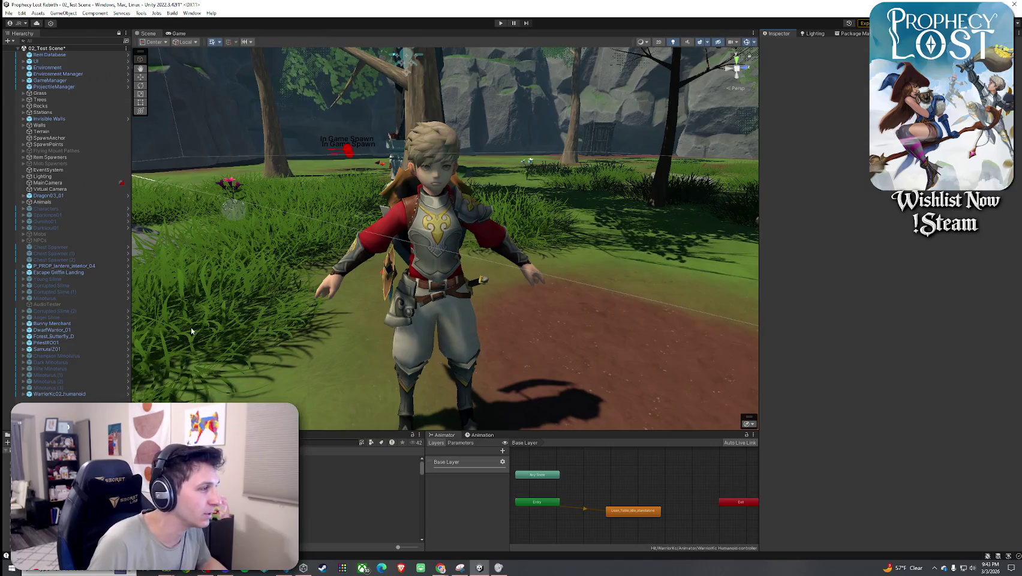
pyautogui.click(59, 393)
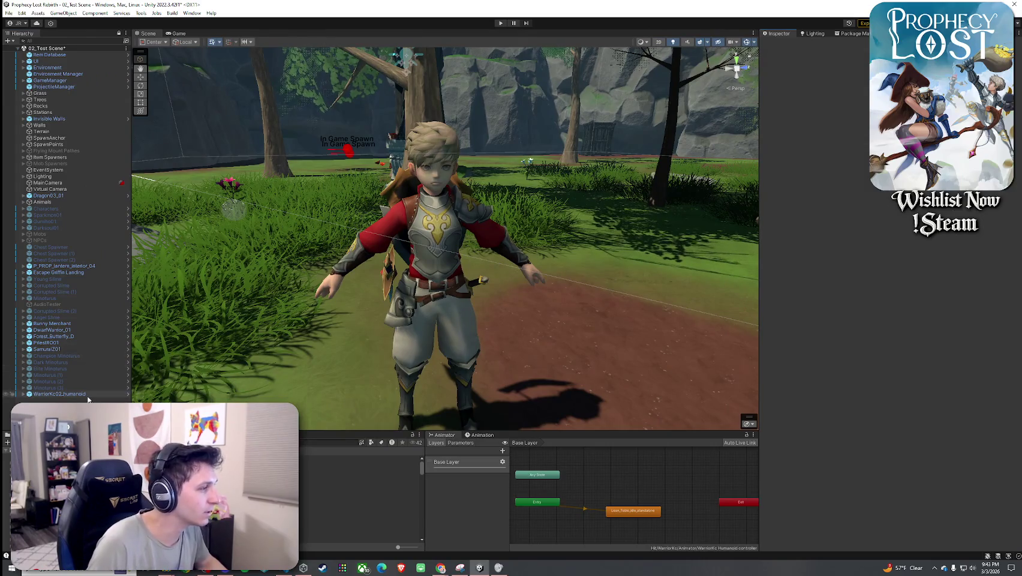
pyautogui.press('Delete')
pyautogui.moveTo(318, 433); pyautogui.dragTo(331, 384)
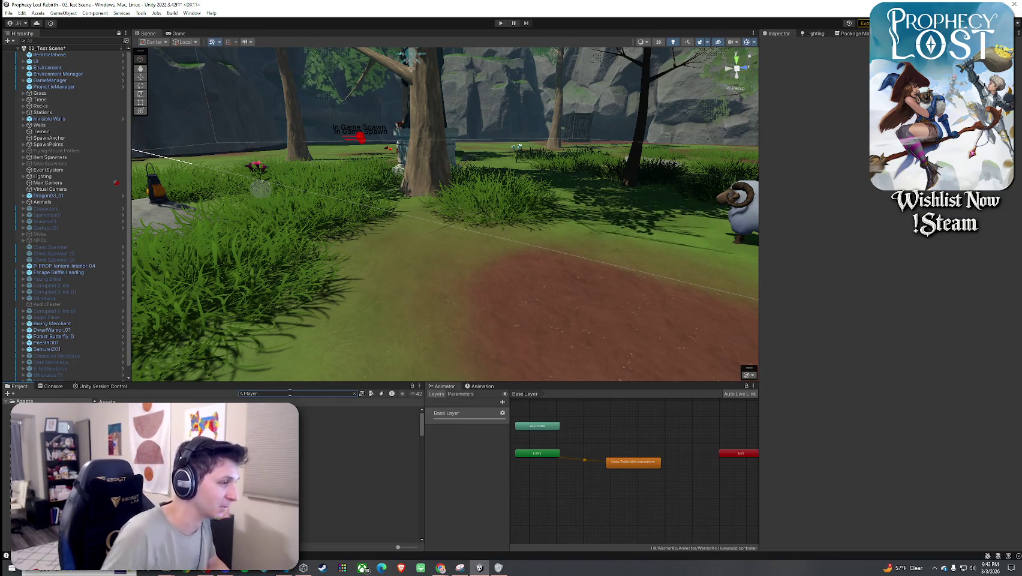
# - Open the Player prefab and view its animator's upperBody layer
pyautogui.write('Player')
pyautogui.doubleClick(180, 429)
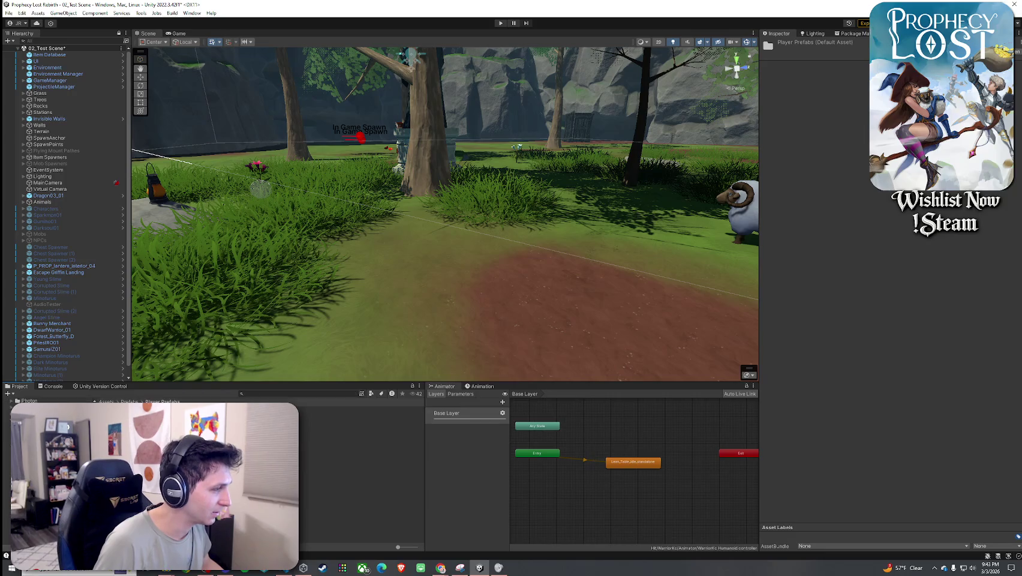
pyautogui.doubleClick(330, 410)
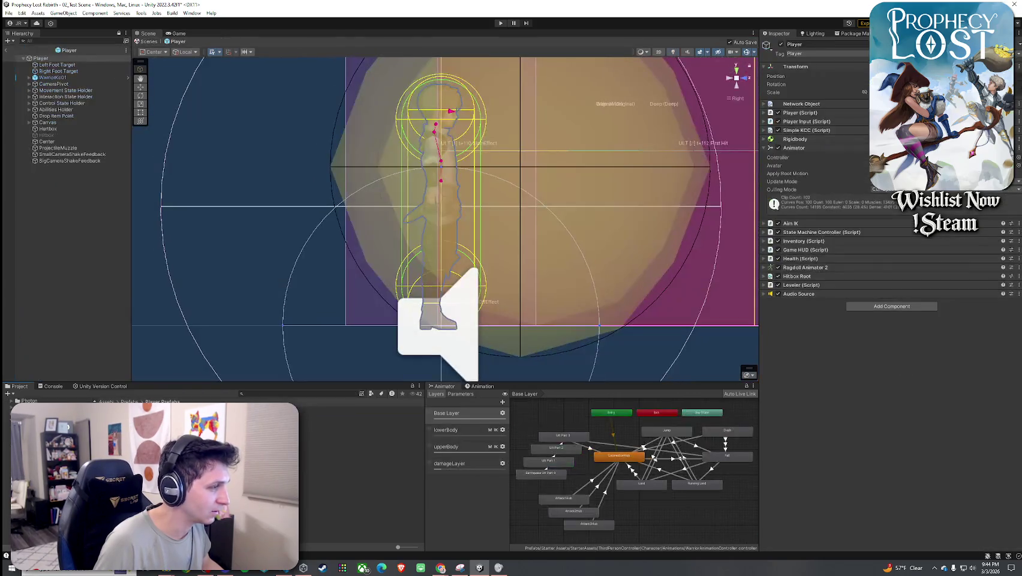
pyautogui.click(881, 157)
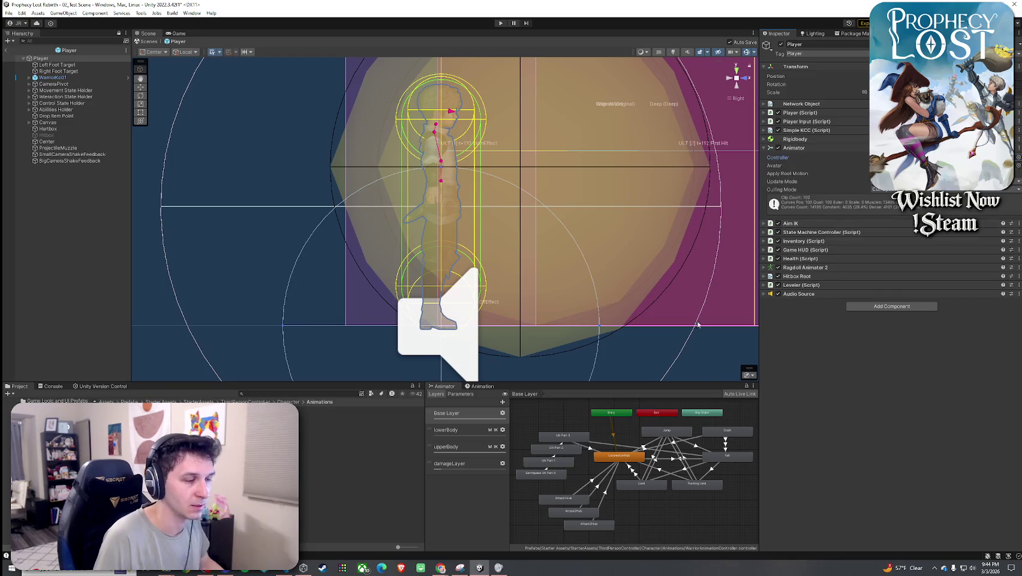
pyautogui.click(480, 386)
pyautogui.click(450, 387)
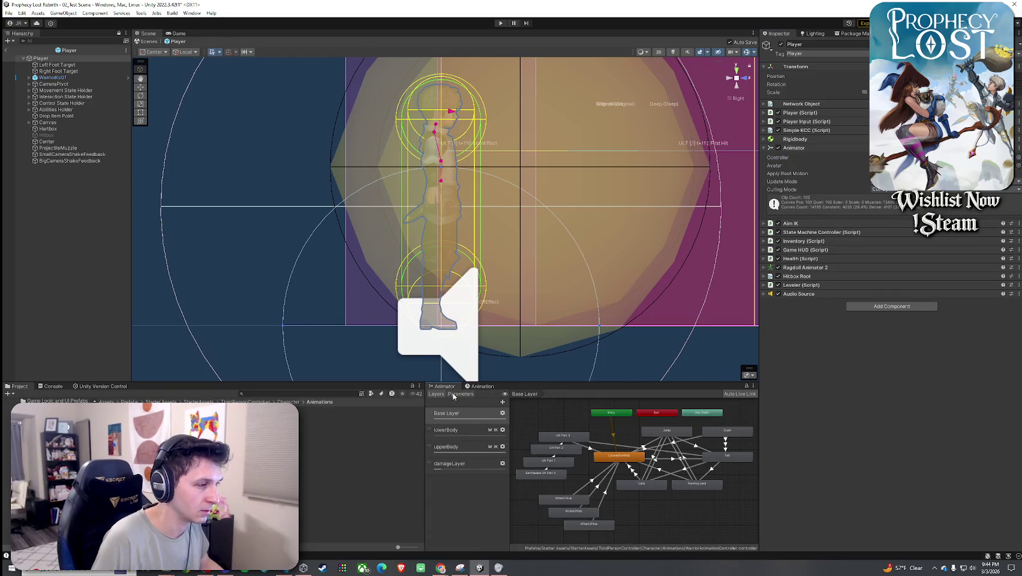
pyautogui.click(446, 446)
# - Select Drinking_Stand_Idle_fixed in Assets > Animations > Altered Animations
pyautogui.scroll(3, 680, 439)
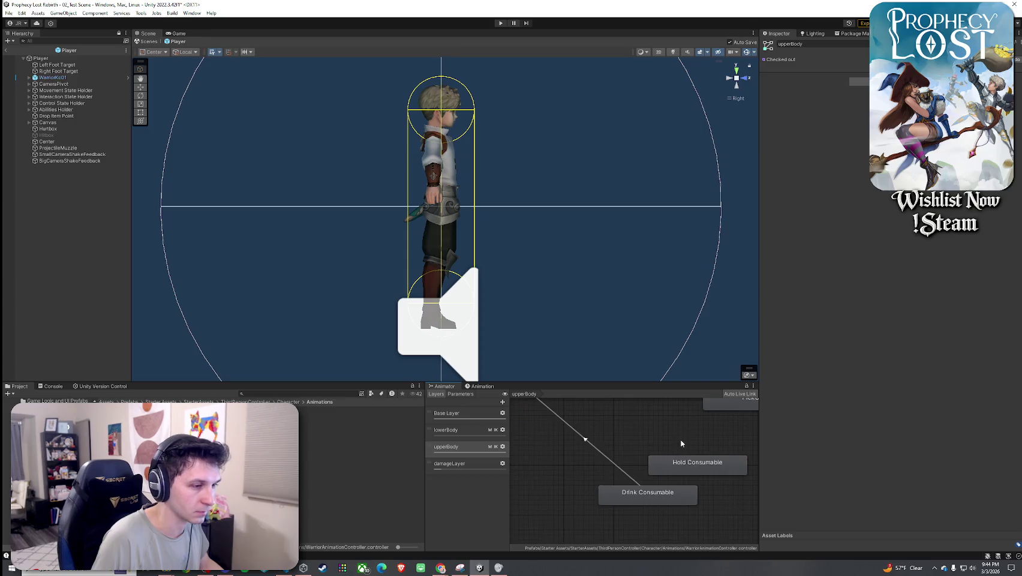
pyautogui.click(36, 414)
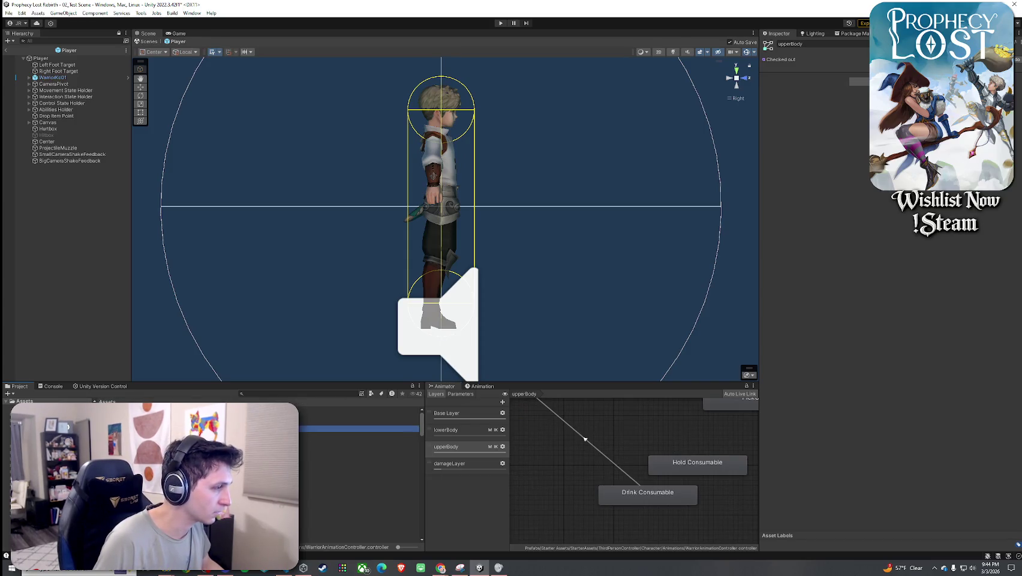
pyautogui.click(45, 420)
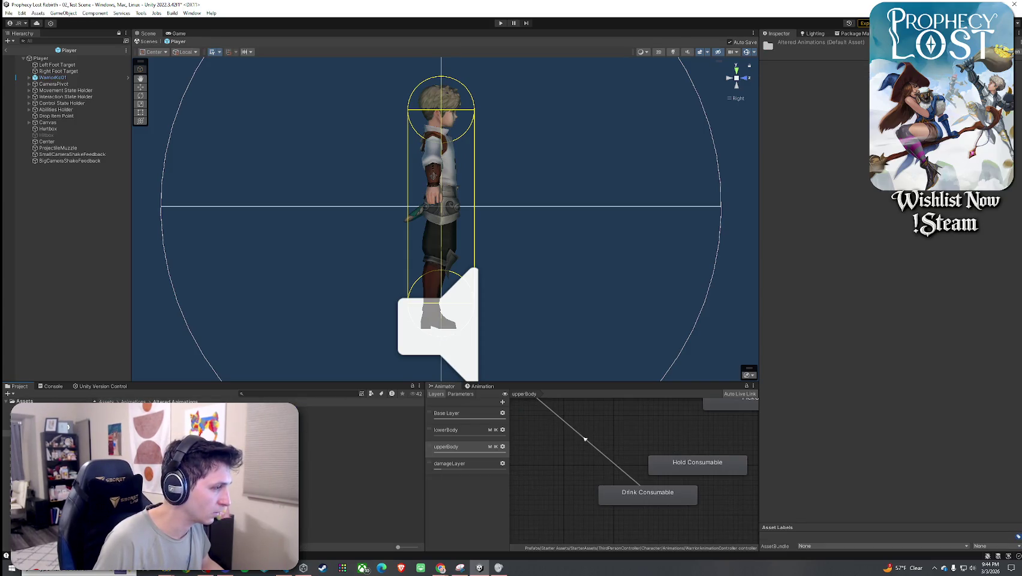
pyautogui.click(359, 422)
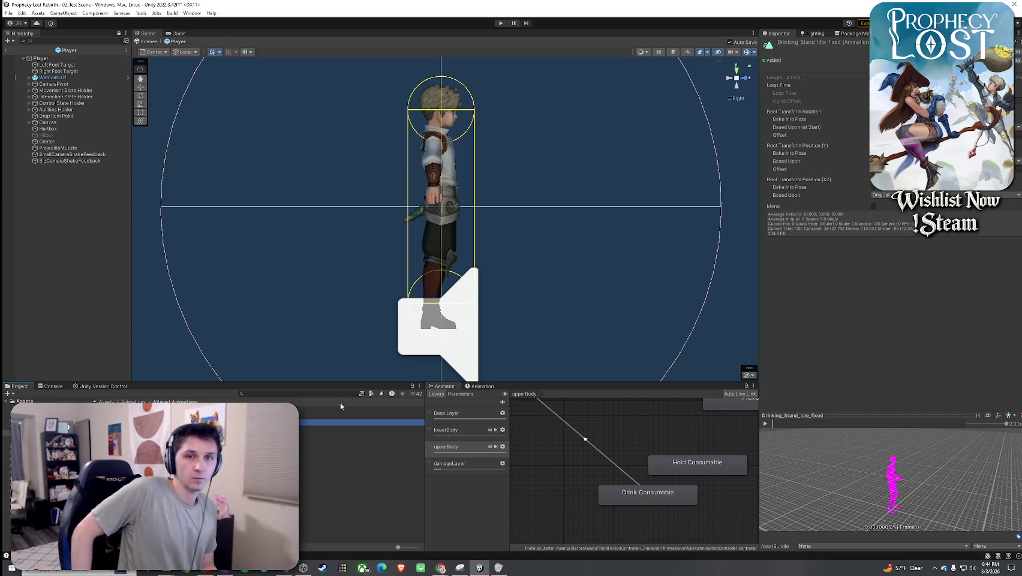
# - Request deletion of the Drinking_Stand_Idle_fixed clip asset
pyautogui.hotkey('ctrl', 'd')
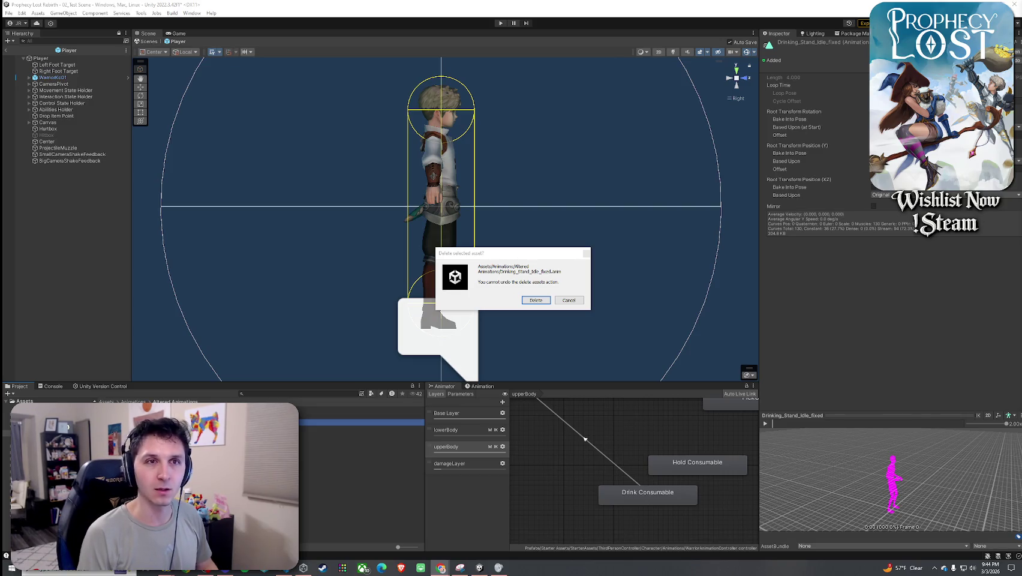
# - Switch to the browser and back, then confirm deleting Drinking_Stand_Idle_fixed.anim
pyautogui.hotkey('alt', 'Tab')
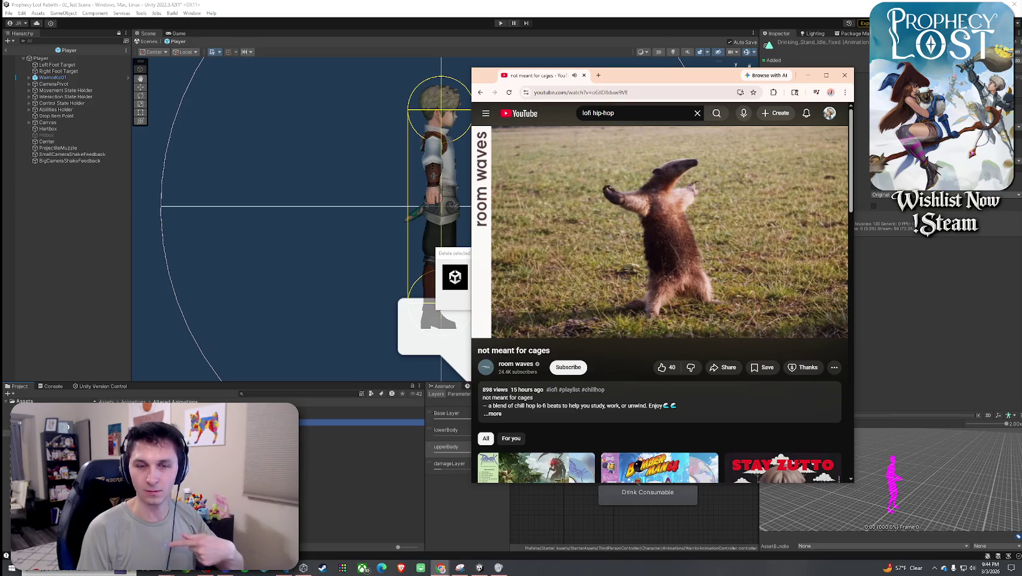
pyautogui.hotkey('alt', 'Tab')
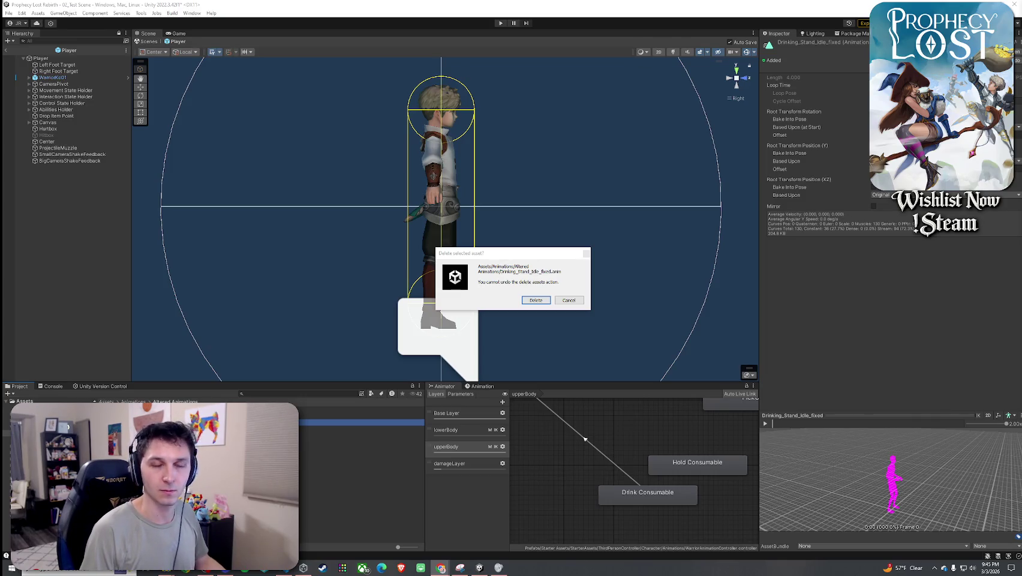
pyautogui.click(536, 300)
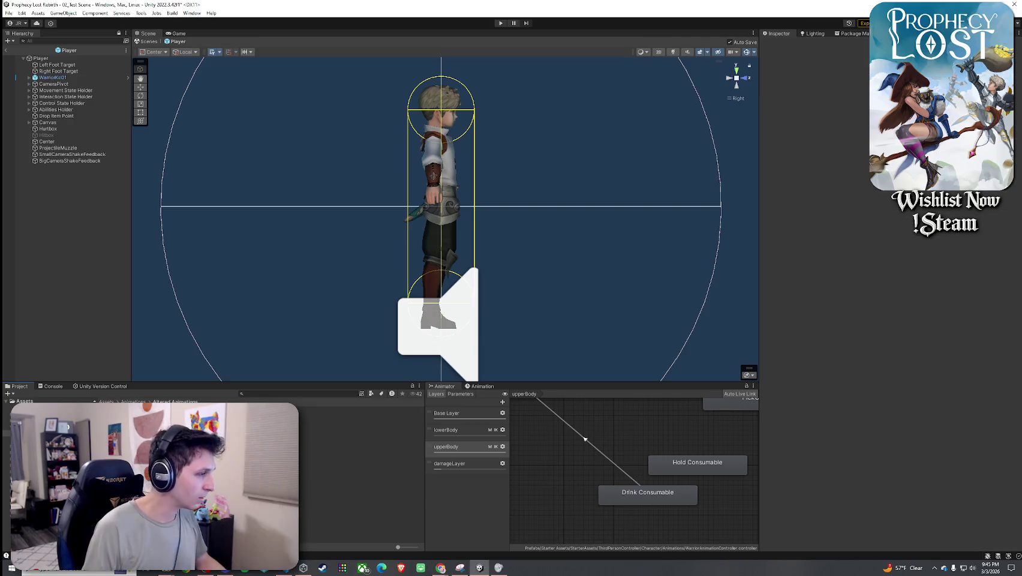
# - Review the Drinking_Stand_Idle clips and Hold Consumable state, then exit the Player prefab and enter Play mode
pyautogui.click(360, 415)
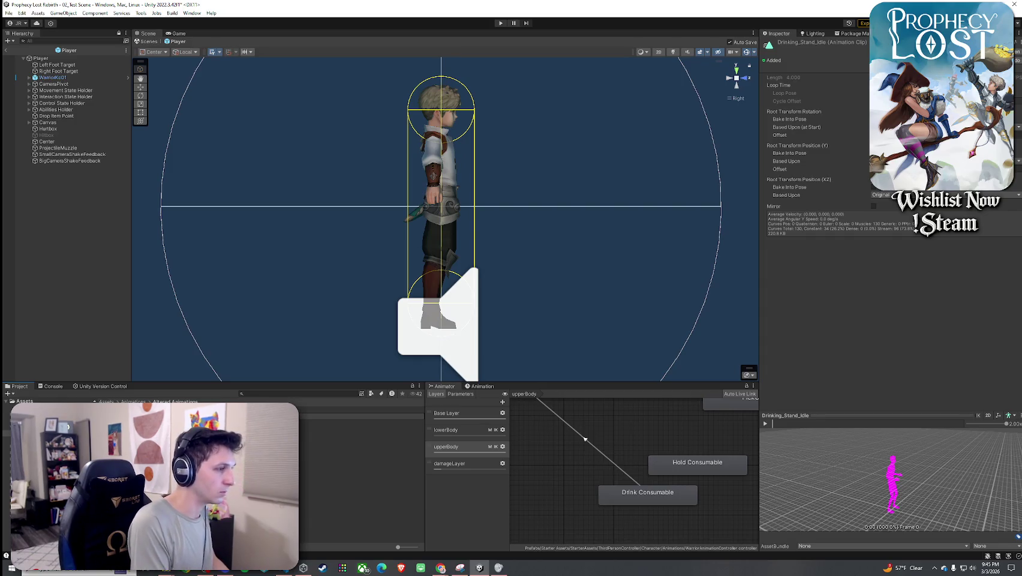
pyautogui.click(360, 415)
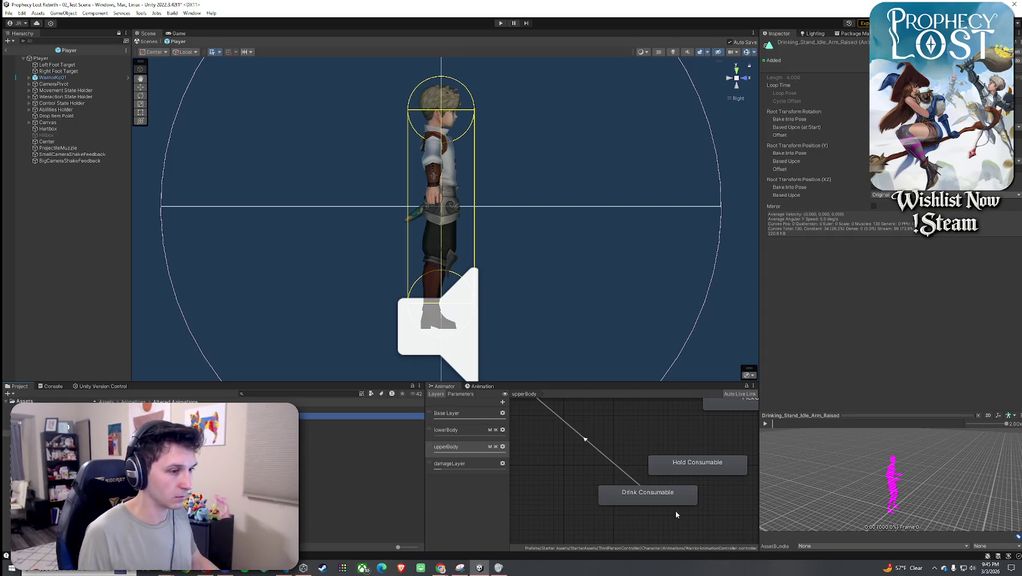
pyautogui.click(695, 473)
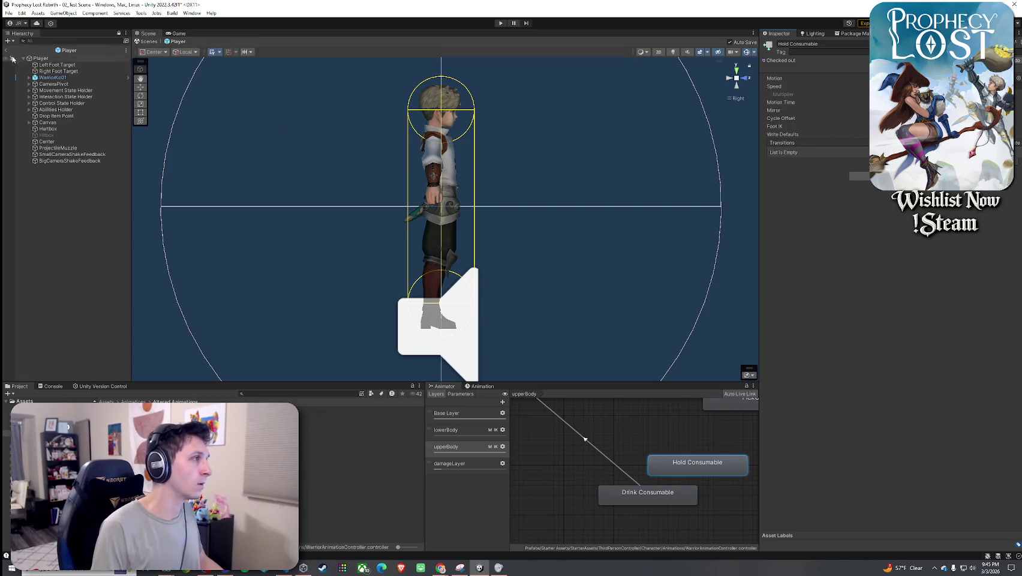
pyautogui.click(150, 41)
pyautogui.click(501, 22)
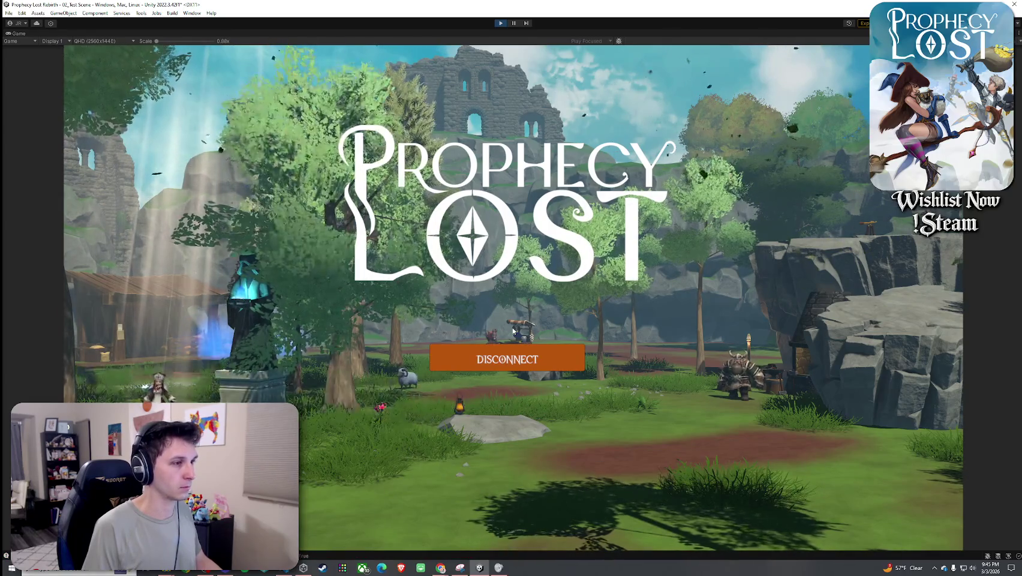
# - Run to the red potions, pick one up and equip it from the Tab inventory
pyautogui.press('w')
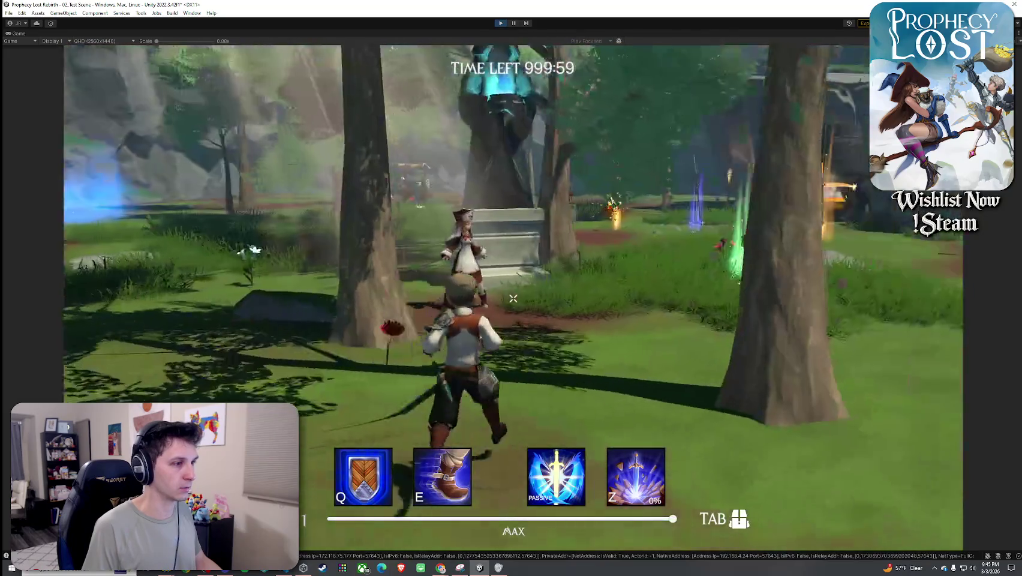
pyautogui.press('w')
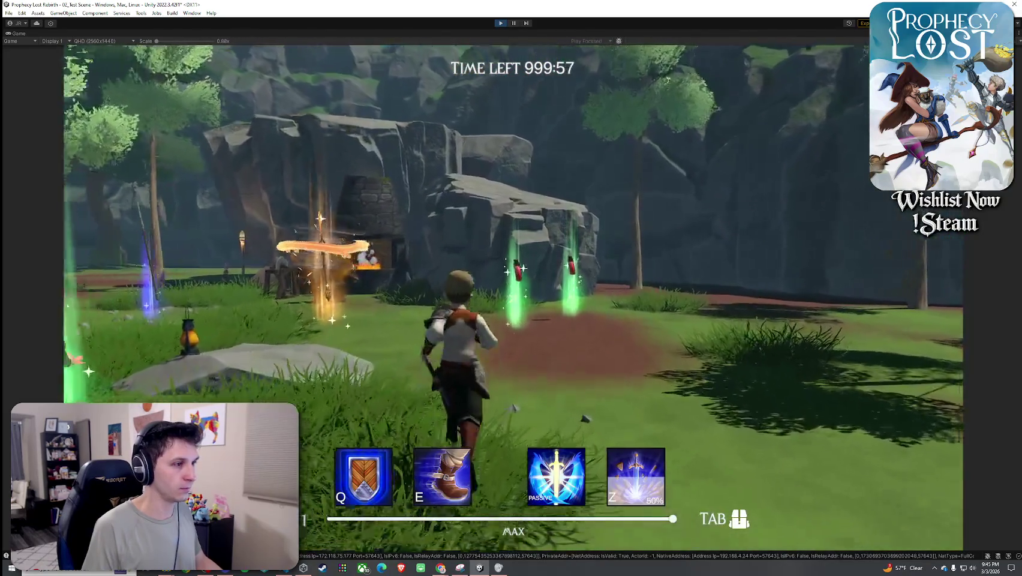
pyautogui.press('f')
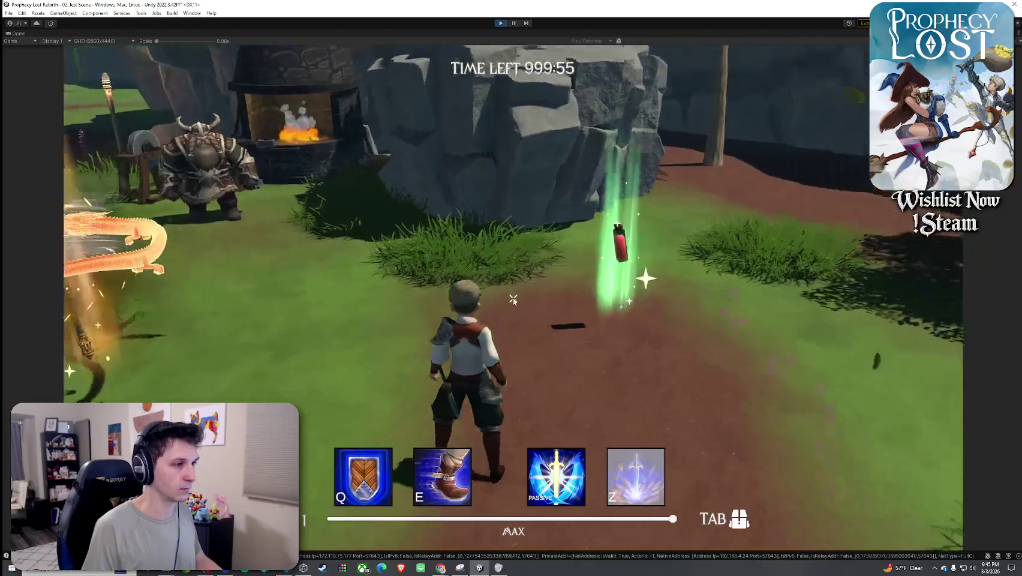
pyautogui.press('Tab')
pyautogui.press('Tab')
pyautogui.press('w')
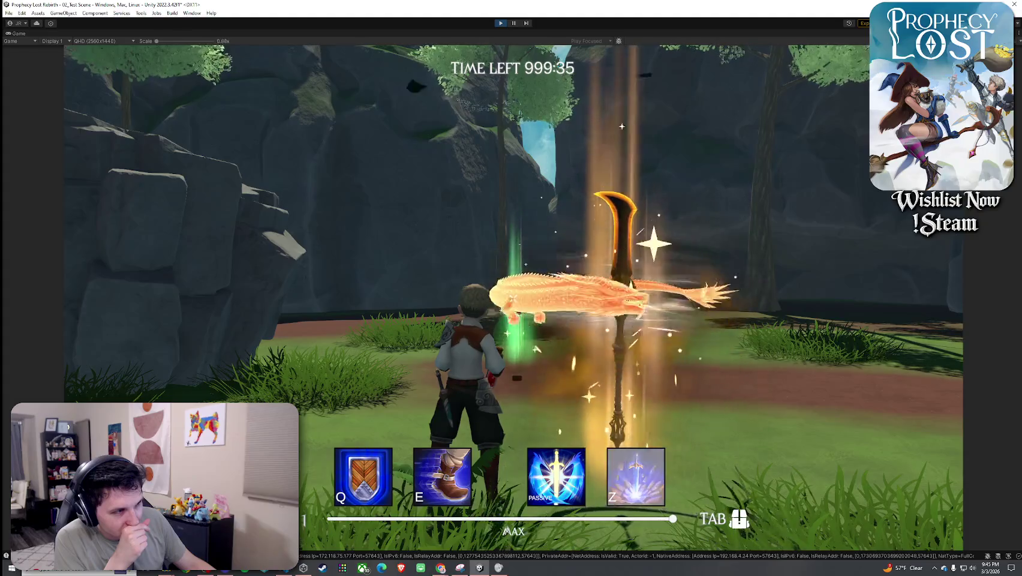
pyautogui.press('Tab')
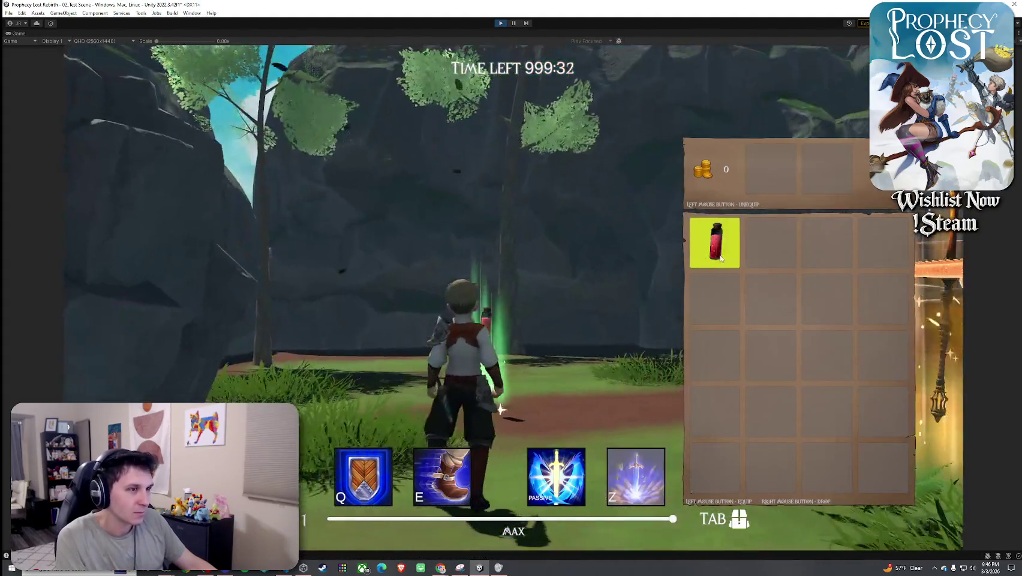
pyautogui.click(720, 258)
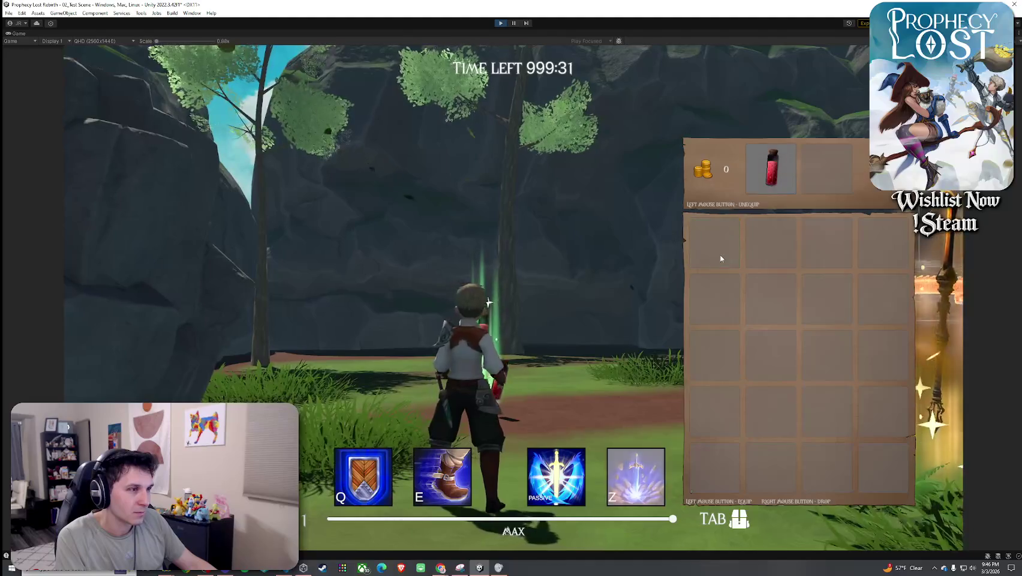
pyautogui.press('Tab')
# - Run across the rock plateau, jump on the rope, then quit to the title screen
pyautogui.press('w')
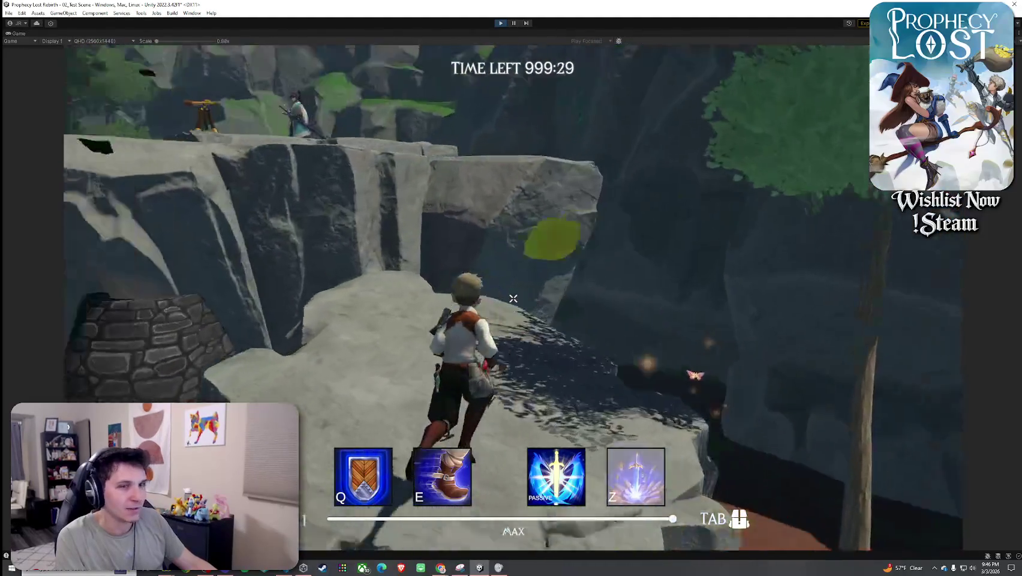
pyautogui.press('w')
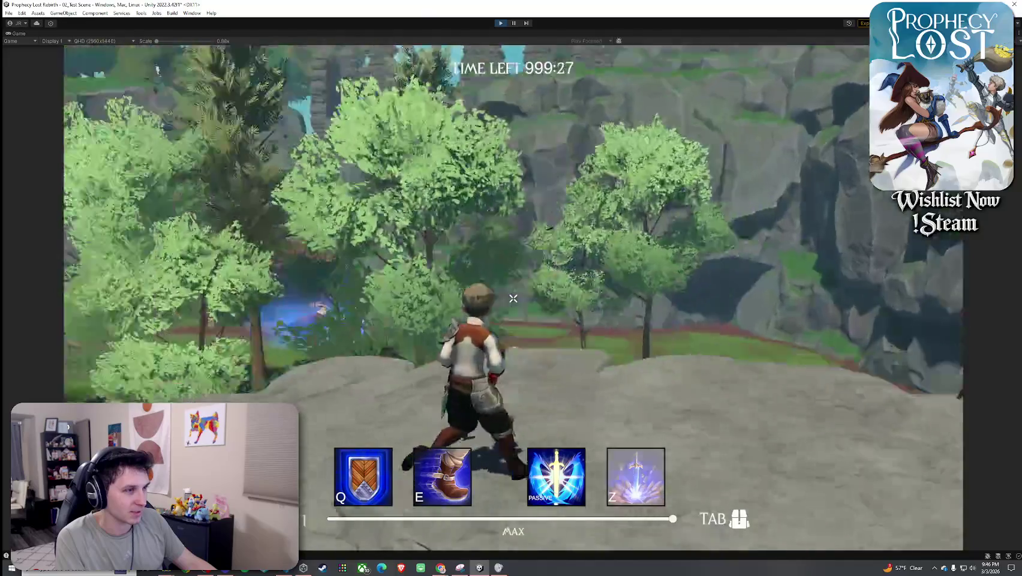
pyautogui.press('w')
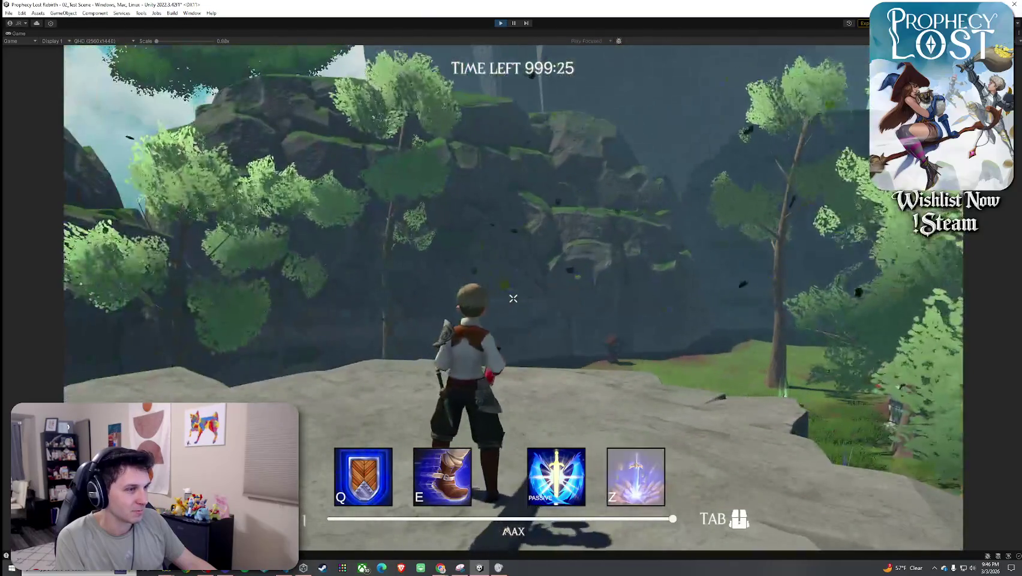
pyautogui.press('space')
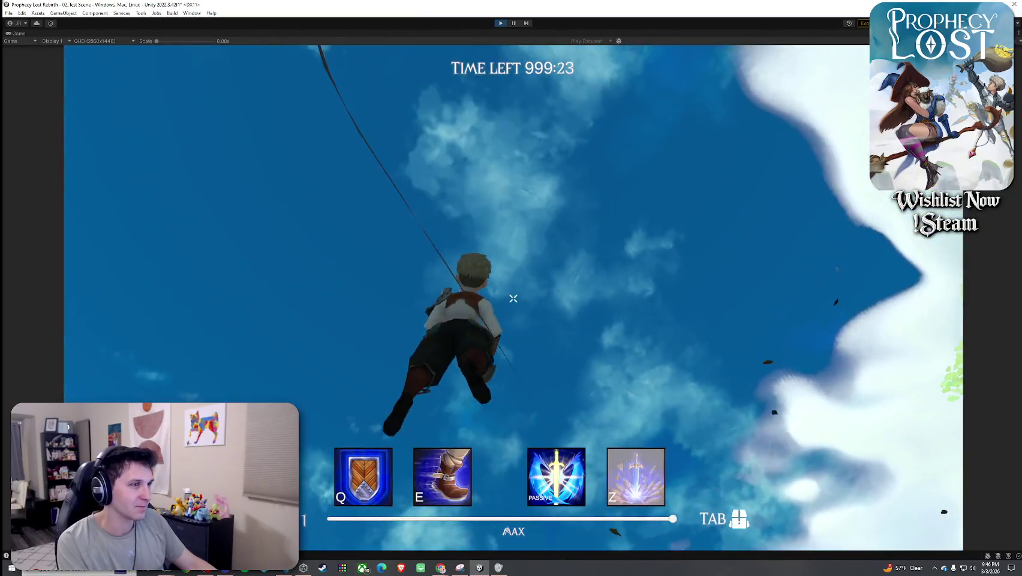
pyautogui.press('w')
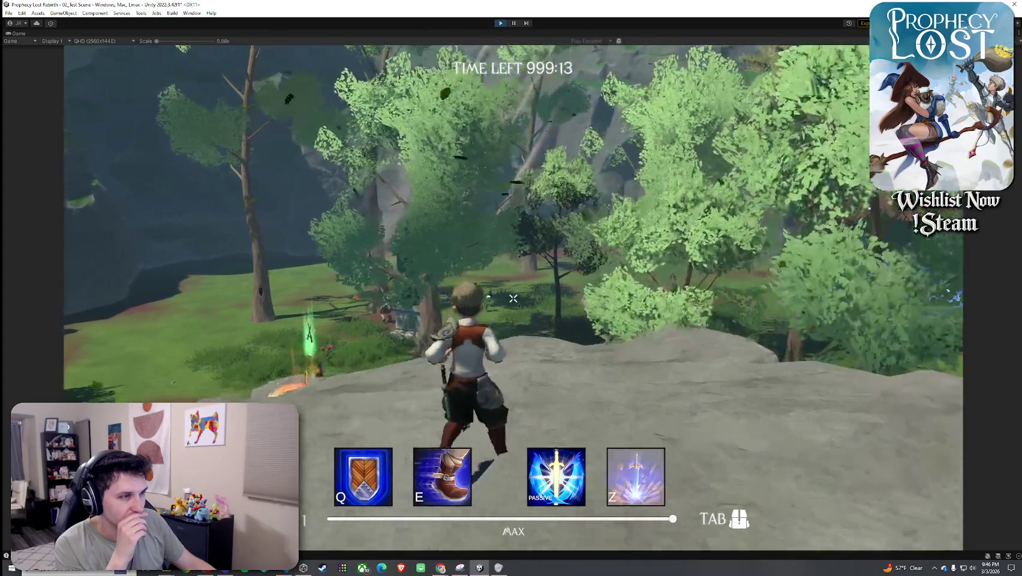
pyautogui.press('w')
pyautogui.press('w')
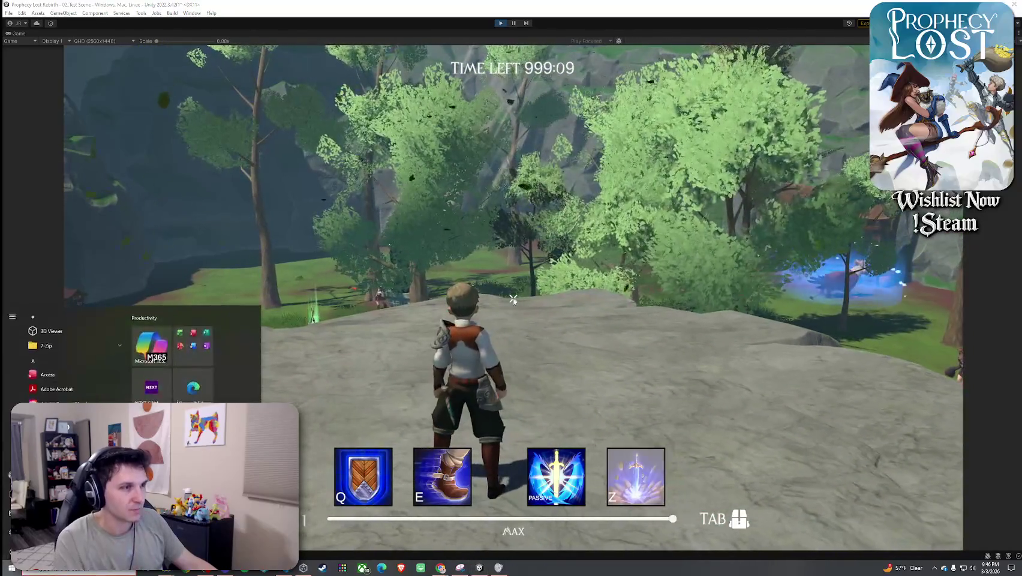
pyautogui.press('Escape')
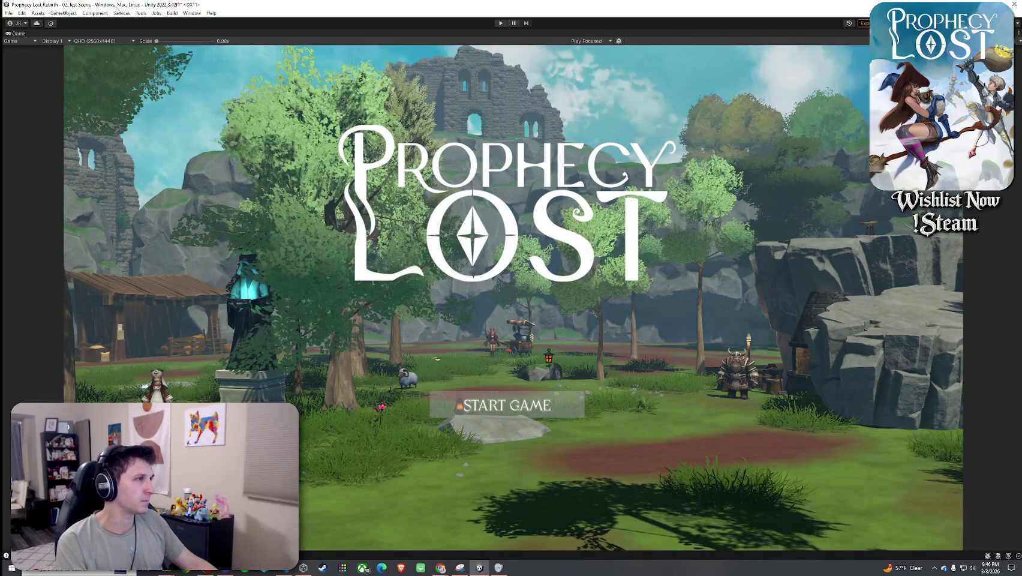
pyautogui.hotkey('shift', 'space')
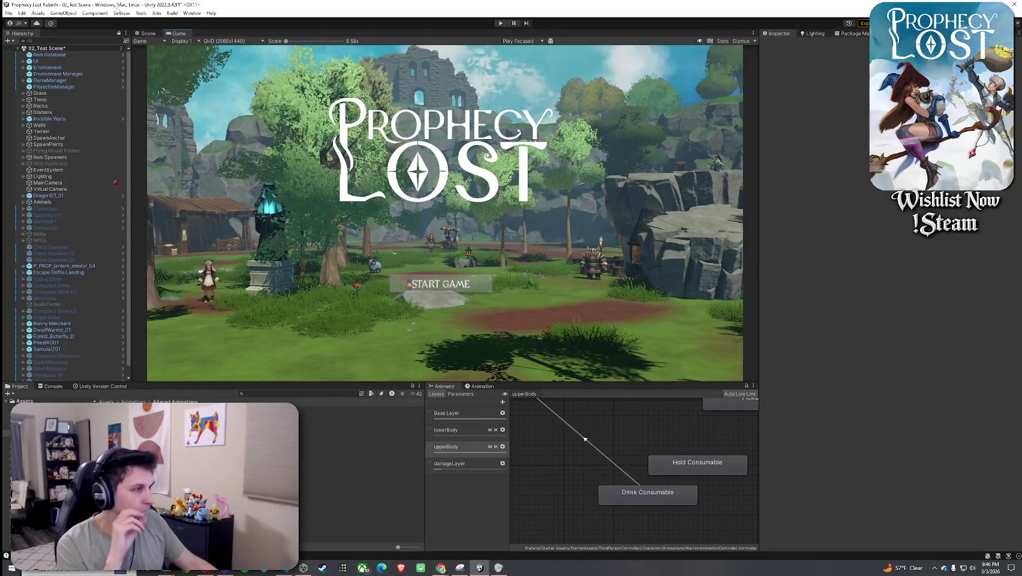
# - Add a new animator layer named consumableLayer
pyautogui.scroll(-5, 592, 427)
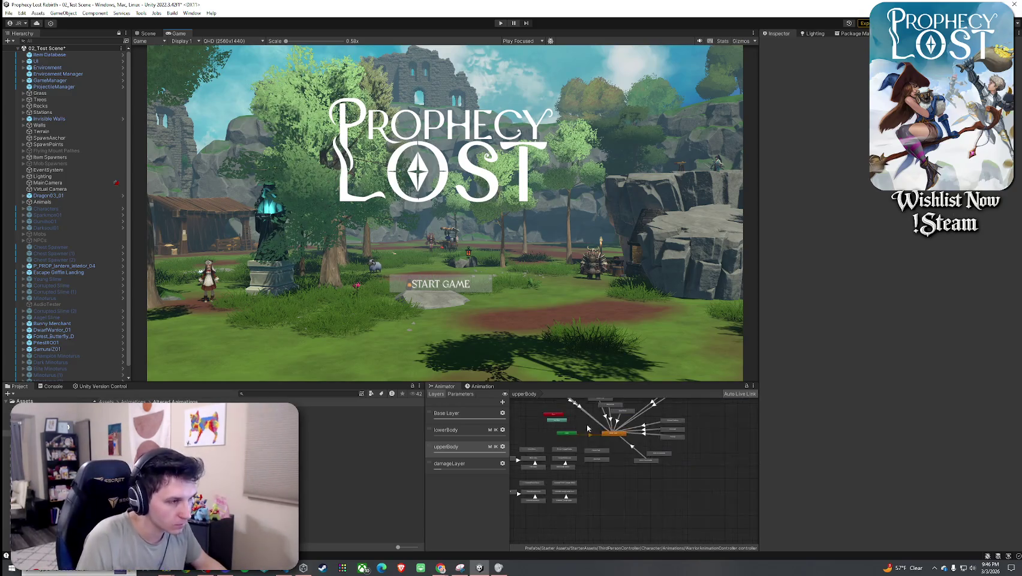
pyautogui.click(556, 426)
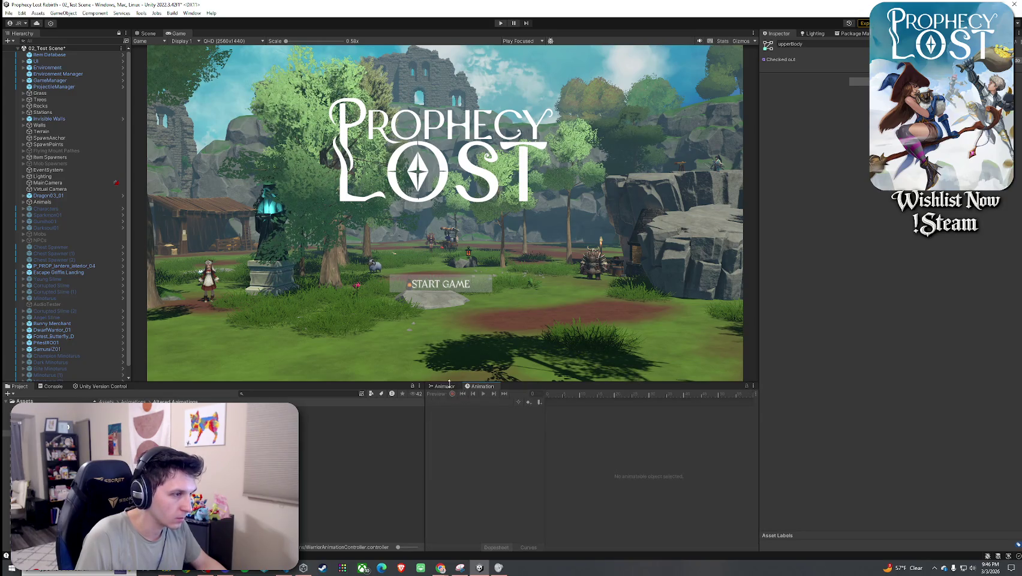
pyautogui.click(502, 402)
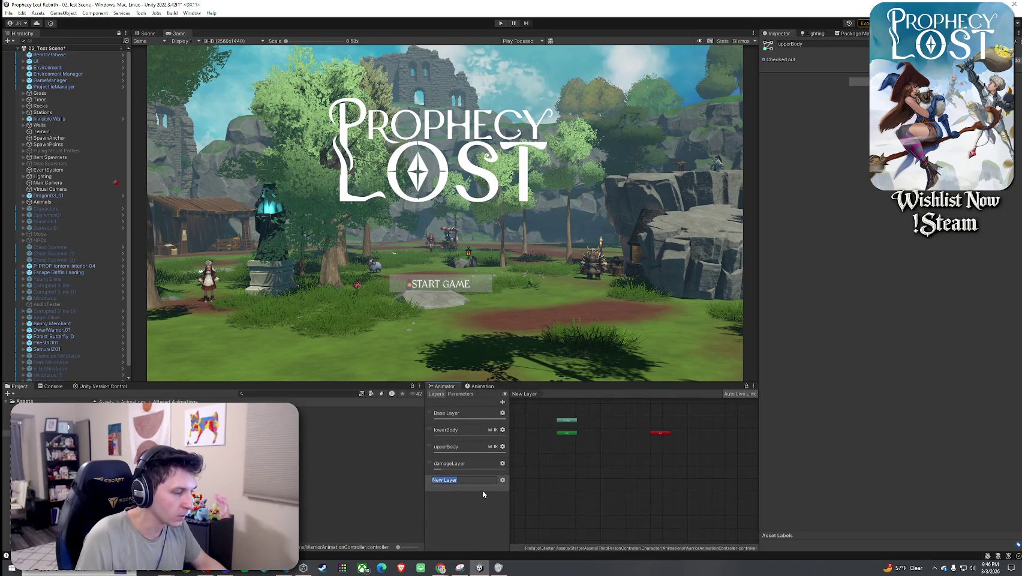
pyautogui.write('consumabl')
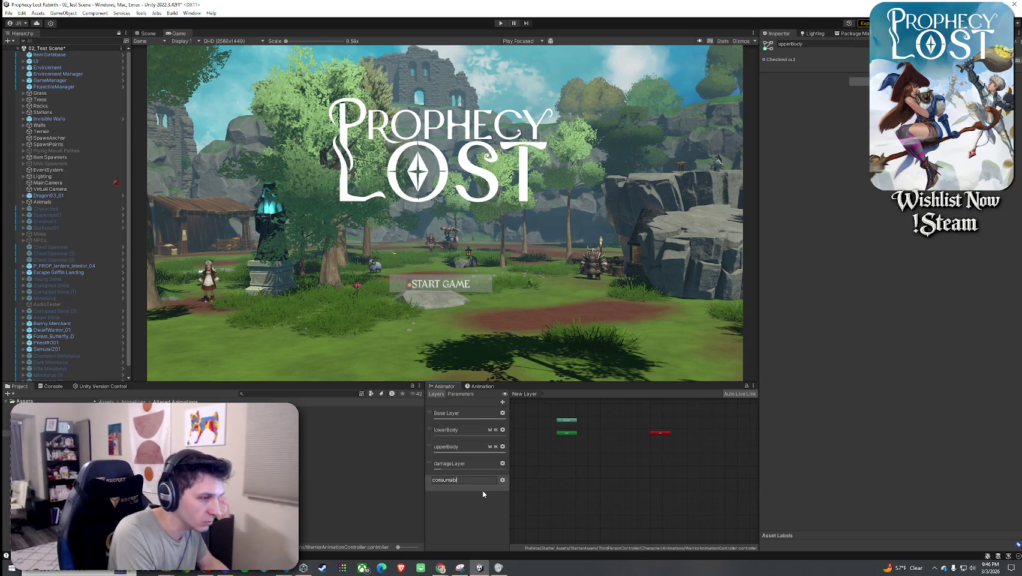
pyautogui.write('eLayer')
pyautogui.press('Return')
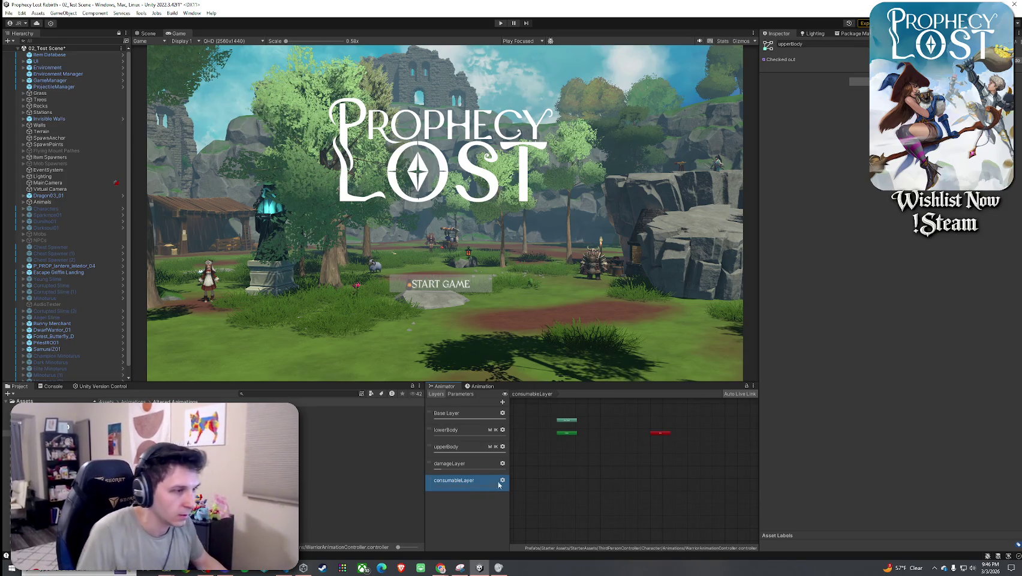
# - Duplicate the upperBody layer's avatar mask as Consumable Layer Control and inspect its Humanoid settings
pyautogui.click(497, 449)
pyautogui.click(502, 446)
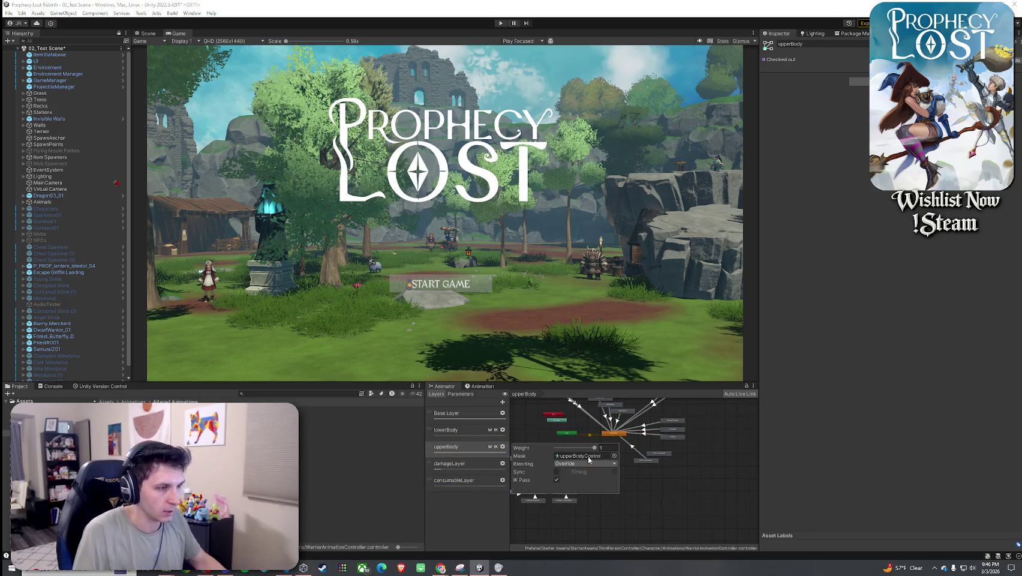
pyautogui.doubleClick(579, 455)
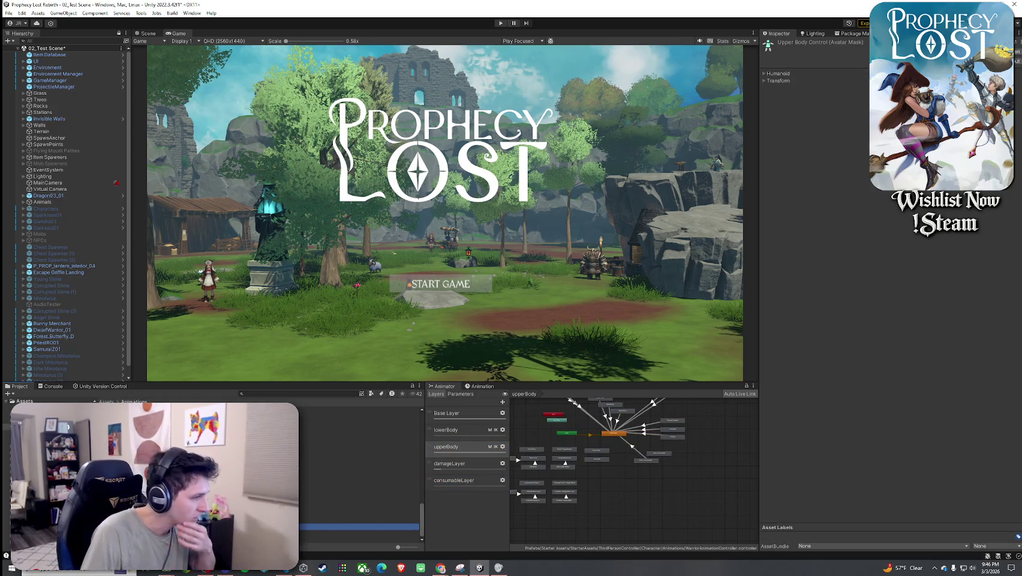
pyautogui.hotkey('ctrl', 'd')
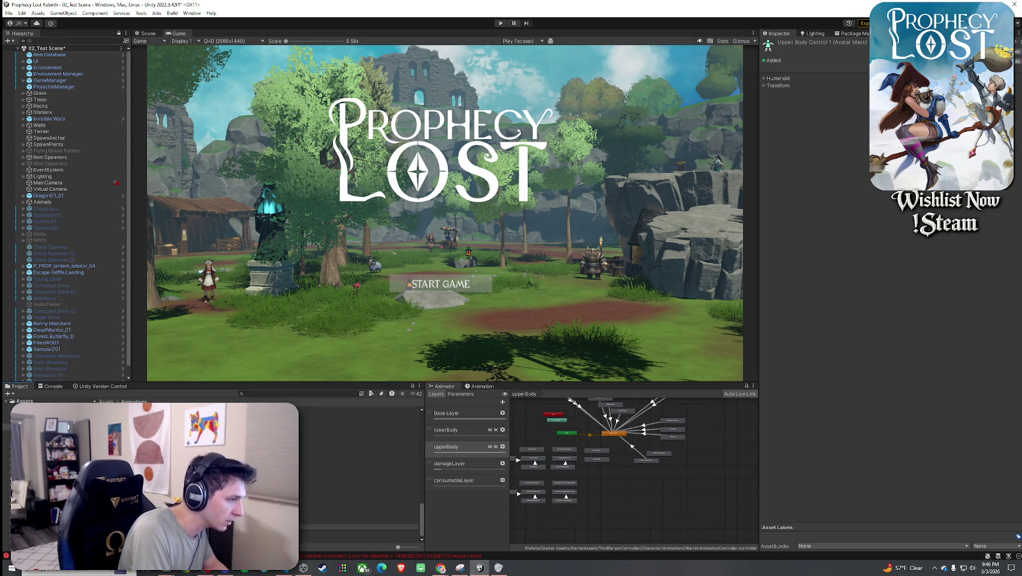
pyautogui.click(240, 475)
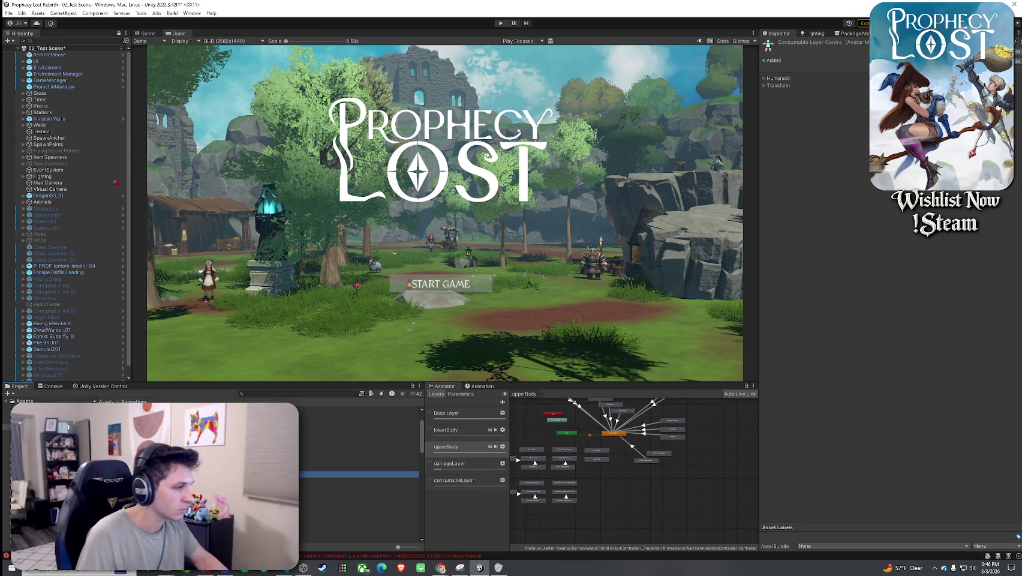
pyautogui.click(771, 80)
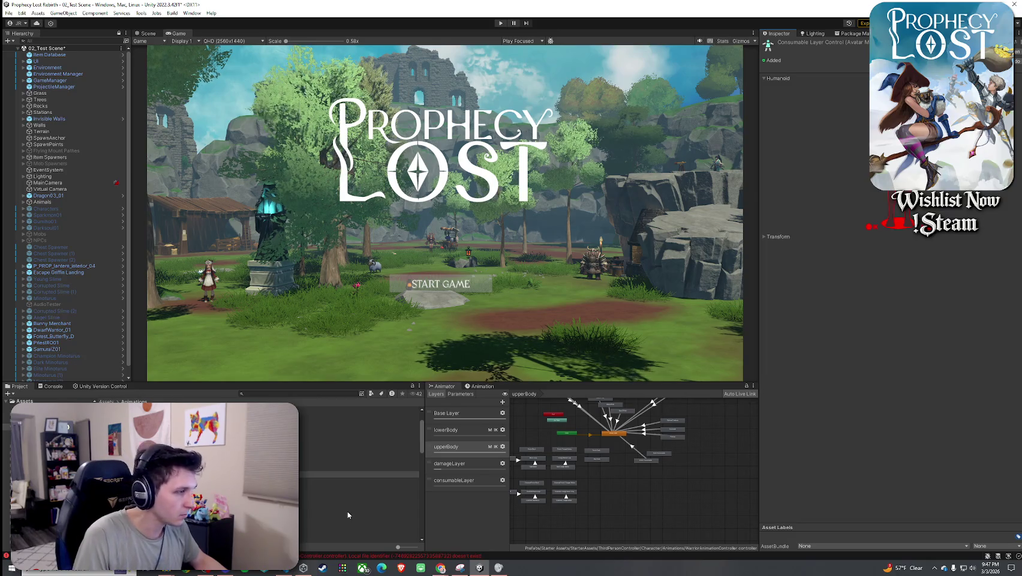
pyautogui.click(504, 481)
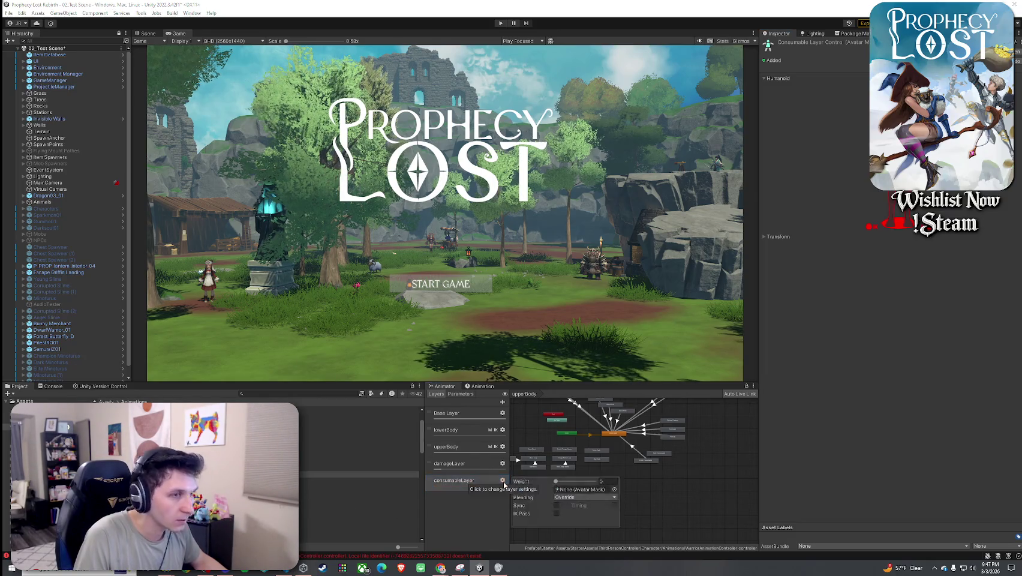
# - Assign the consumableLayerControl avatar mask to consumableLayer through the Mask picker
pyautogui.click(456, 481)
pyautogui.click(502, 480)
pyautogui.click(615, 489)
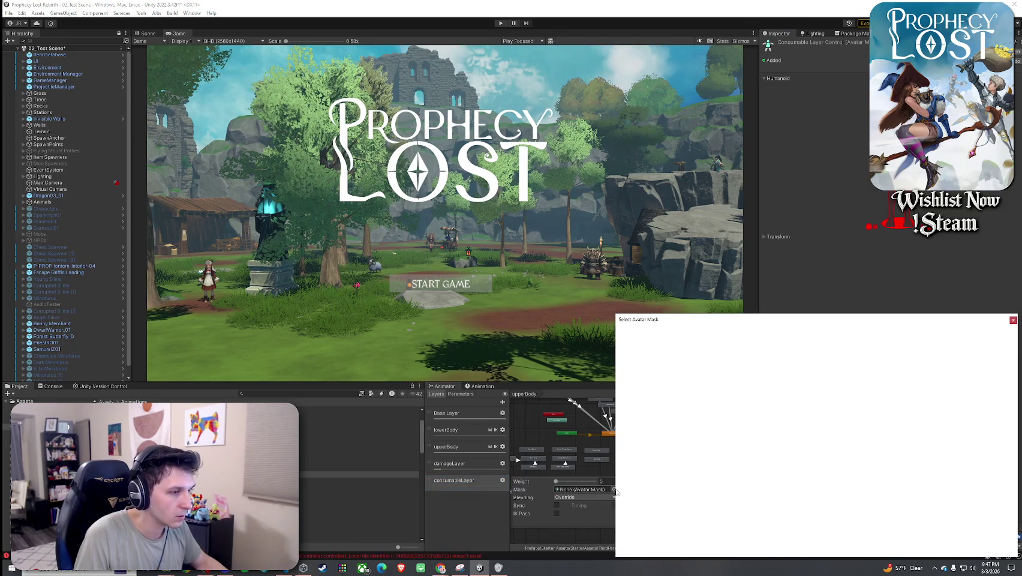
pyautogui.write('consumable')
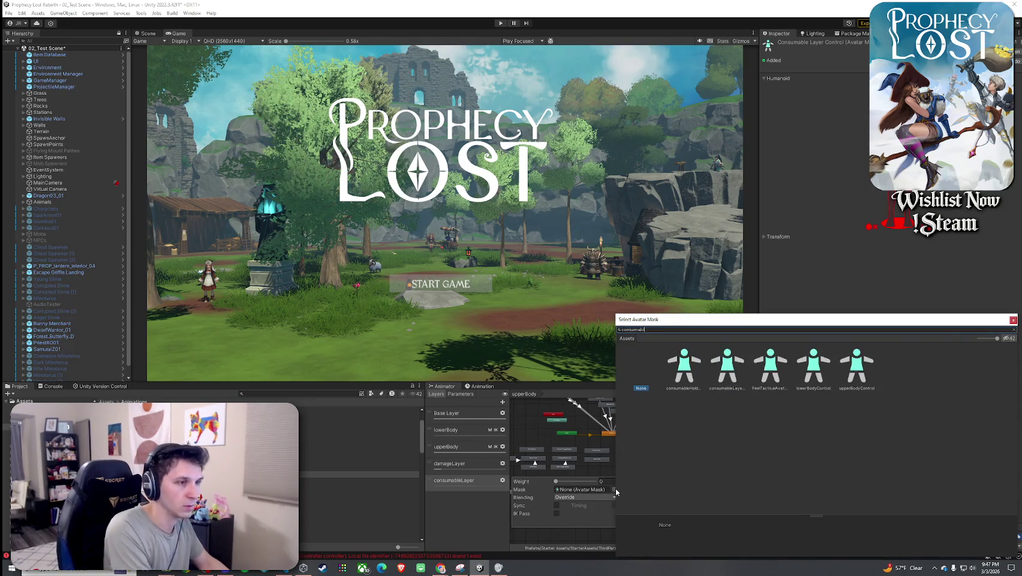
pyautogui.click(728, 367)
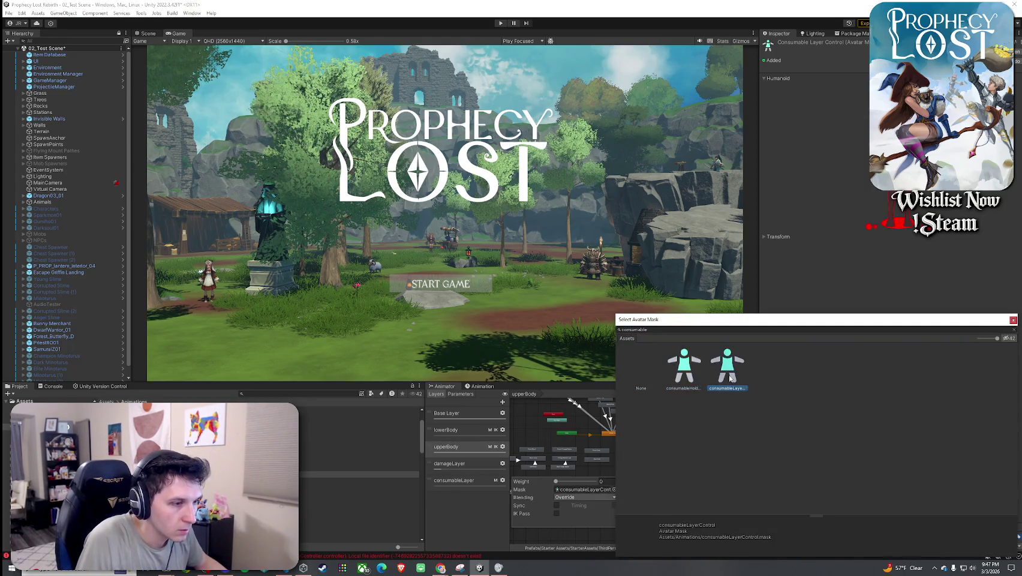
pyautogui.doubleClick(729, 378)
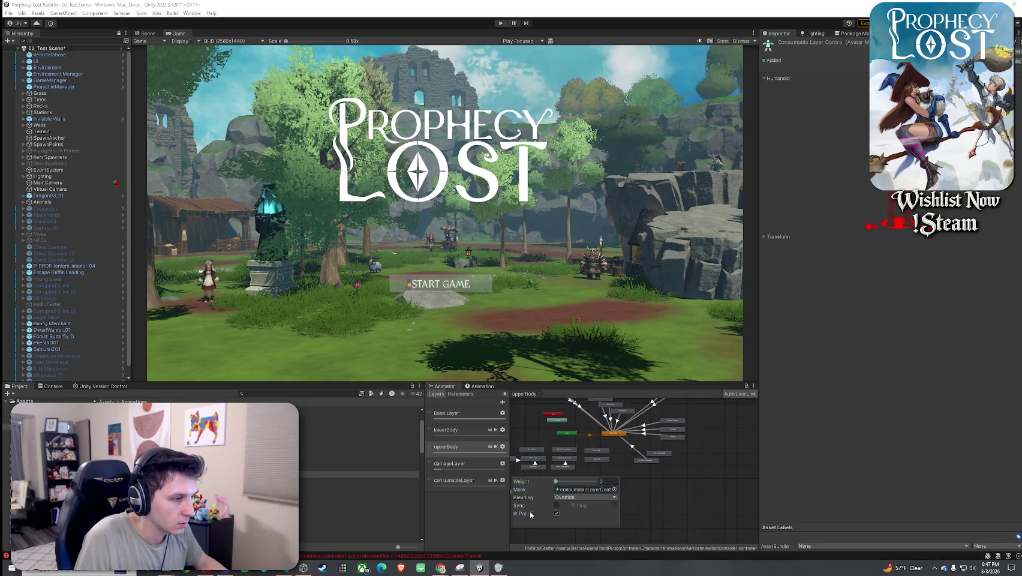
pyautogui.click(508, 499)
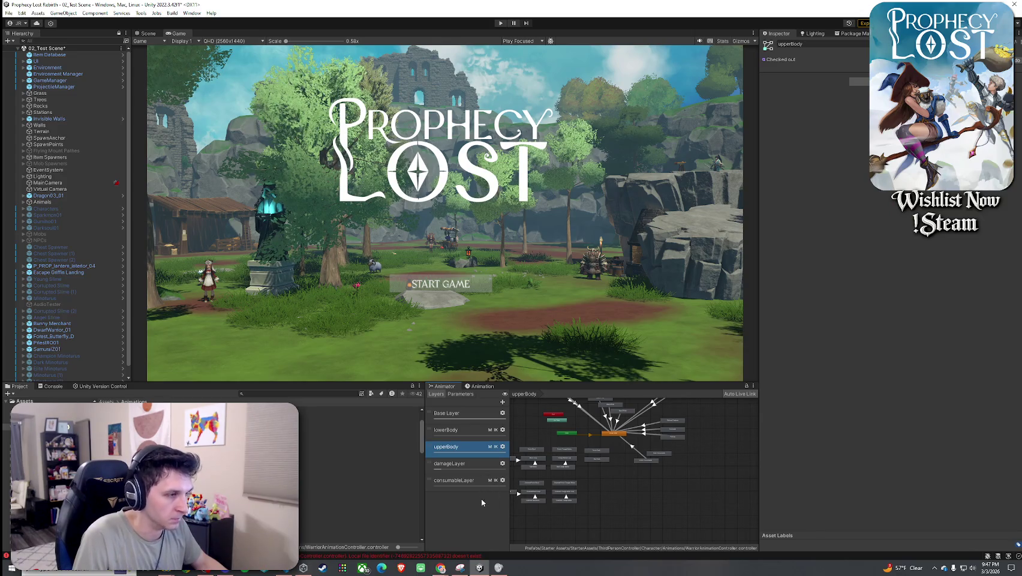
# - Copy upperBody's Empty State into consumableLayer and place it right of Entry
pyautogui.scroll(5, 640, 474)
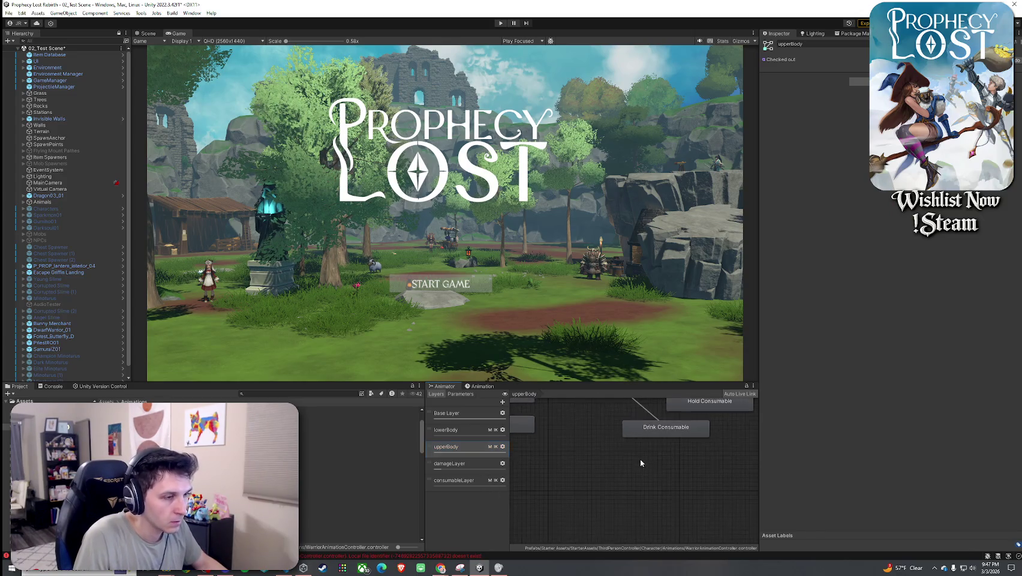
pyautogui.click(465, 481)
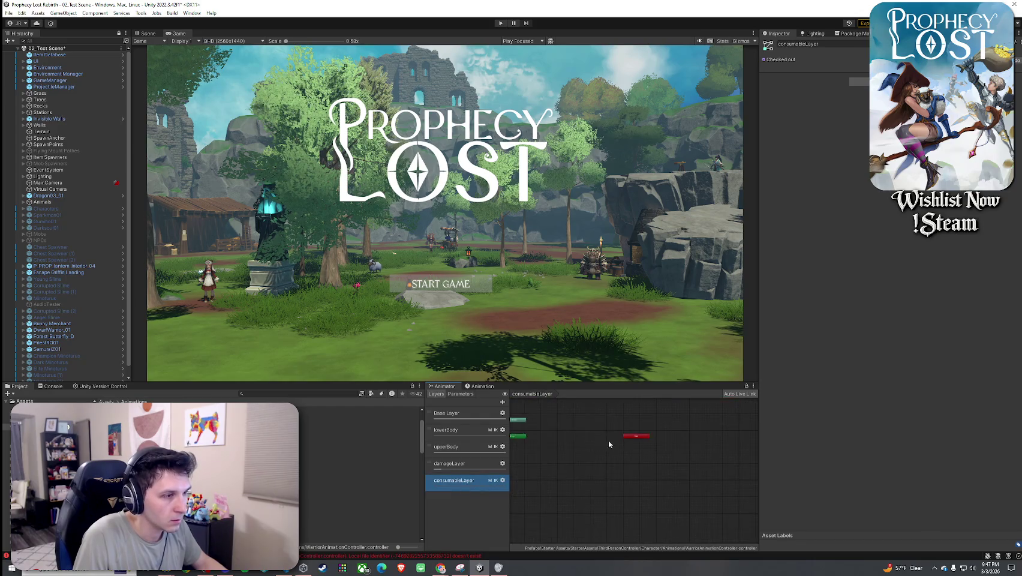
pyautogui.click(461, 449)
pyautogui.click(659, 443)
pyautogui.rightClick(658, 445)
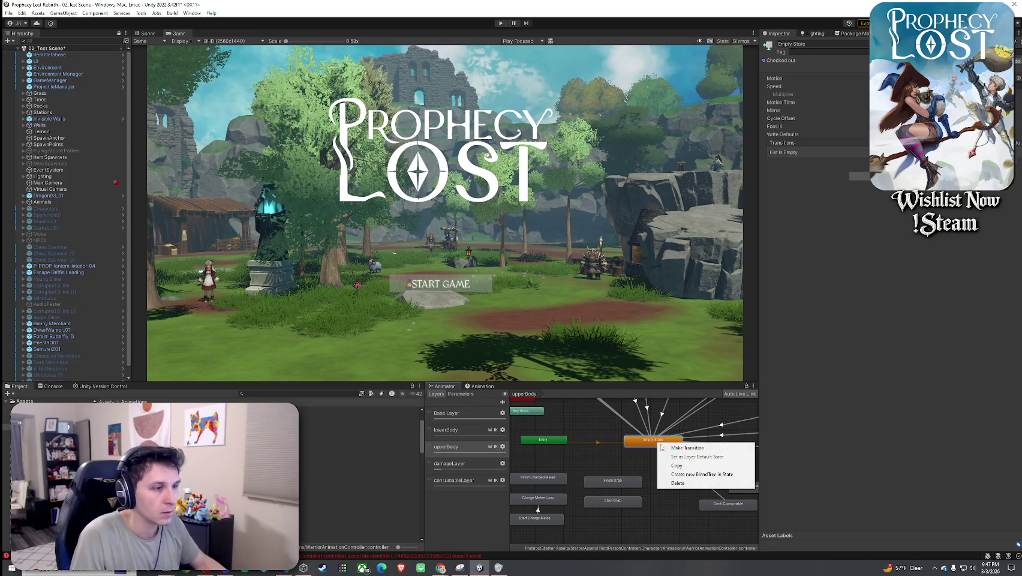
pyautogui.click(556, 463)
pyautogui.click(472, 482)
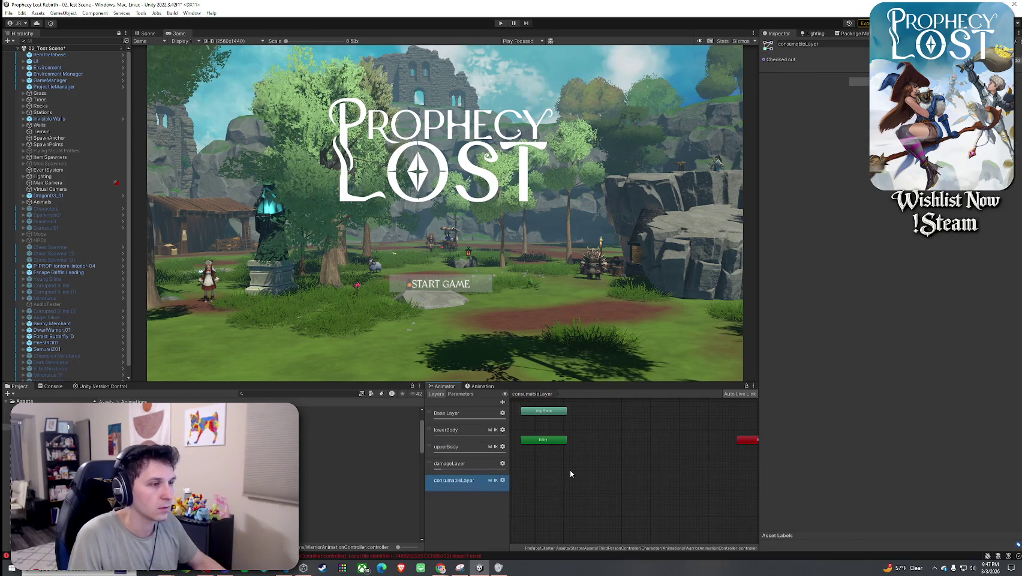
pyautogui.hotkey('ctrl', 'v')
pyautogui.moveTo(544, 411); pyautogui.dragTo(652, 443)
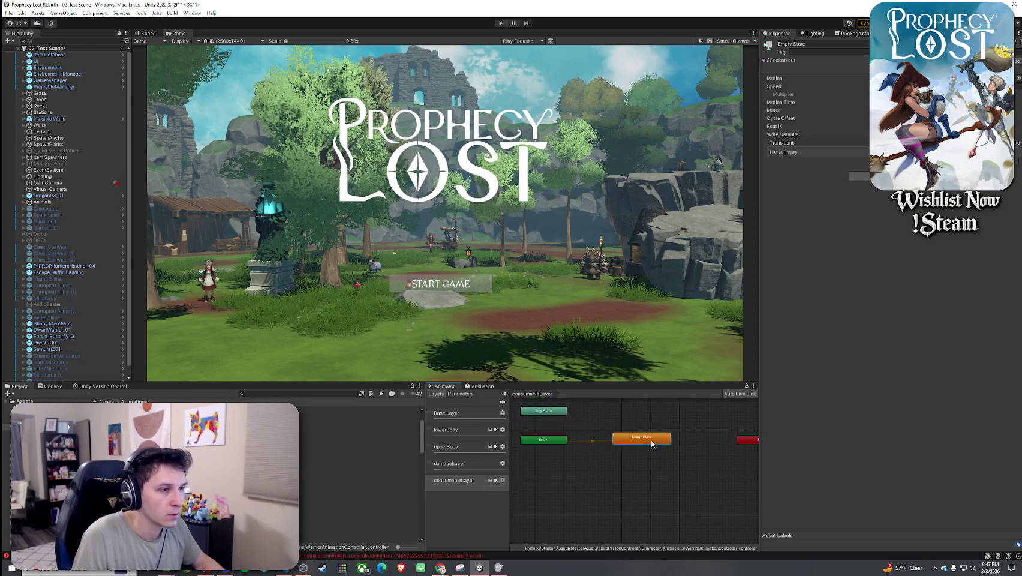
# - Move the Hold and Drink Consumable states into consumableLayer and link Drink Consumable back to Empty State
pyautogui.click(458, 449)
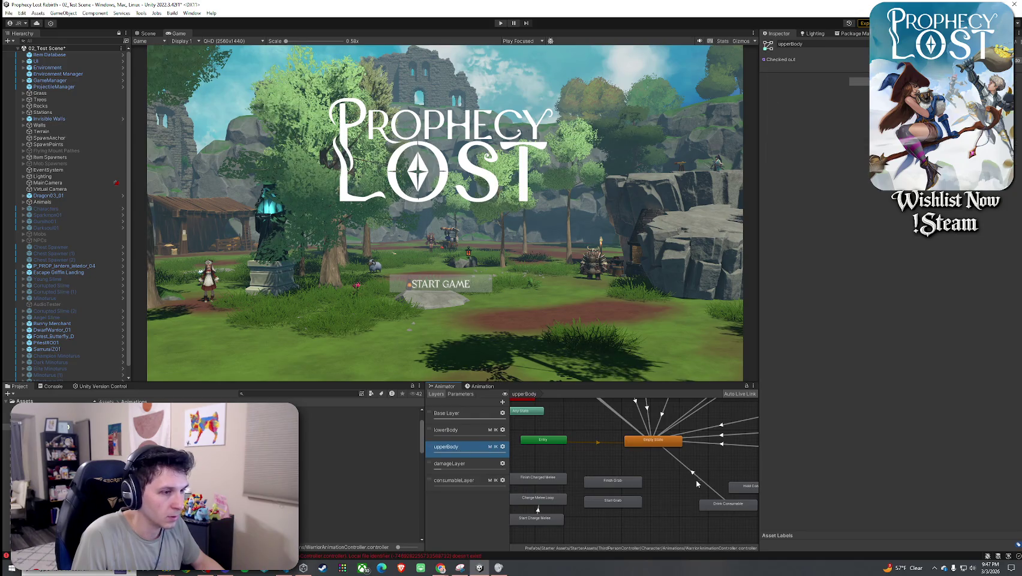
pyautogui.moveTo(640, 480); pyautogui.dragTo(718, 512)
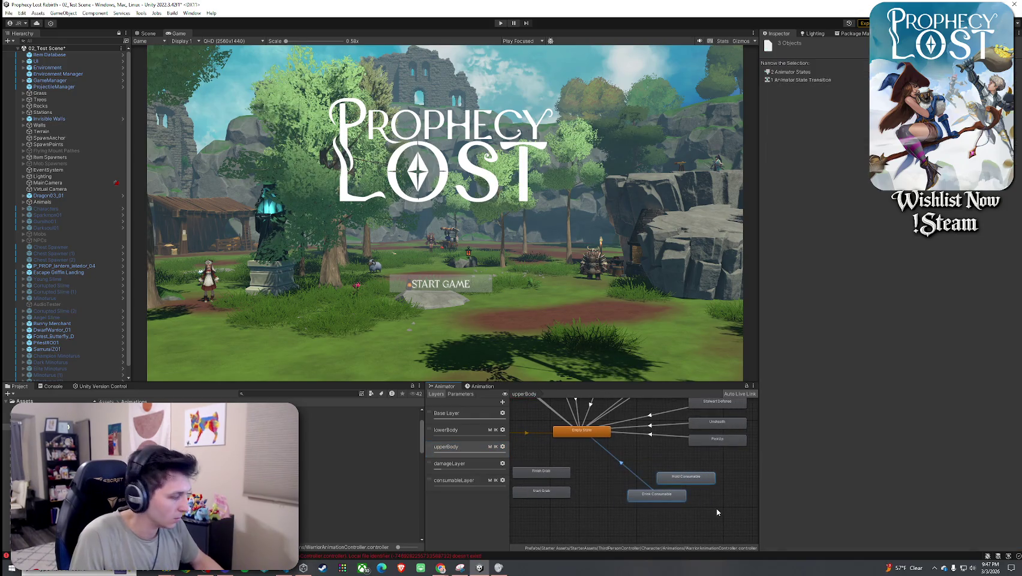
pyautogui.click(456, 480)
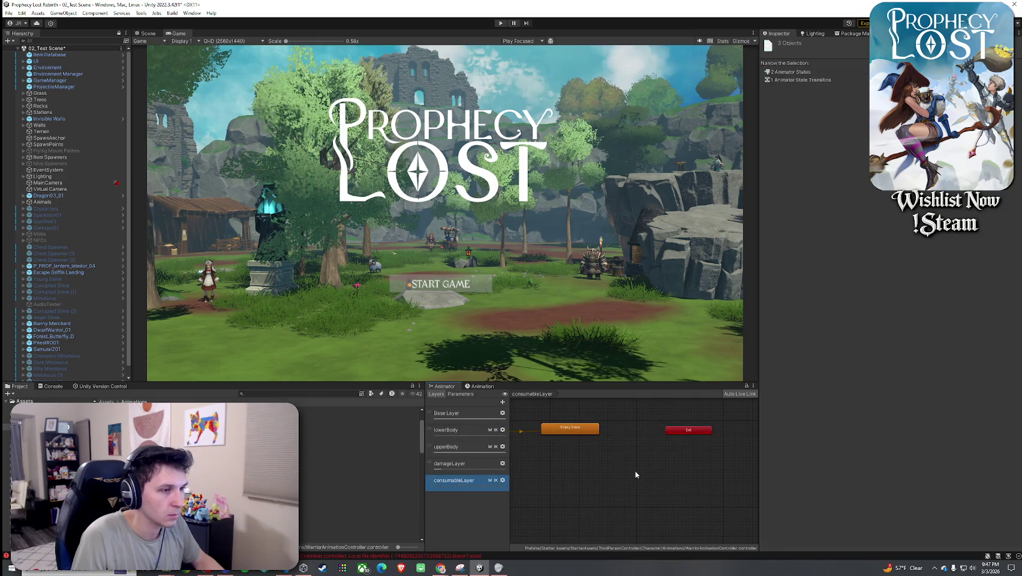
pyautogui.moveTo(527, 440)
pyautogui.mouseDown()
pyautogui.moveTo(638, 456)
pyautogui.moveTo(590, 477)
pyautogui.mouseUp()
pyautogui.scroll(3, 603, 458)
pyautogui.click(604, 457)
pyautogui.click(662, 459)
pyautogui.moveTo(662, 459); pyautogui.dragTo(645, 455)
pyautogui.rightClick(585, 476)
pyautogui.click(609, 481)
pyautogui.click(580, 428)
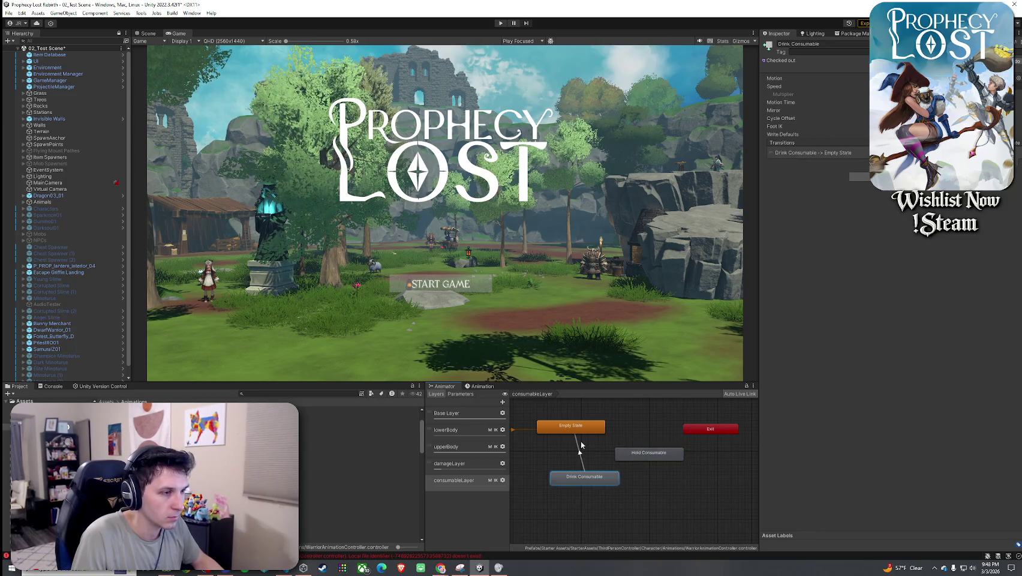
pyautogui.click(465, 449)
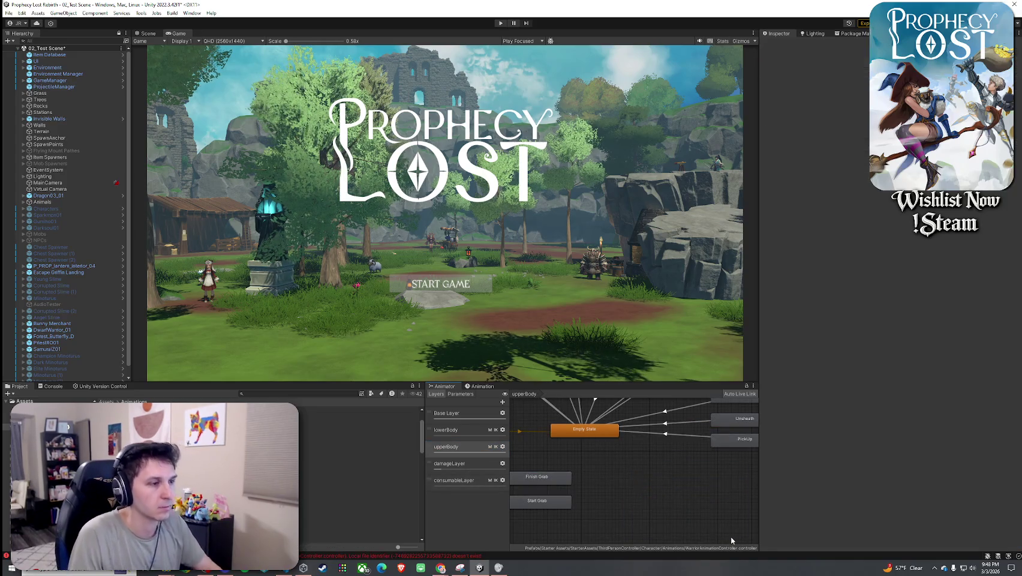
# - Save the project from the File menu
pyautogui.click(8, 13)
pyautogui.click(29, 53)
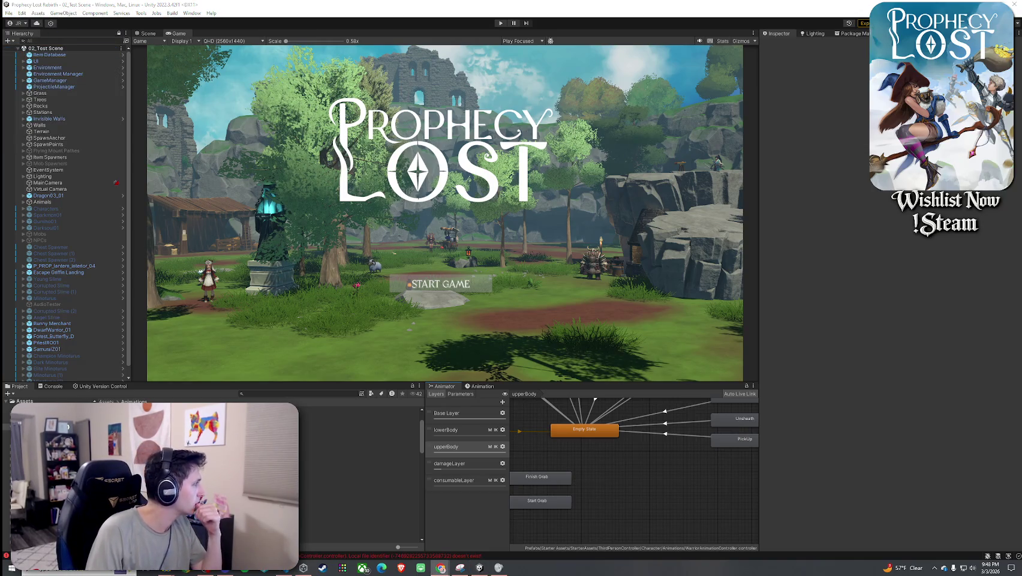
pyautogui.hotkey('alt', 'Tab')
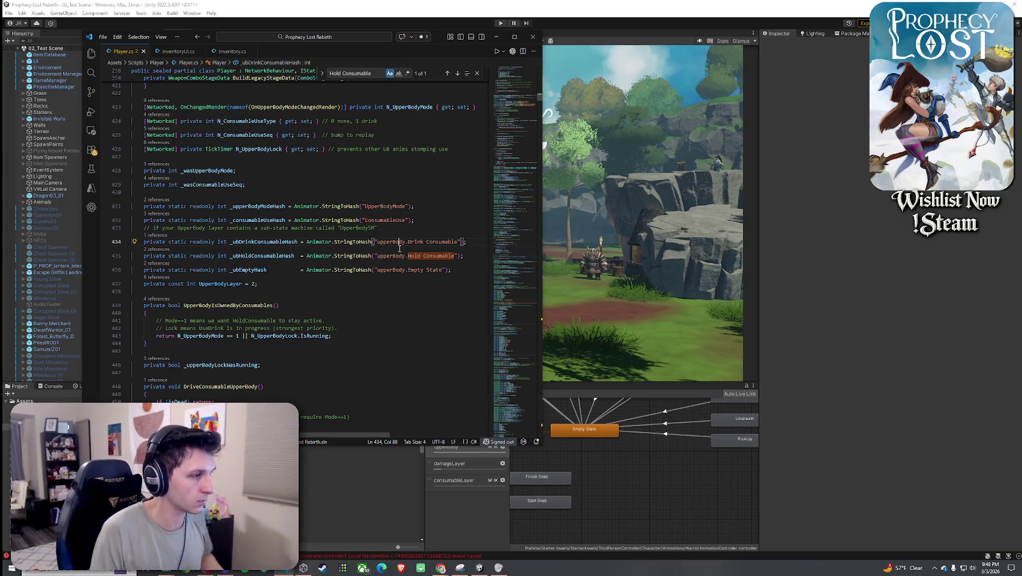
# - Change the consumable state paths from upperBody to consumableLayer in Player.cs and save it
pyautogui.doubleClick(393, 242)
pyautogui.write('consumableLayer')
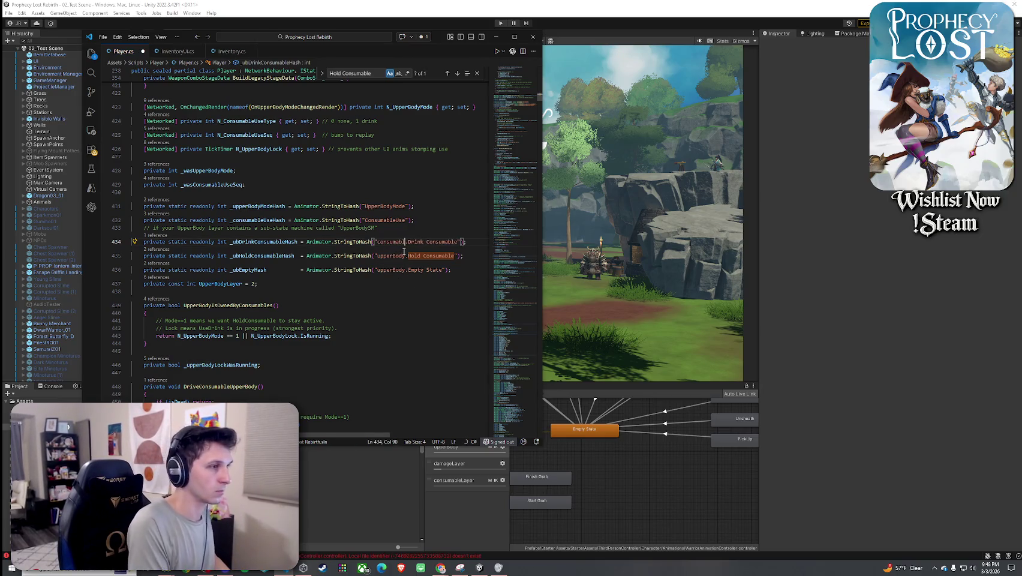
pyautogui.doubleClick(398, 242)
pyautogui.press('Tab')
pyautogui.press('Tab')
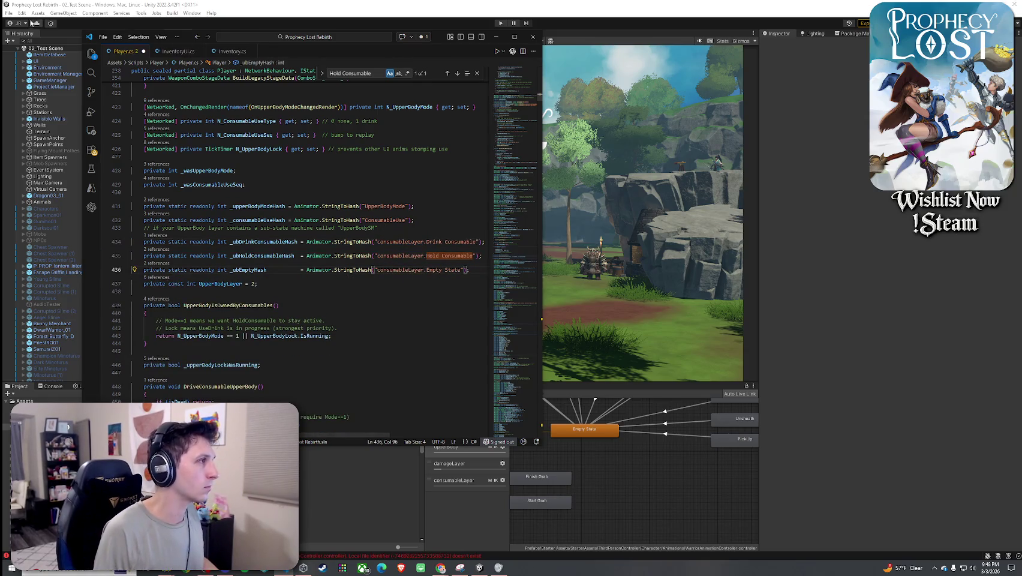
pyautogui.click(103, 37)
pyautogui.click(136, 179)
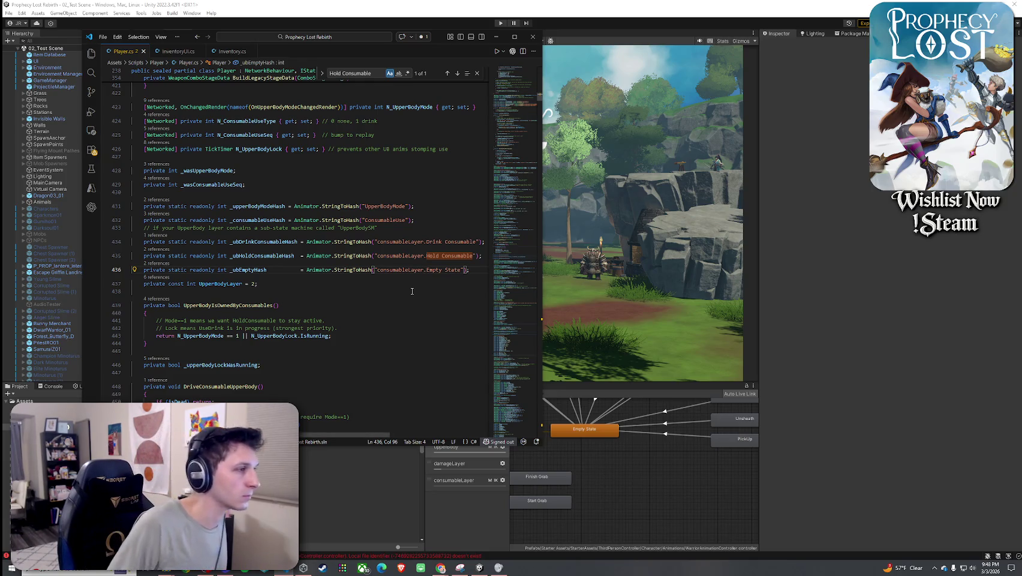
# - Review the state hash lines and the N_UpperBodyMode networked property
pyautogui.click(396, 256)
pyautogui.press('Down')
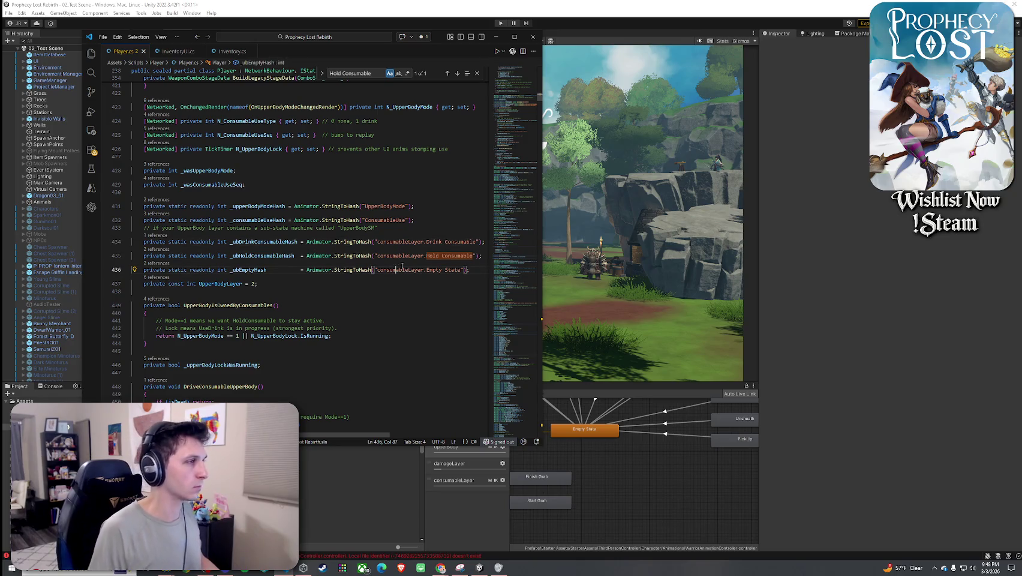
pyautogui.scroll(2, 327, 222)
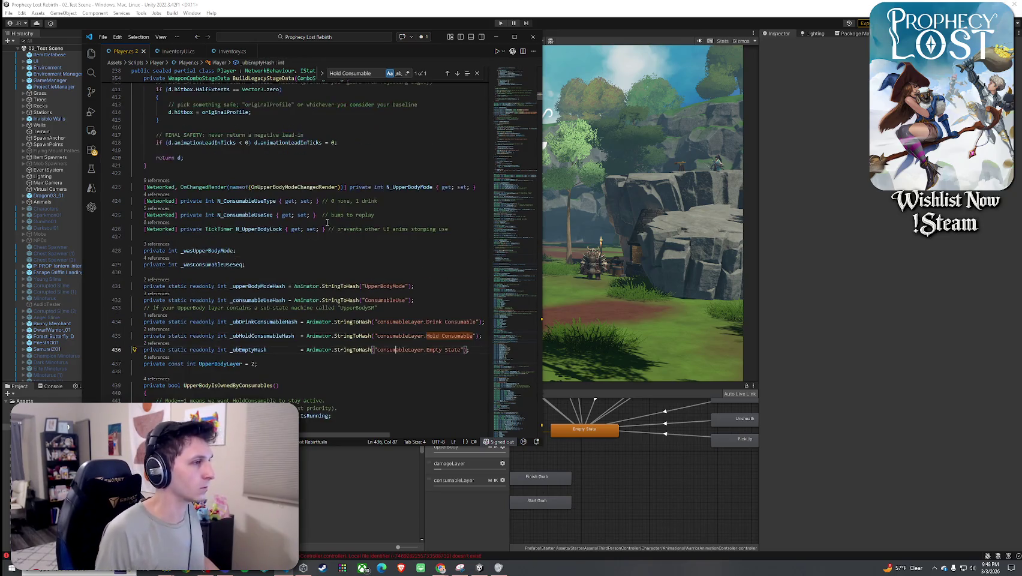
pyautogui.click(409, 187)
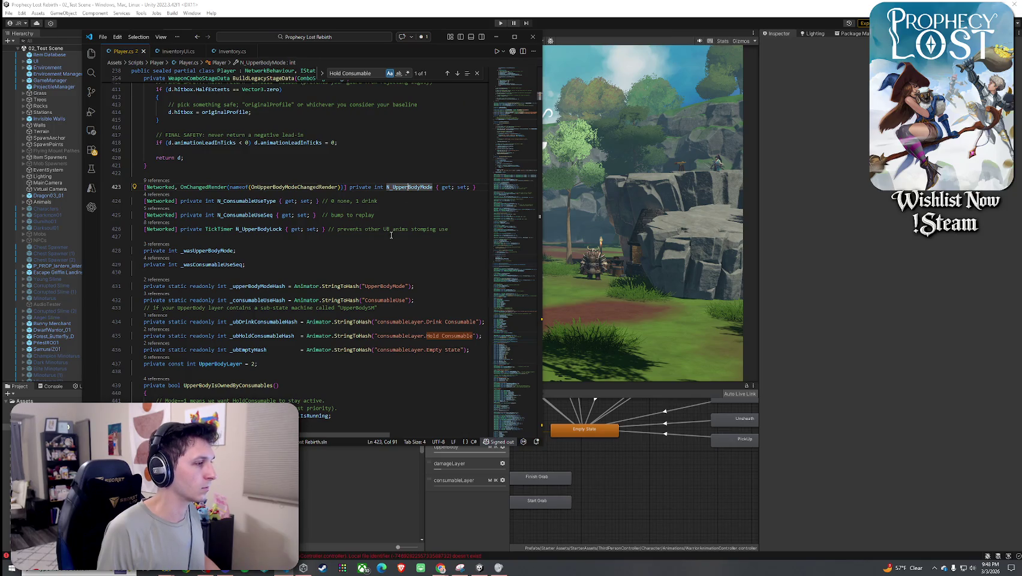
pyautogui.scroll(-4, 320, 290)
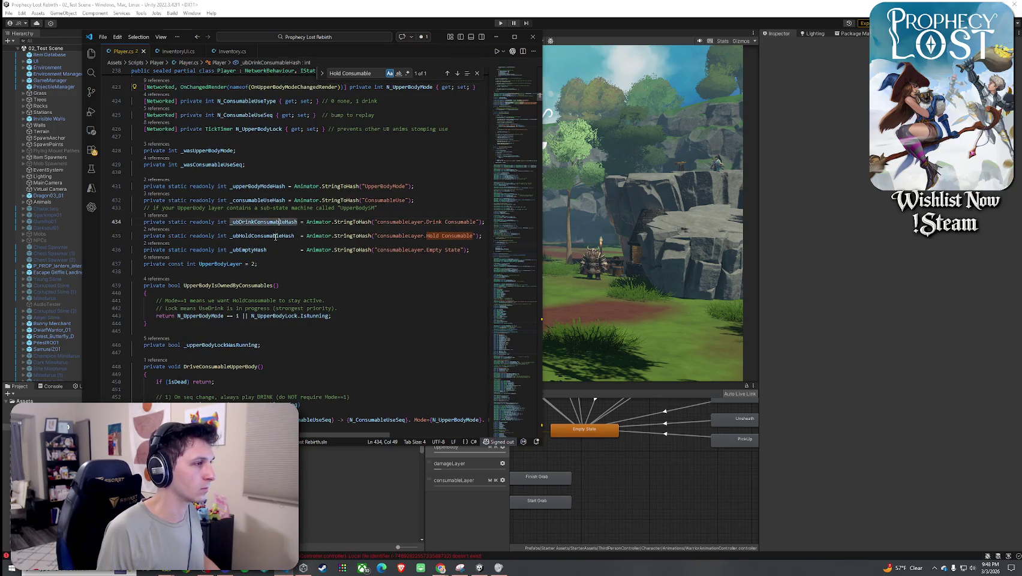
# - Find all references to _upperBodyModeHash, check its SetInteger use, and maximize VS Code
pyautogui.click(284, 186)
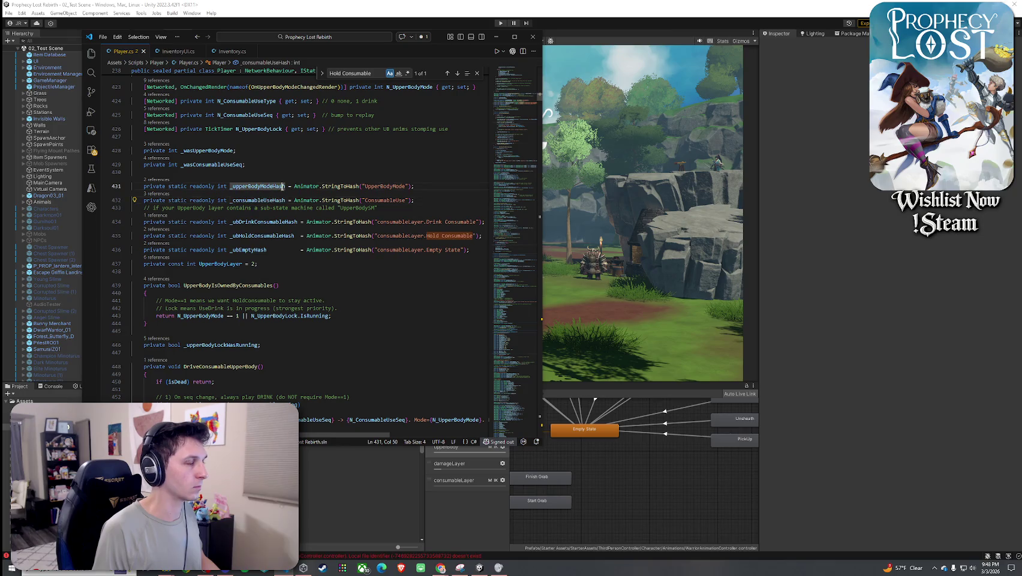
pyautogui.rightClick(279, 186)
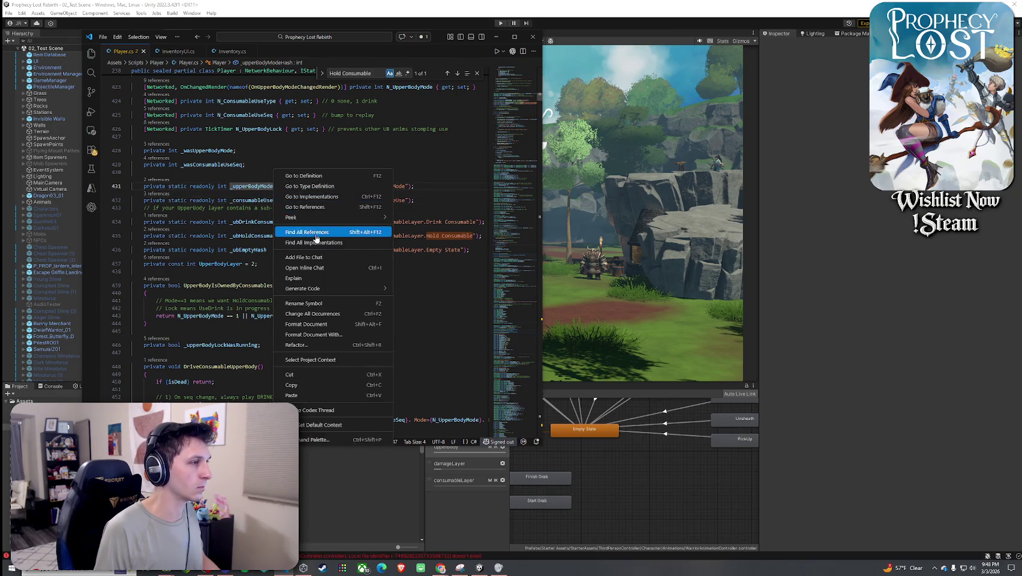
pyautogui.click(307, 232)
pyautogui.click(172, 90)
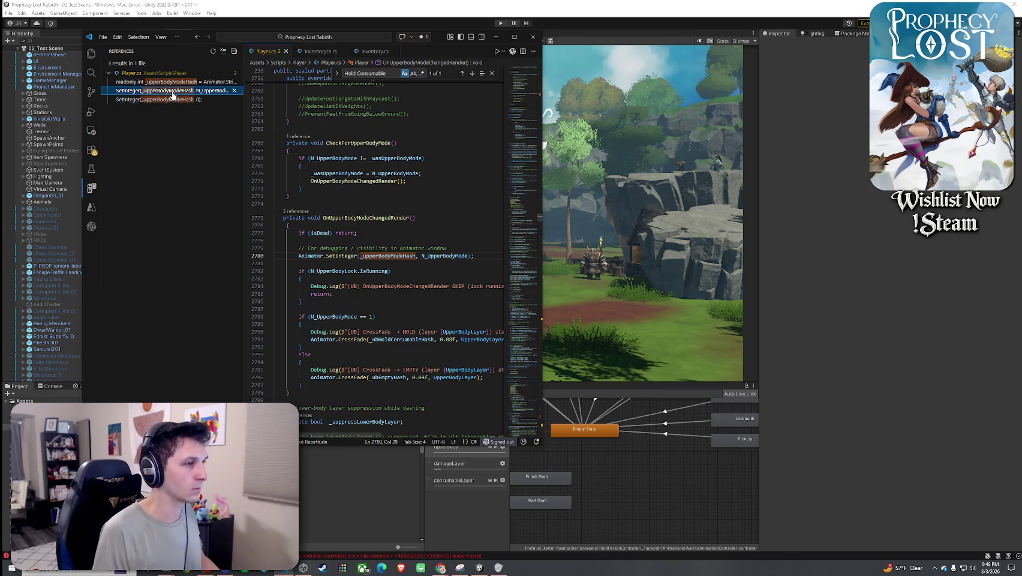
pyautogui.click(440, 255)
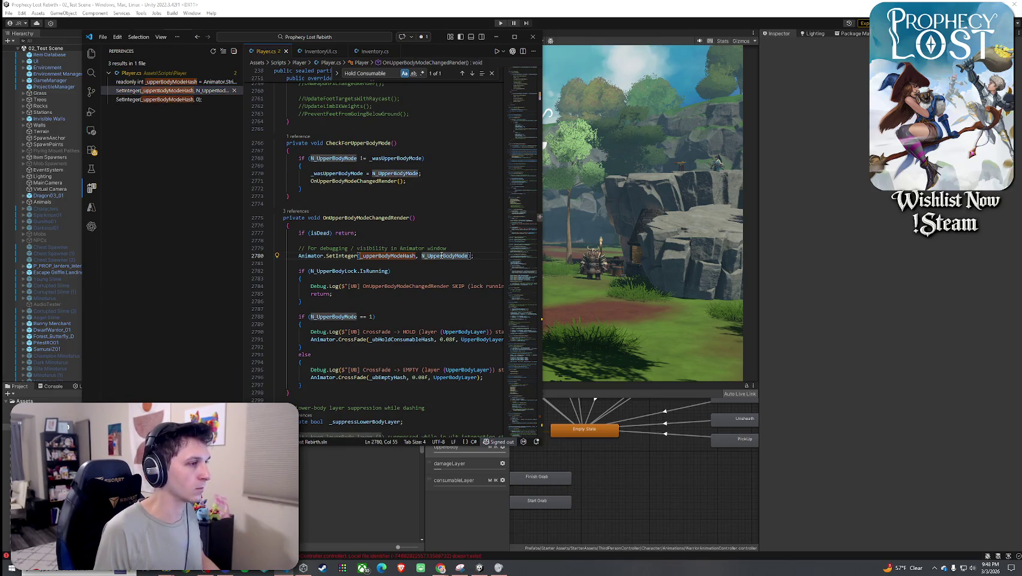
pyautogui.click(408, 332)
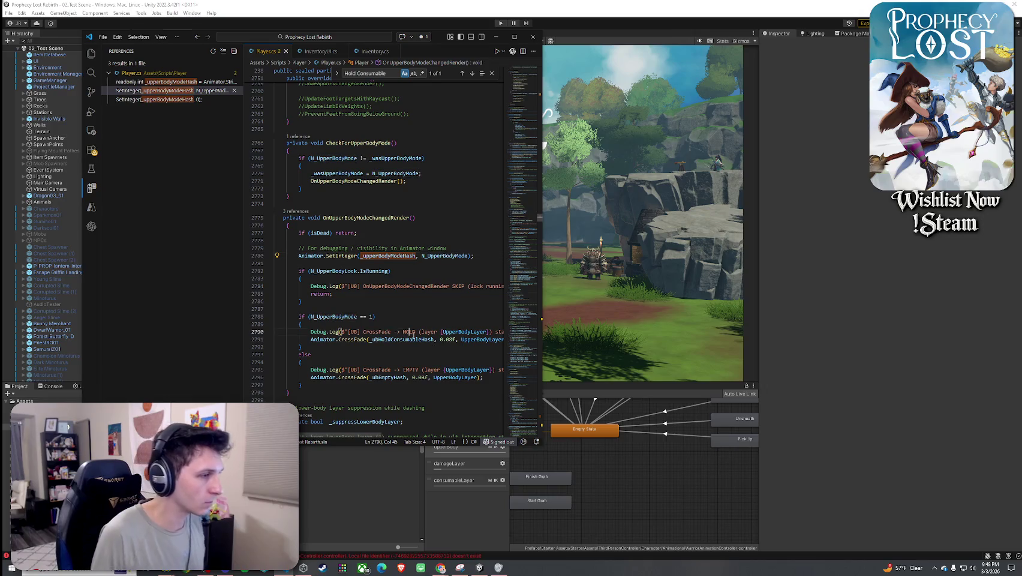
pyautogui.click(513, 36)
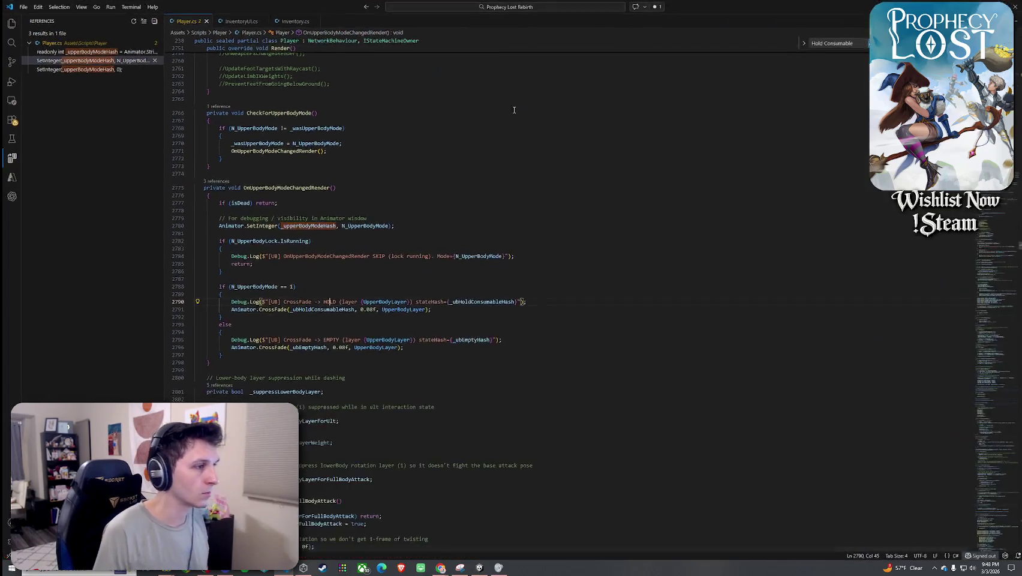
# - Rename the UpperBodyLayer constant to consumableLayer everywhere
pyautogui.rightClick(405, 301)
pyautogui.click(469, 41)
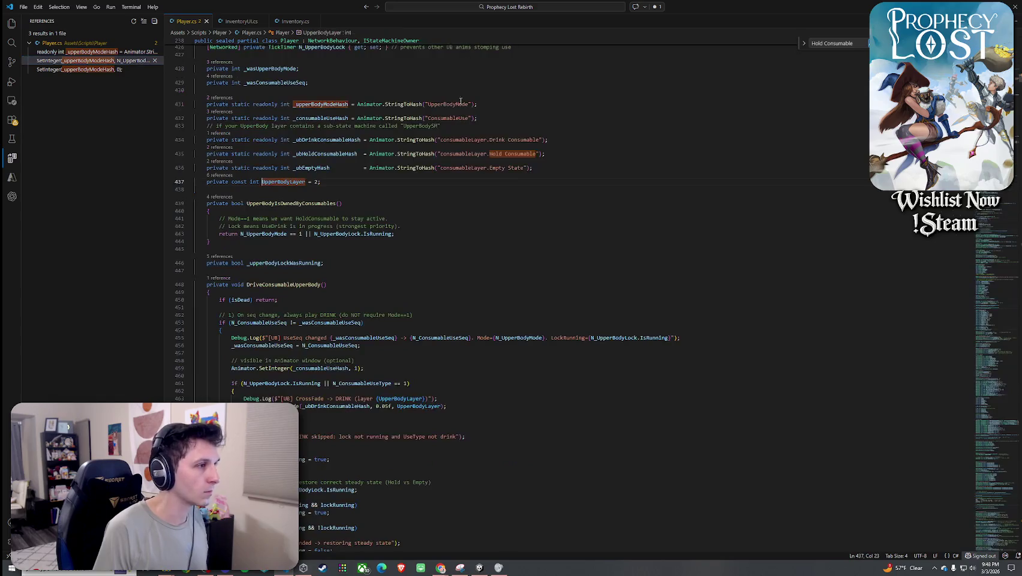
pyautogui.scroll(4, 349, 291)
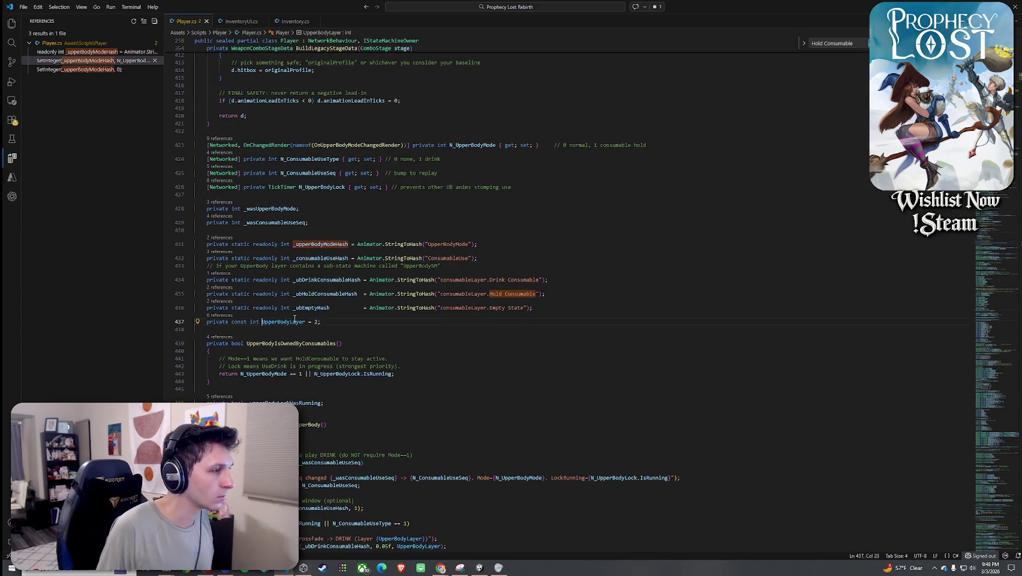
pyautogui.rightClick(296, 317)
pyautogui.click(311, 170)
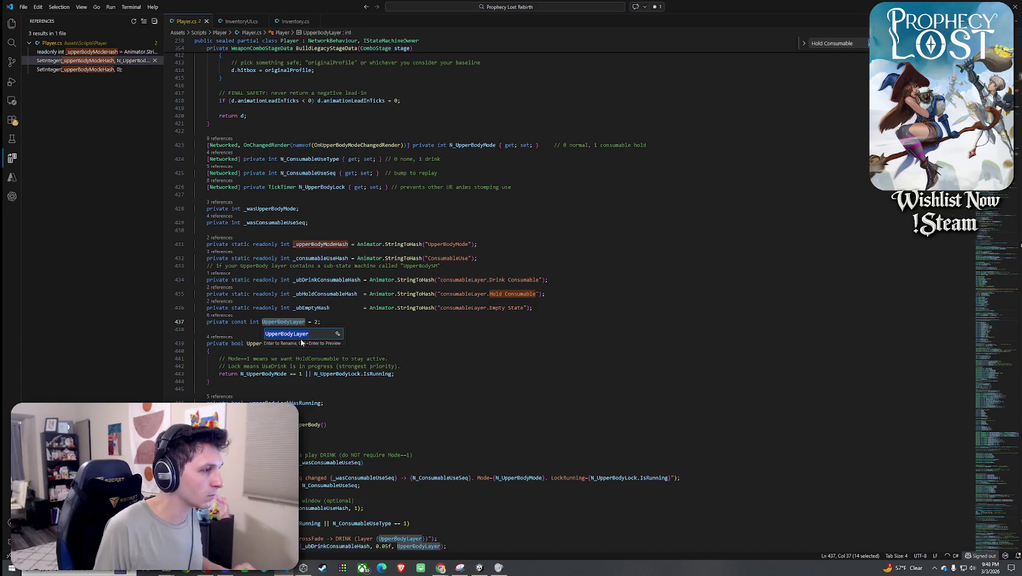
pyautogui.moveTo(296, 333); pyautogui.dragTo(238, 340)
pyautogui.write('consumable')
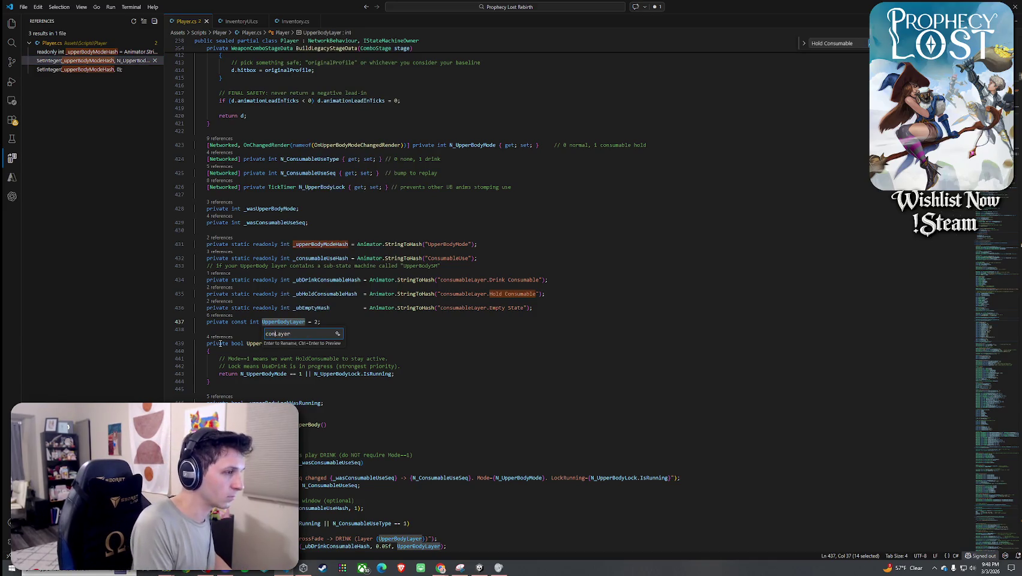
pyautogui.press('Return')
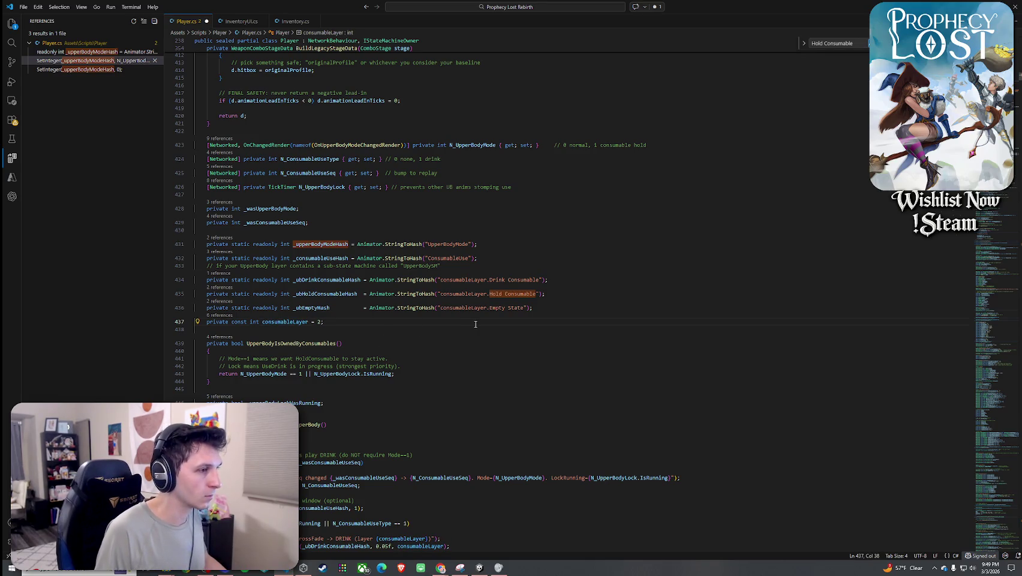
# - Set consumableLayer to 4 with comment '//4 is the consumable layer (right arm only)' and save
pyautogui.doubleClick(319, 321)
pyautogui.write('4')
pyautogui.press('Right')
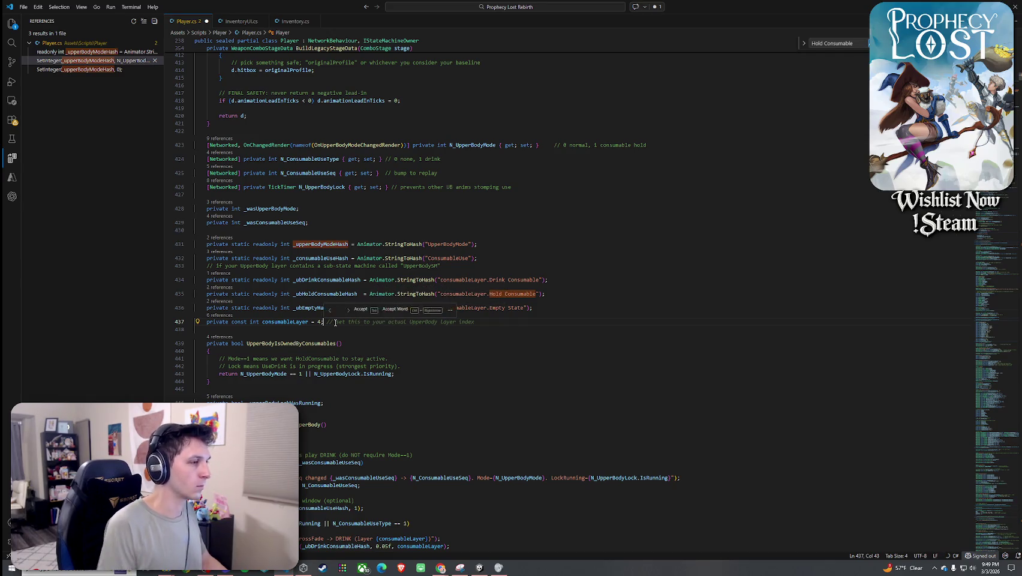
pyautogui.write('//4 is')
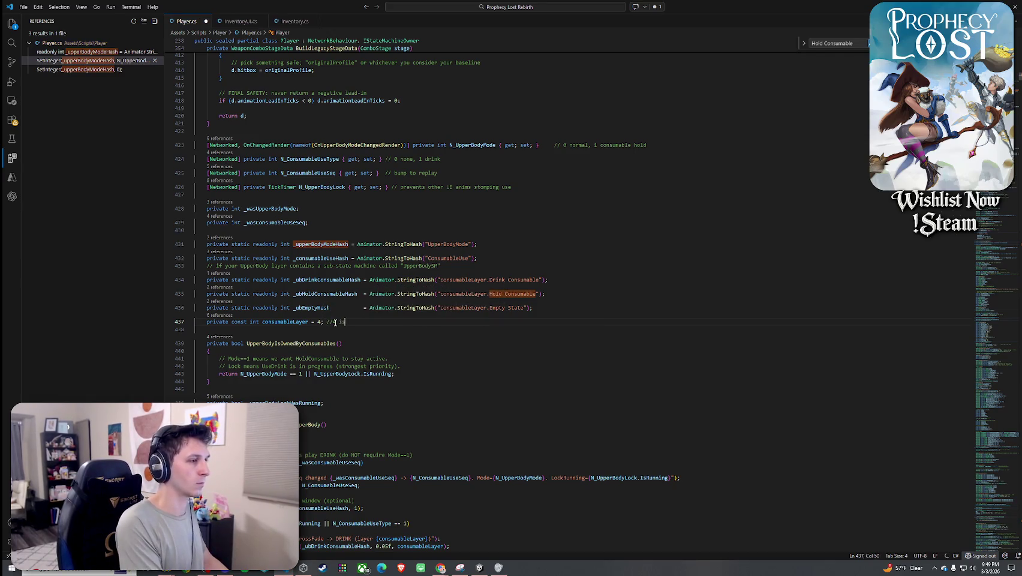
pyautogui.write(' the consumable layer')
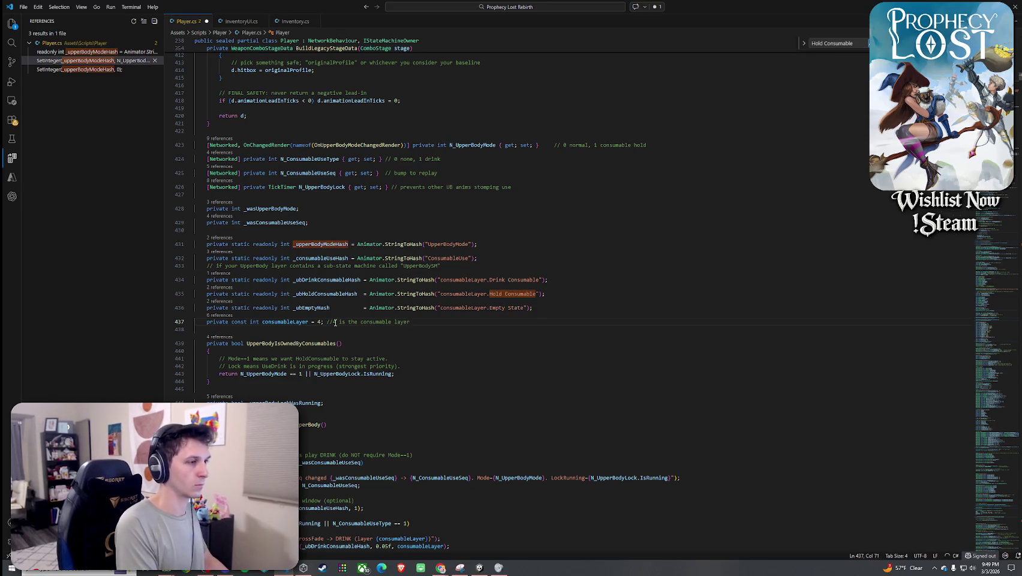
pyautogui.write(' (right arm only')
pyautogui.click(23, 7)
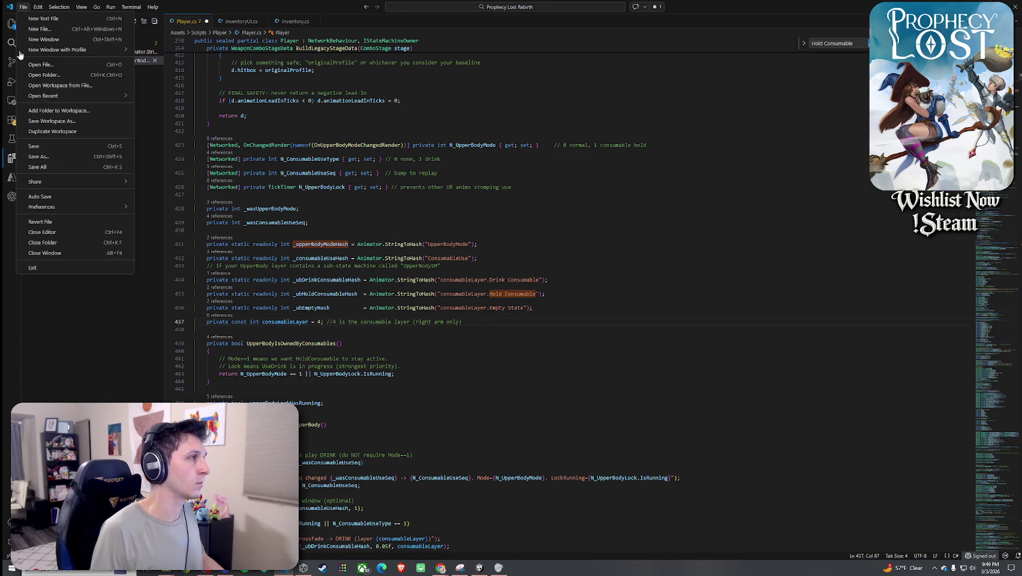
pyautogui.click(52, 166)
# - Review every consumableLayer reference in the crossfade calls, then save all files
pyautogui.click(292, 322)
pyautogui.rightClick(292, 321)
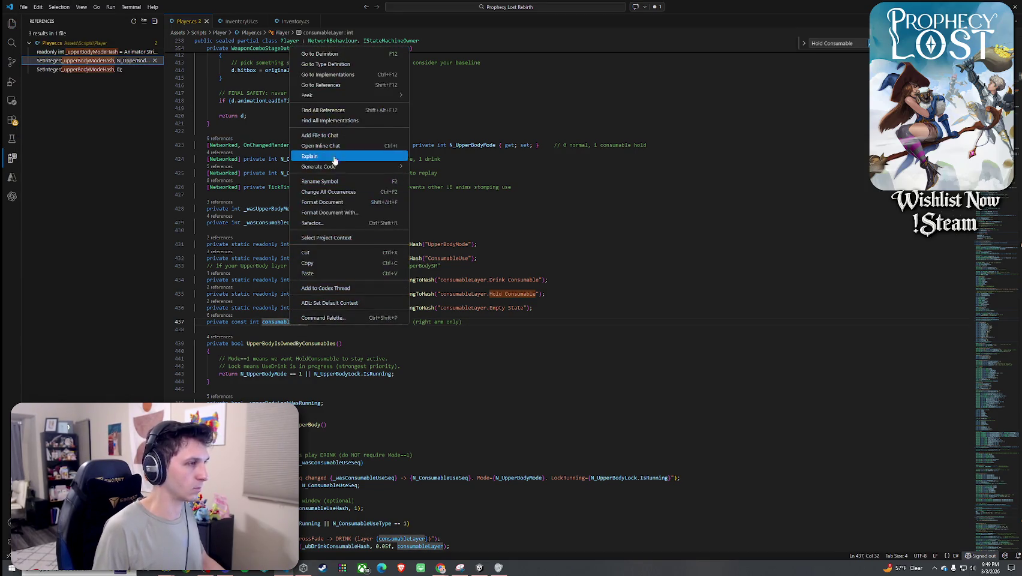
pyautogui.click(324, 110)
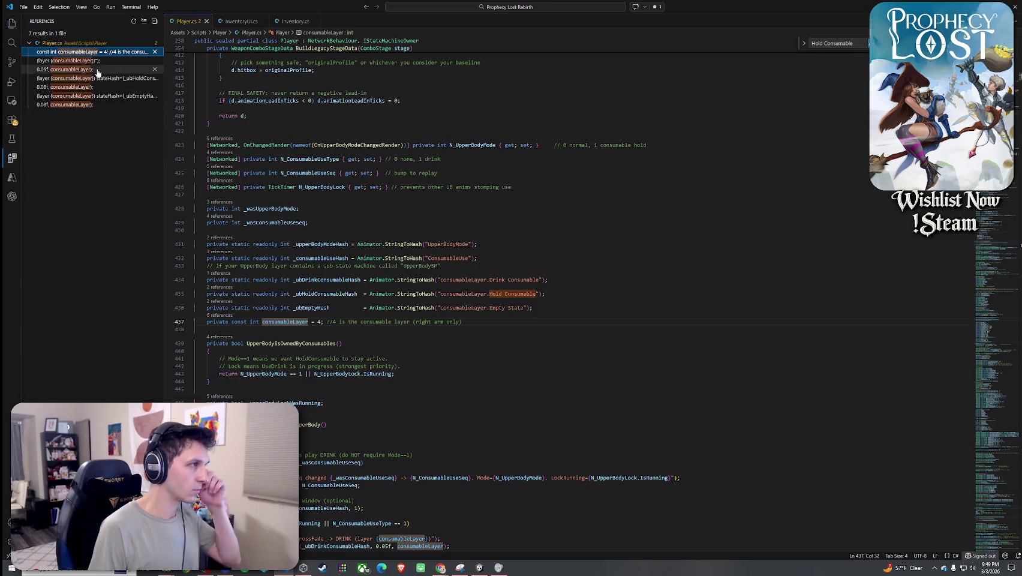
pyautogui.click(98, 60)
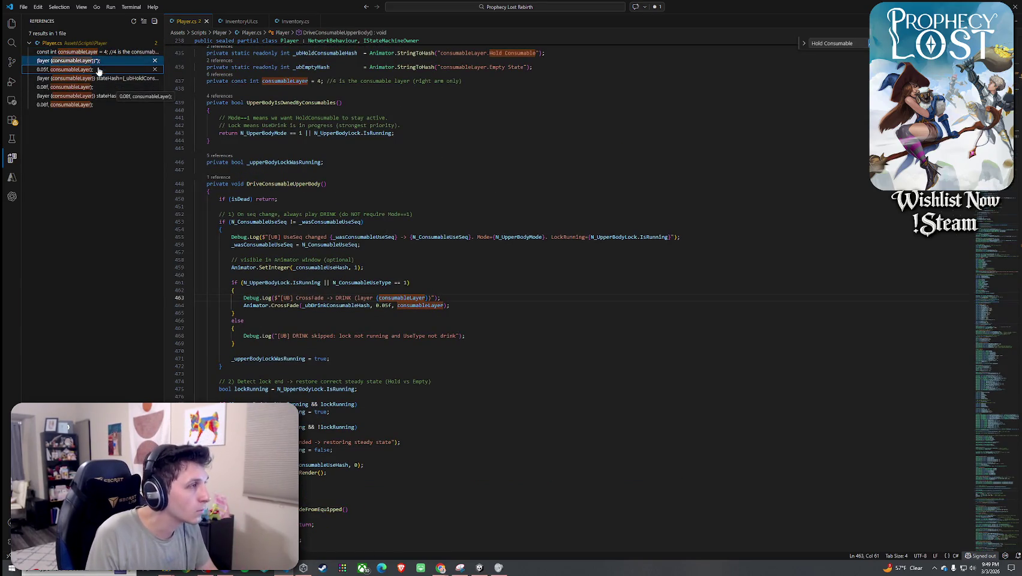
pyautogui.click(102, 70)
pyautogui.click(93, 78)
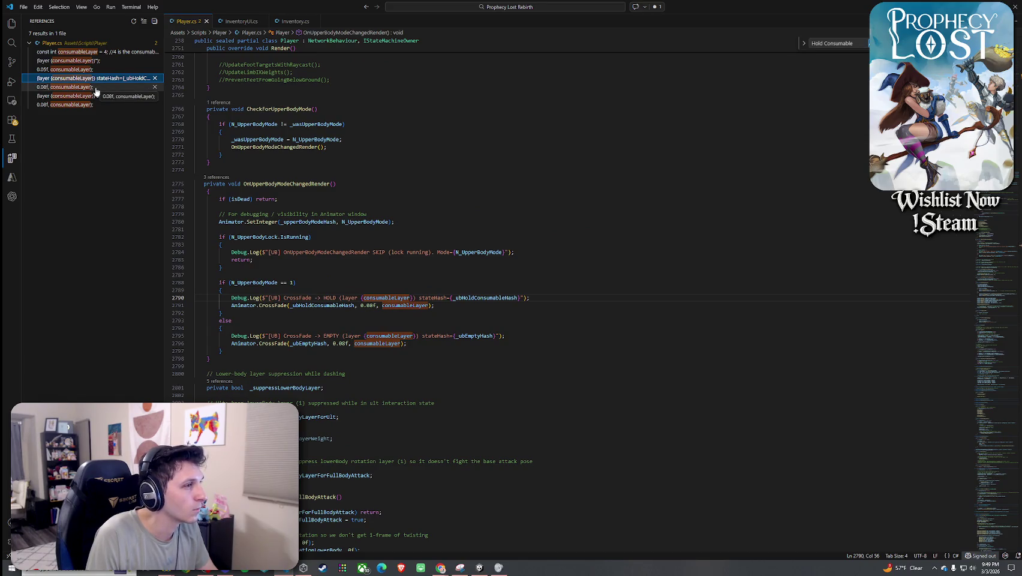
pyautogui.press('Down')
pyautogui.click(96, 96)
pyautogui.click(95, 104)
pyautogui.click(38, 12)
pyautogui.click(63, 148)
pyautogui.hotkey('alt', 'Tab')
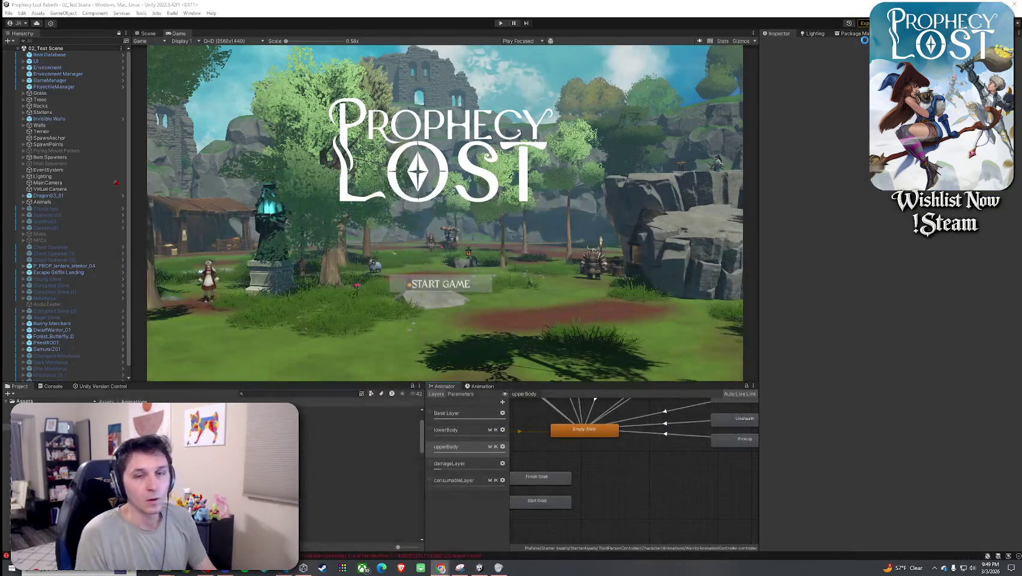
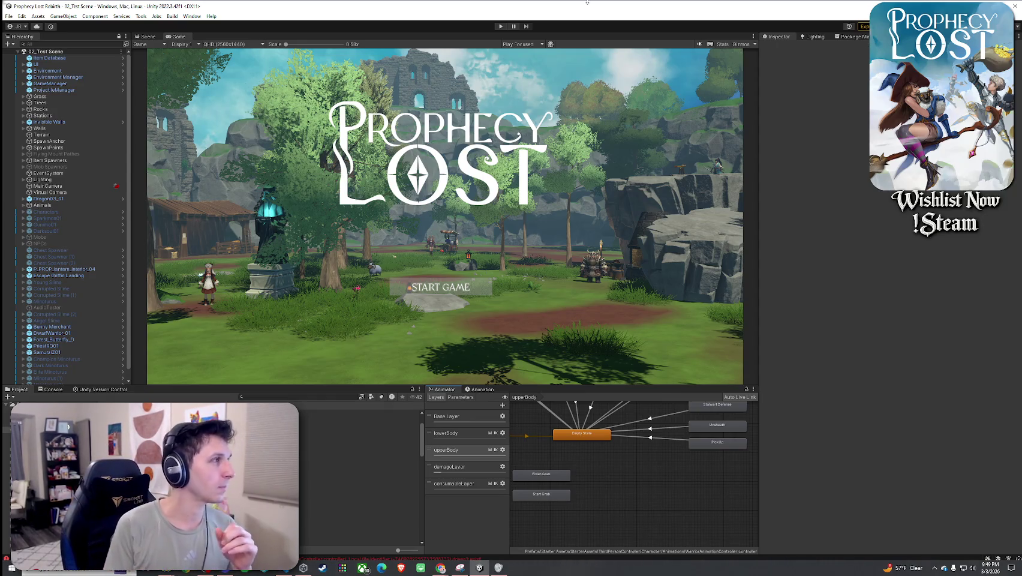
# - Save the scene, enter Play mode and start a game from the title screen
pyautogui.click(9, 16)
pyautogui.click(30, 54)
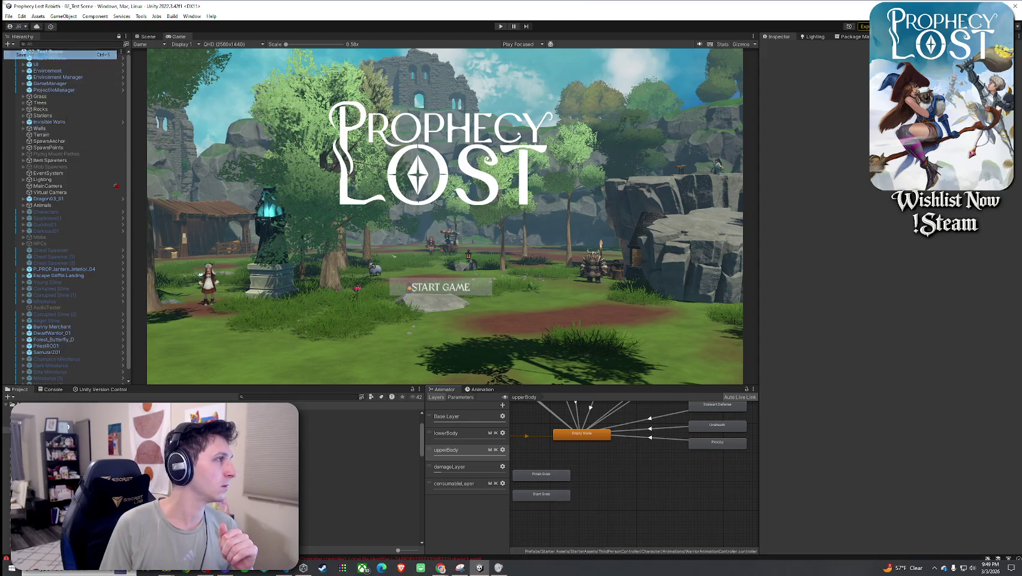
pyautogui.click(500, 25)
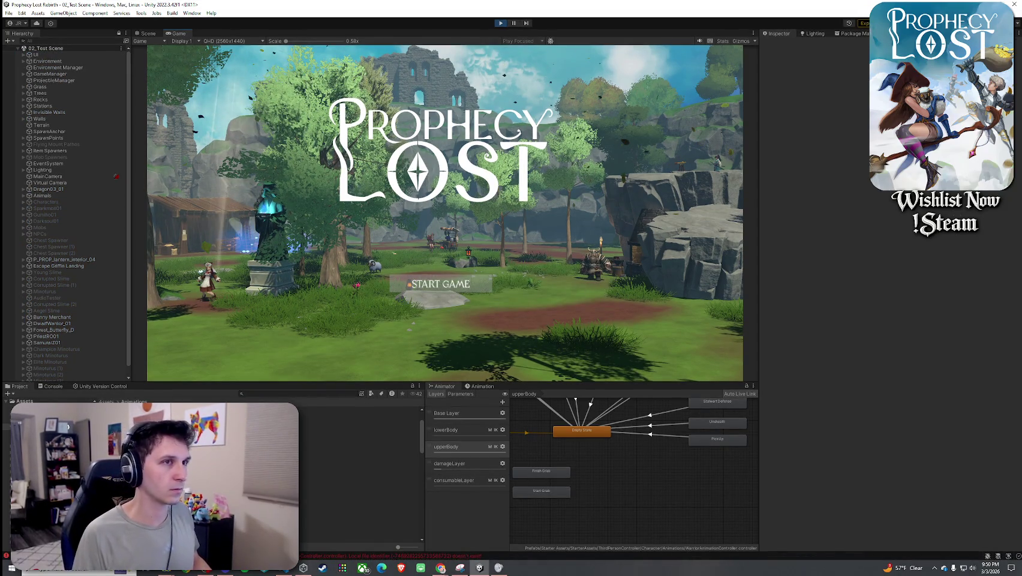
pyautogui.click(444, 289)
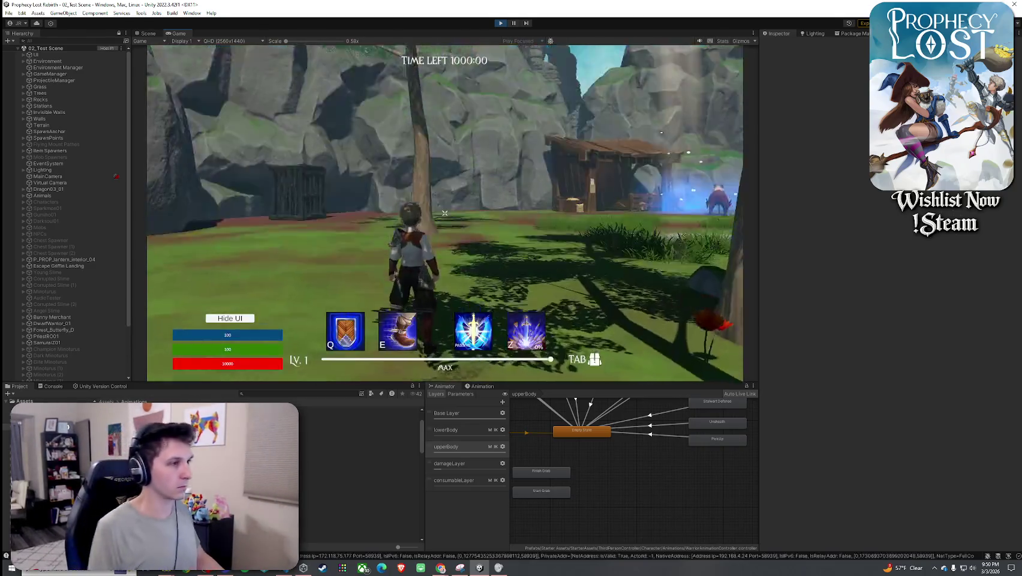
# - Run the character forward, select the player clone, and show consumableLayer states in the Animator
pyautogui.press('w')
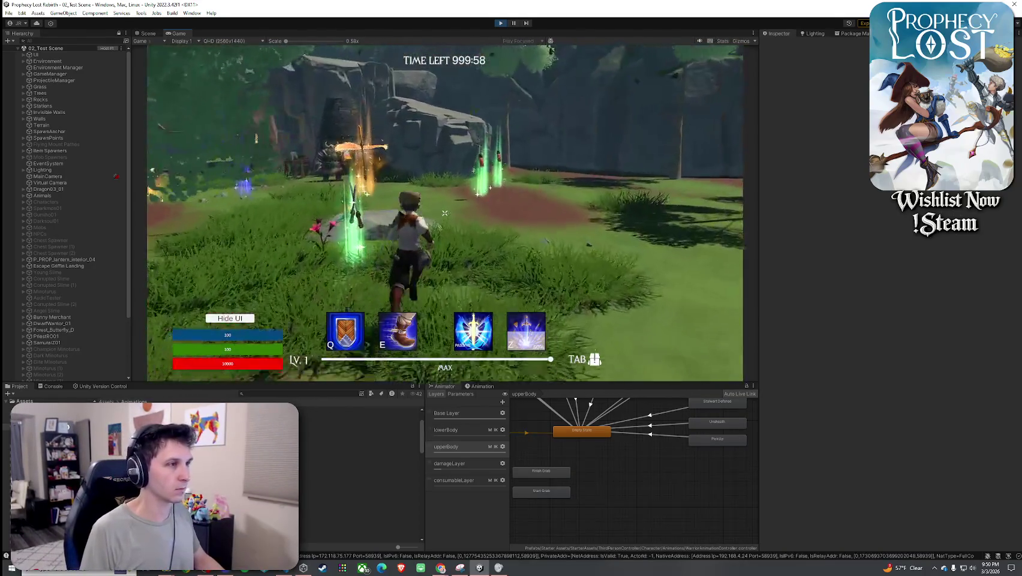
pyautogui.press('w')
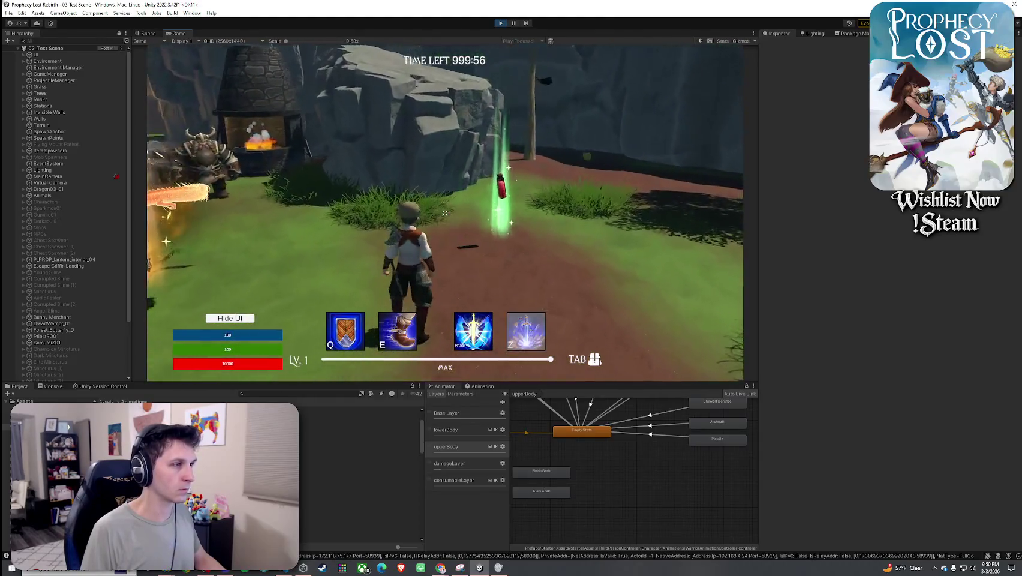
pyautogui.scroll(-3, 62, 297)
pyautogui.click(47, 281)
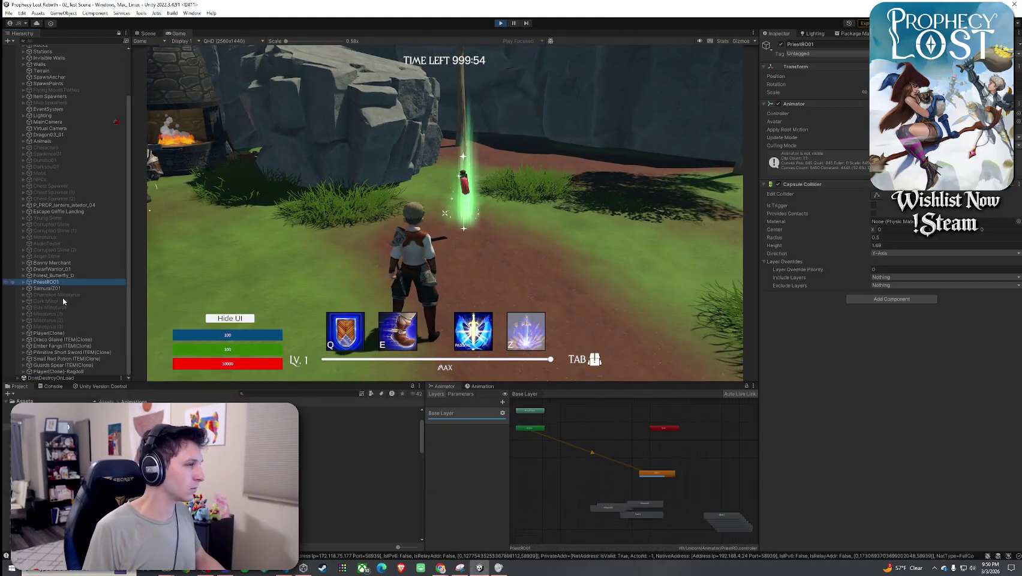
pyautogui.click(46, 333)
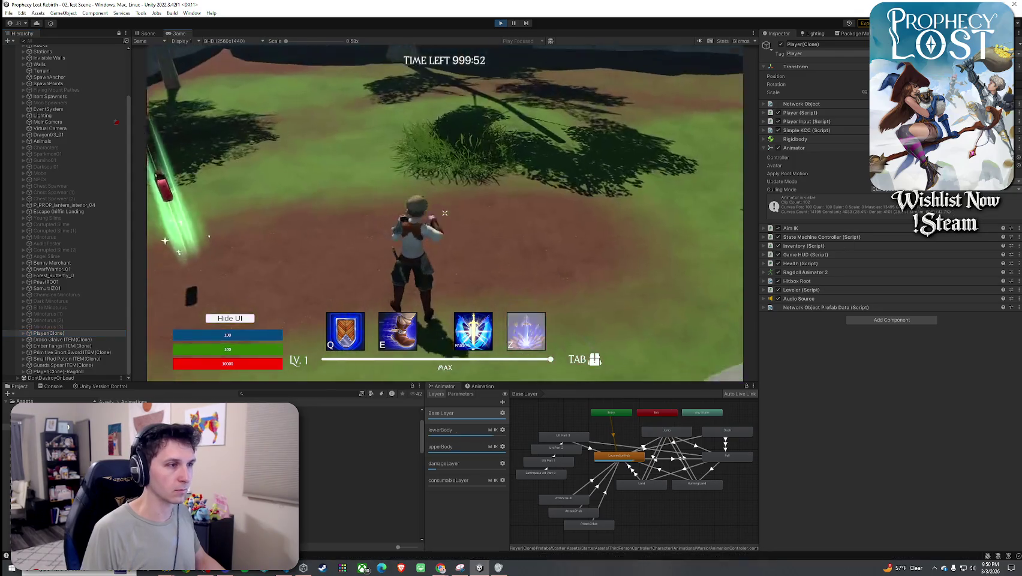
pyautogui.moveTo(445, 216)
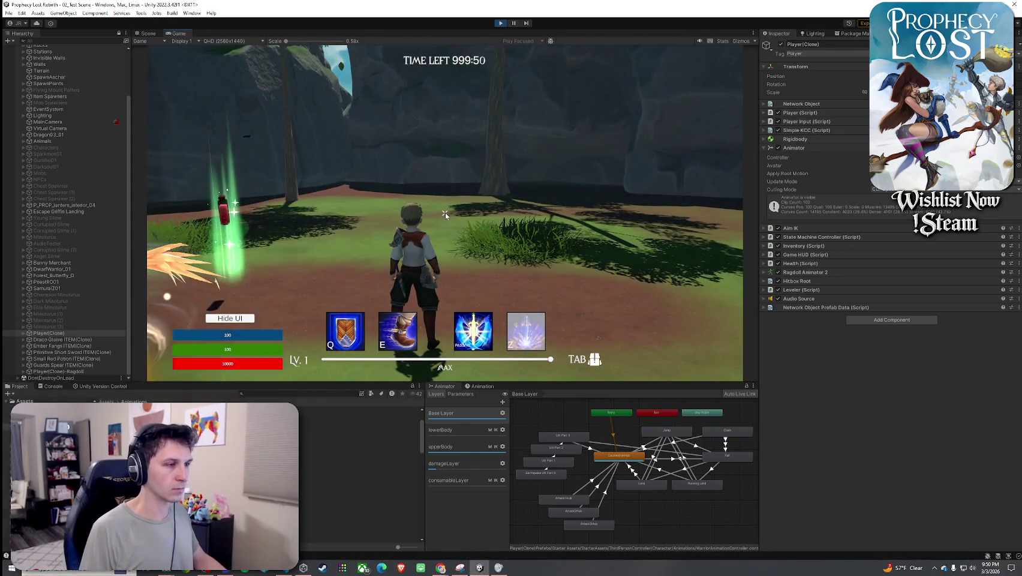
pyautogui.click(472, 480)
# - Equip the red potion from the inventory and inspect the Hold Consumable state
pyautogui.press('Tab')
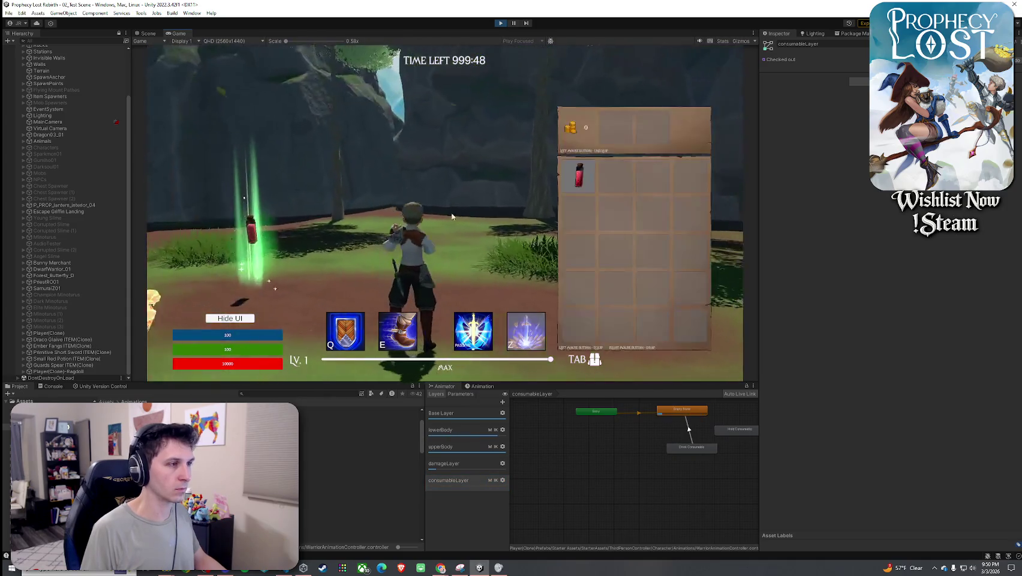
pyautogui.click(575, 192)
pyautogui.press('Tab')
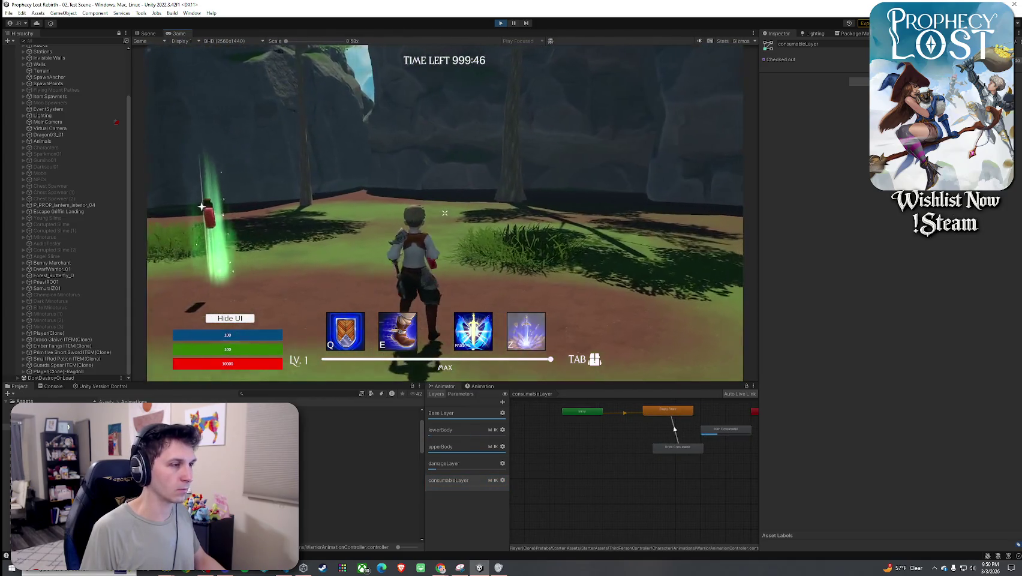
pyautogui.click(725, 429)
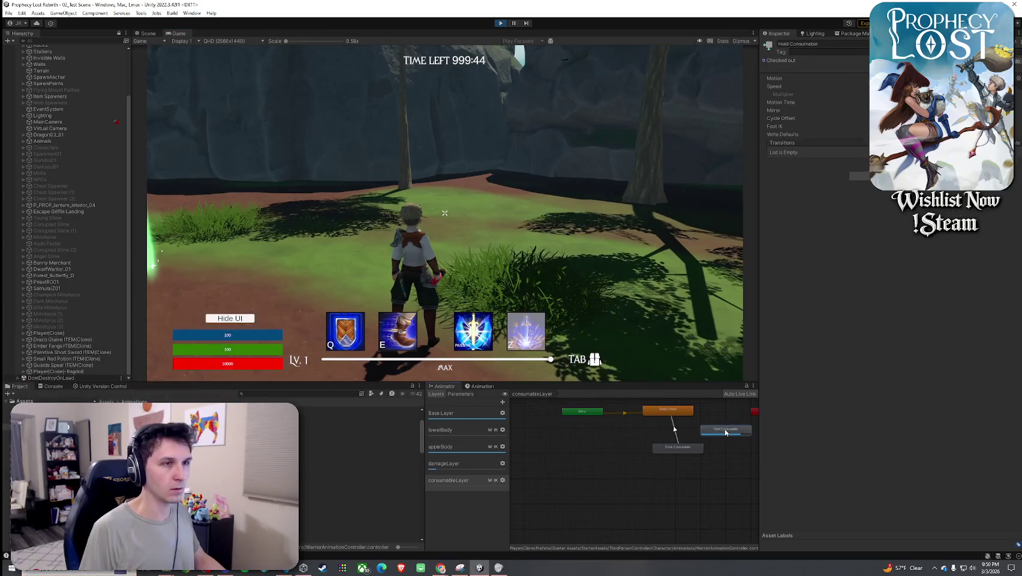
# - Keep playing and inspect the Drink Consumable animator state
pyautogui.click(444, 213)
pyautogui.press('w')
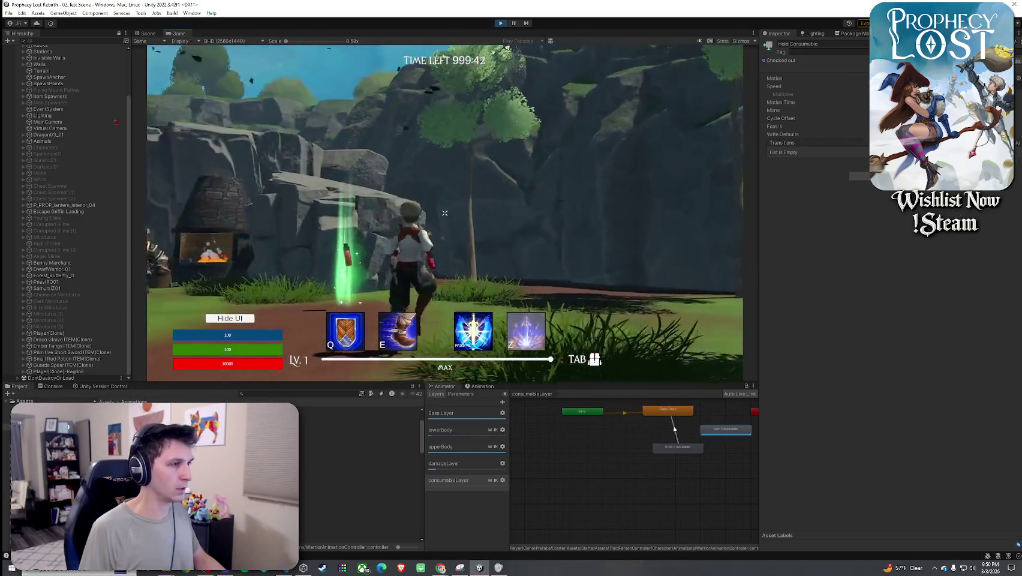
pyautogui.press('super')
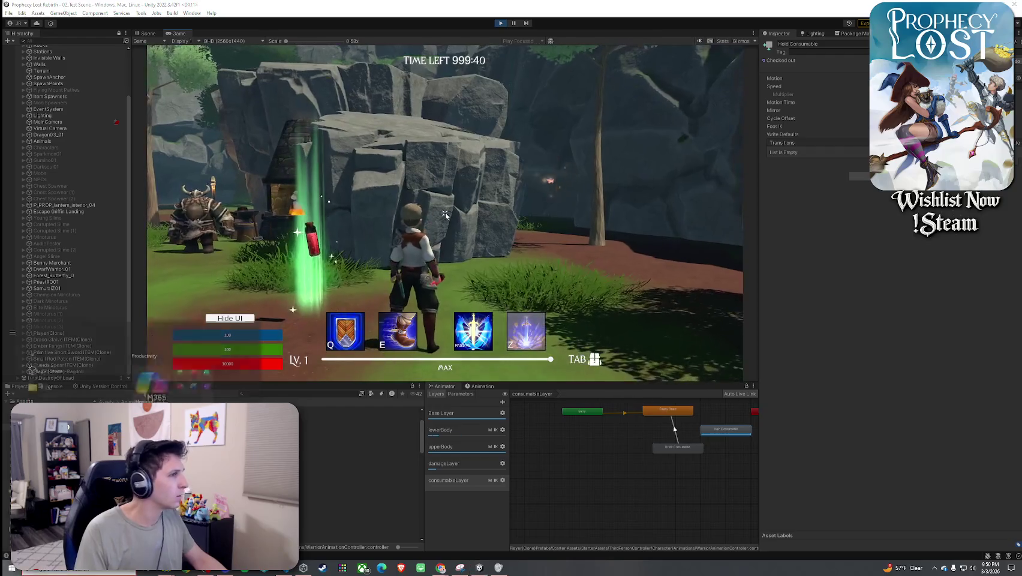
pyautogui.click(450, 266)
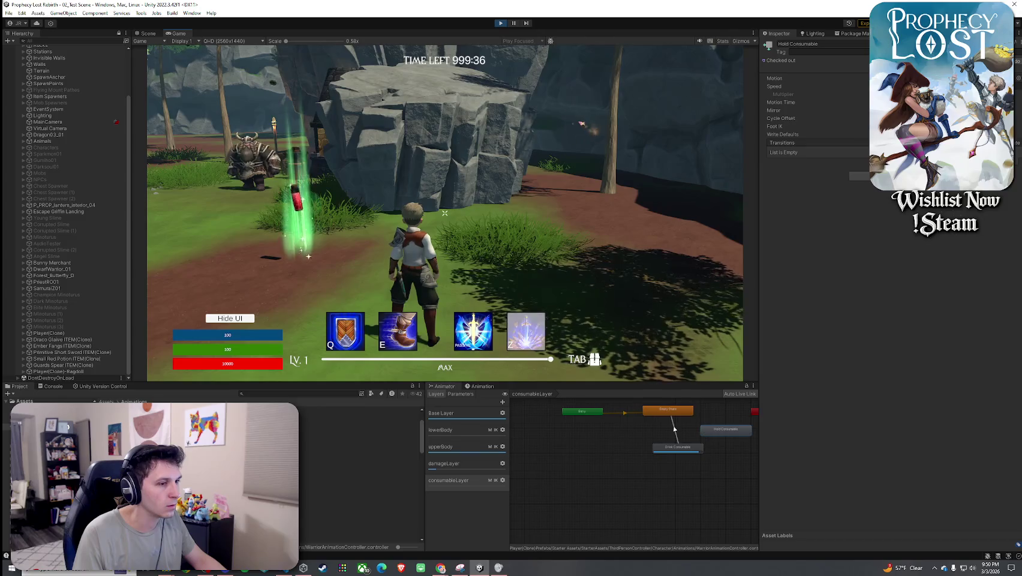
pyautogui.press('super')
pyautogui.click(673, 446)
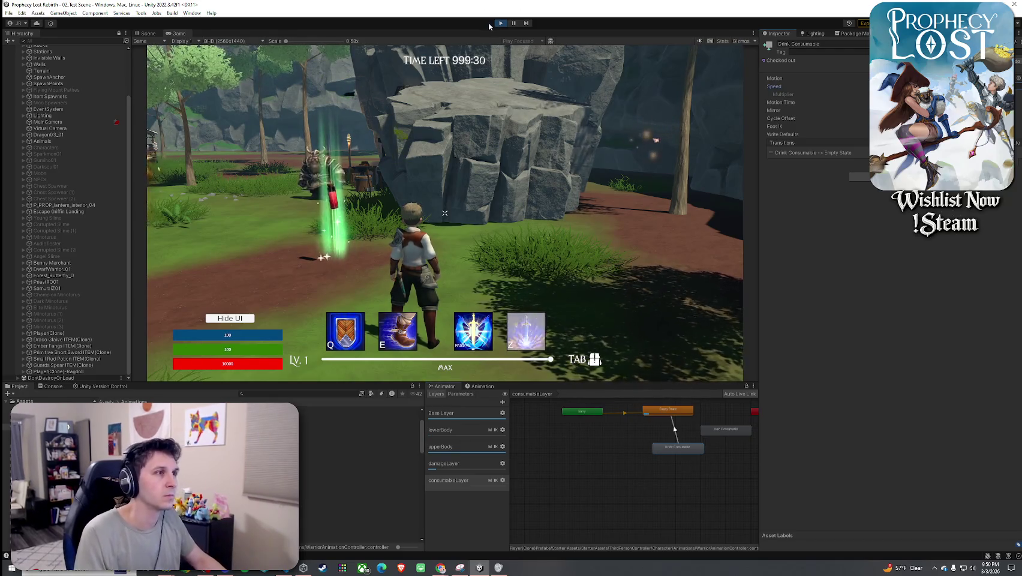
# - In the code editor, highlight N_UpperBodyMode and go to the _upperBodyModeHash definition
pyautogui.hotkey('alt', 'Tab')
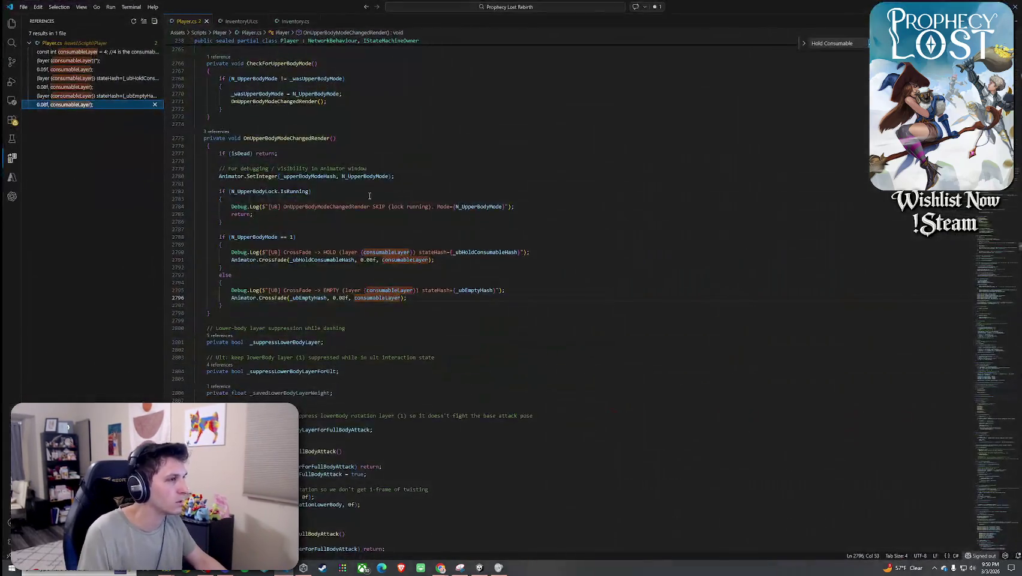
pyautogui.moveTo(344, 255)
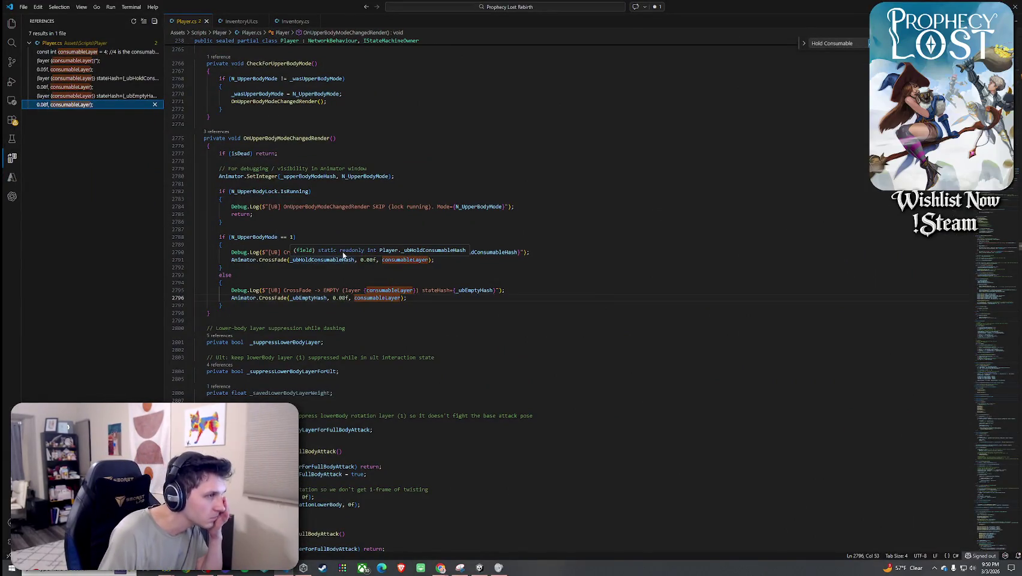
pyautogui.click(361, 177)
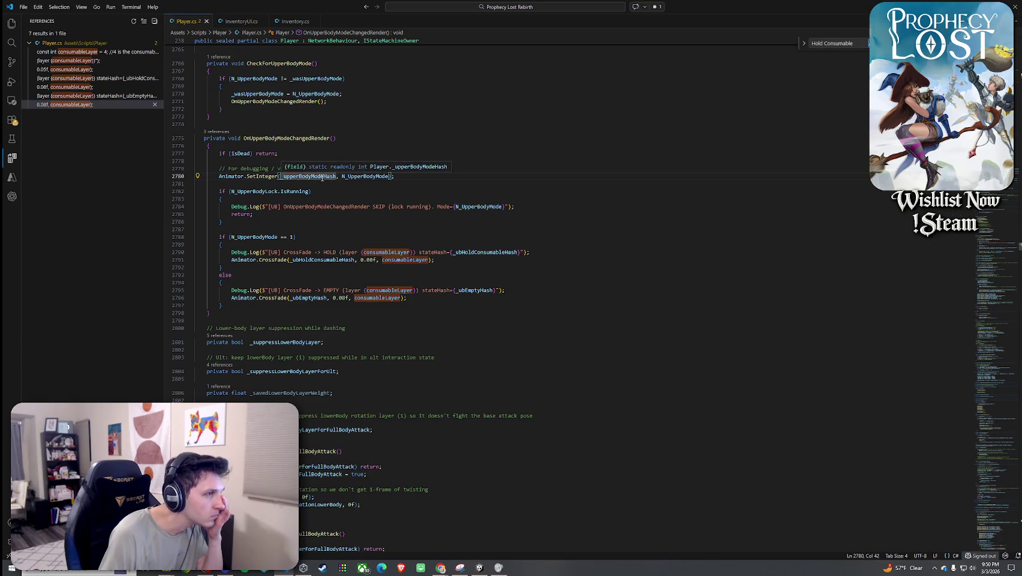
pyautogui.rightClick(282, 177)
pyautogui.click(336, 183)
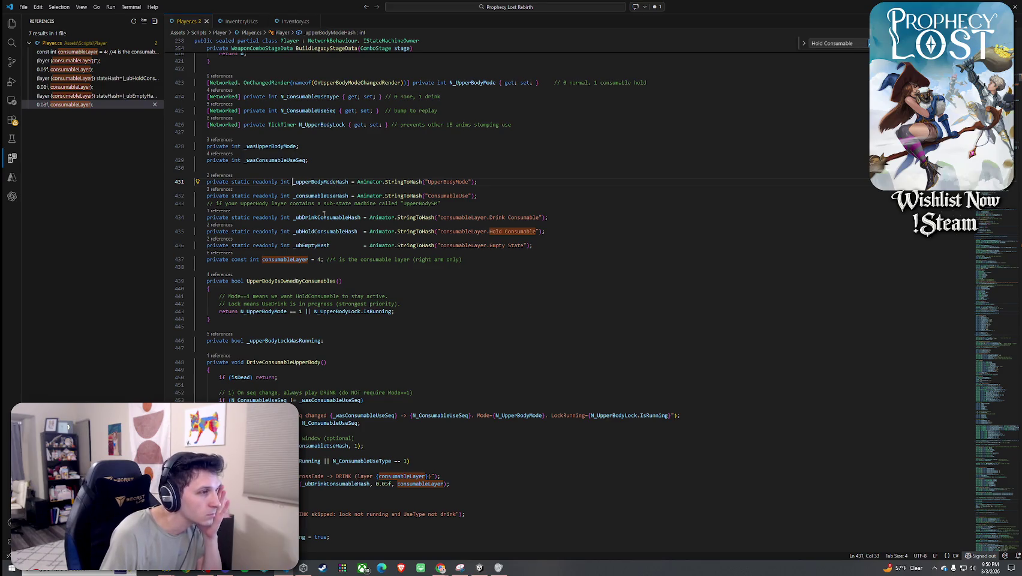
# - Find all consumableLayer references and jump to the crossfade at line 2790
pyautogui.rightClick(296, 258)
pyautogui.click(340, 318)
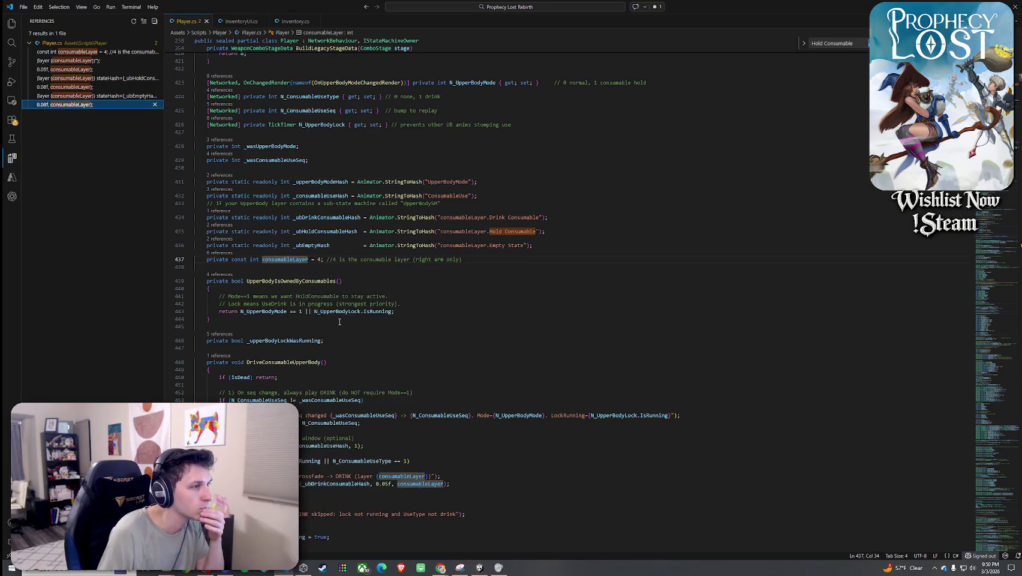
pyautogui.click(79, 60)
pyautogui.click(90, 78)
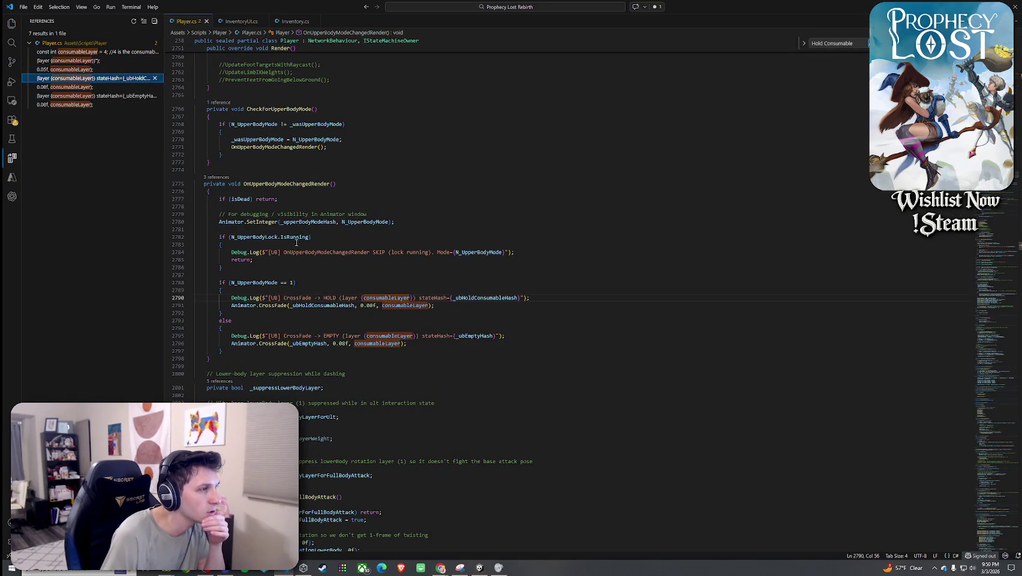
pyautogui.click(290, 184)
pyautogui.scroll(3, 299, 223)
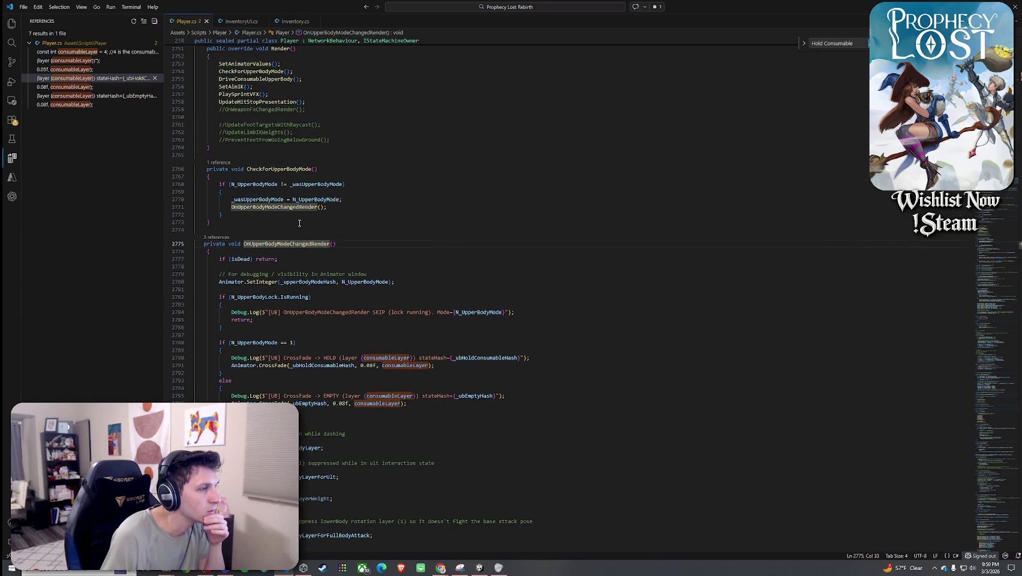
pyautogui.click(243, 71)
pyautogui.scroll(5, 263, 180)
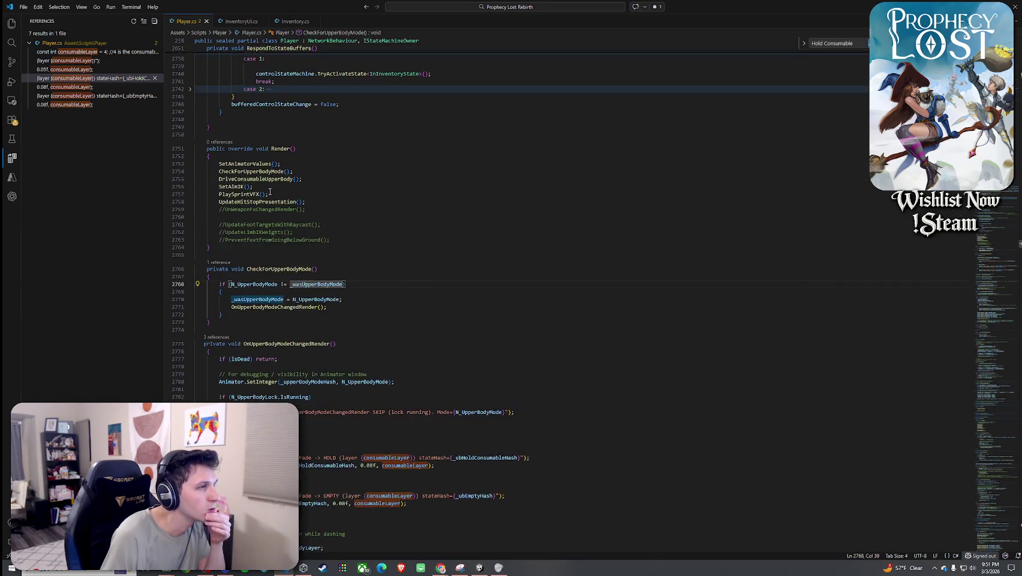
# - Go to the SetAnimatorValues definition and place the caret at the end of line 2860
pyautogui.rightClick(257, 164)
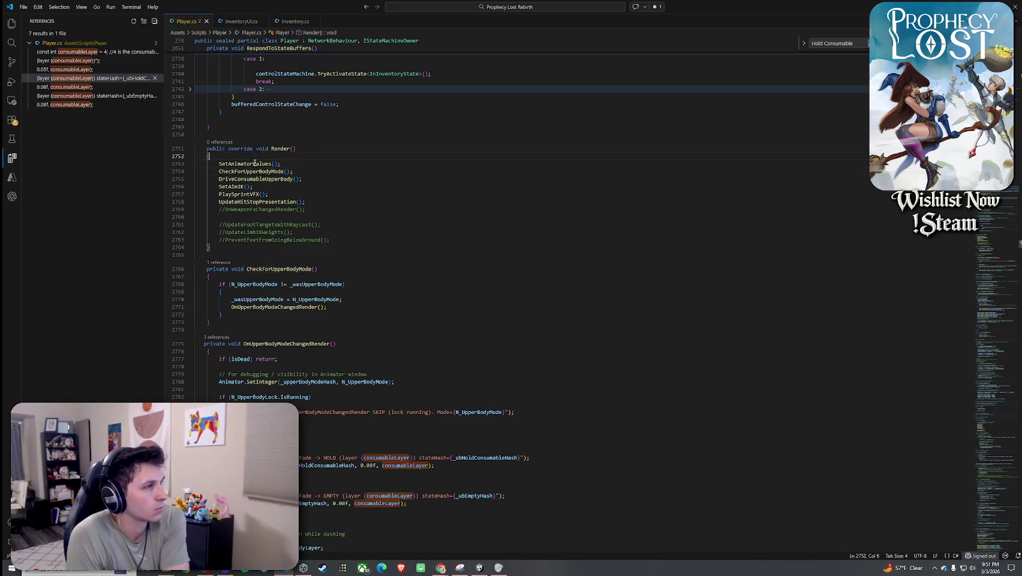
pyautogui.click(270, 172)
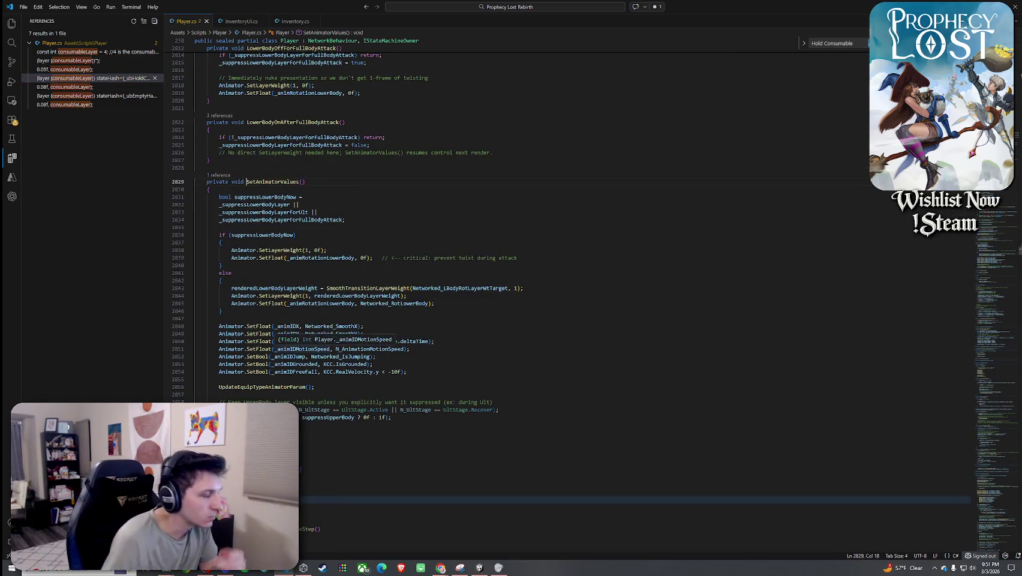
pyautogui.click(385, 416)
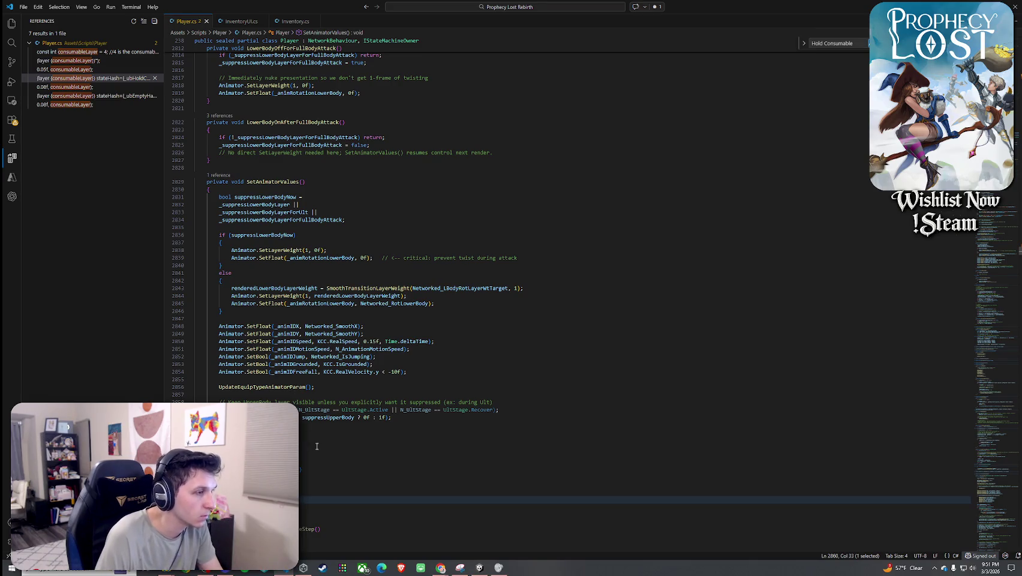
pyautogui.press('Right')
pyautogui.press('Right')
pyautogui.press('Right')
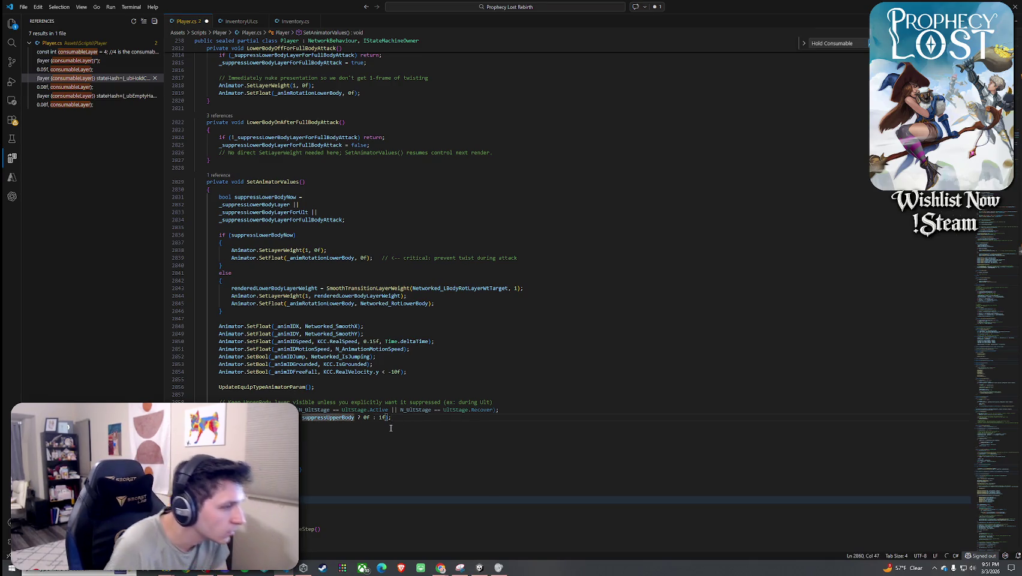
pyautogui.press('End')
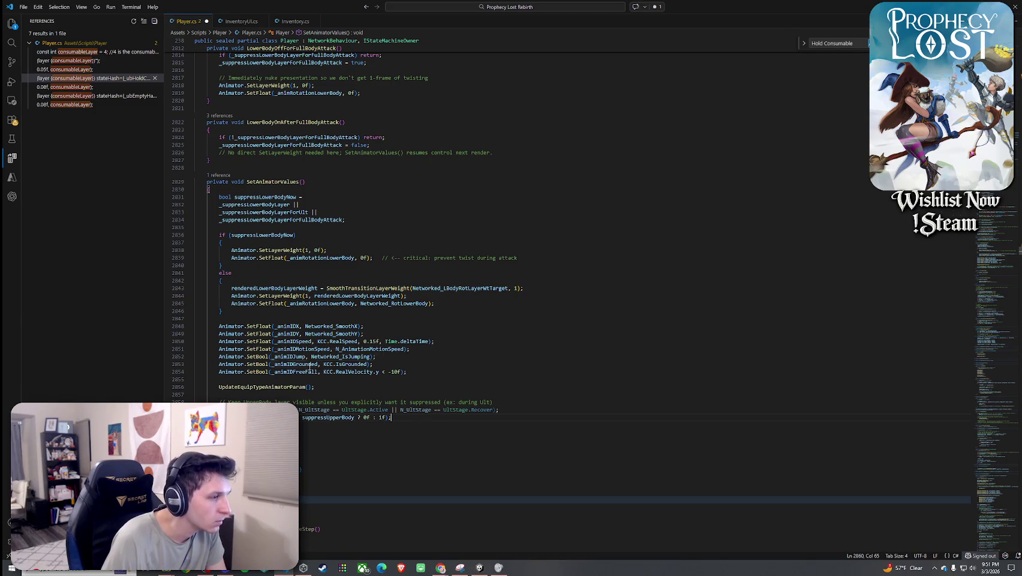
# - Save all open files and switch back to Unity
pyautogui.click(24, 8)
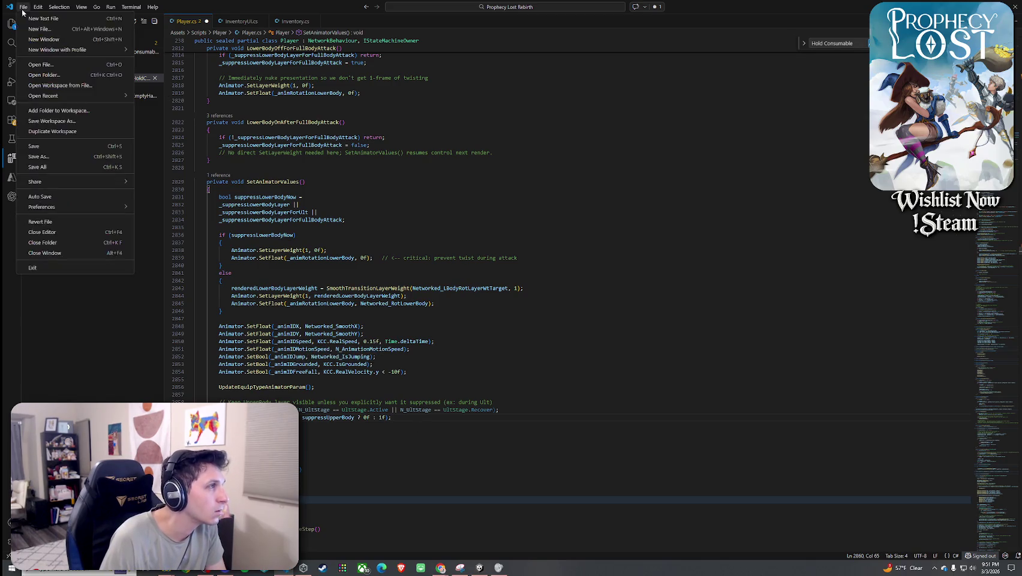
pyautogui.click(37, 168)
pyautogui.hotkey('alt', 'Tab')
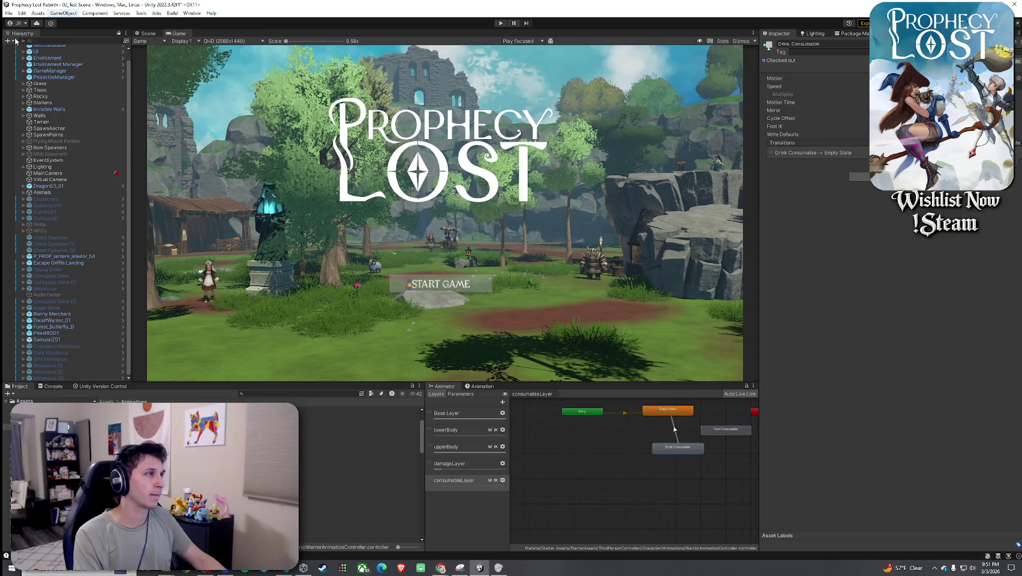
# - Enter Play mode with Ctrl+P and start the game from the title screen
pyautogui.click(22, 12)
pyautogui.click(520, 46)
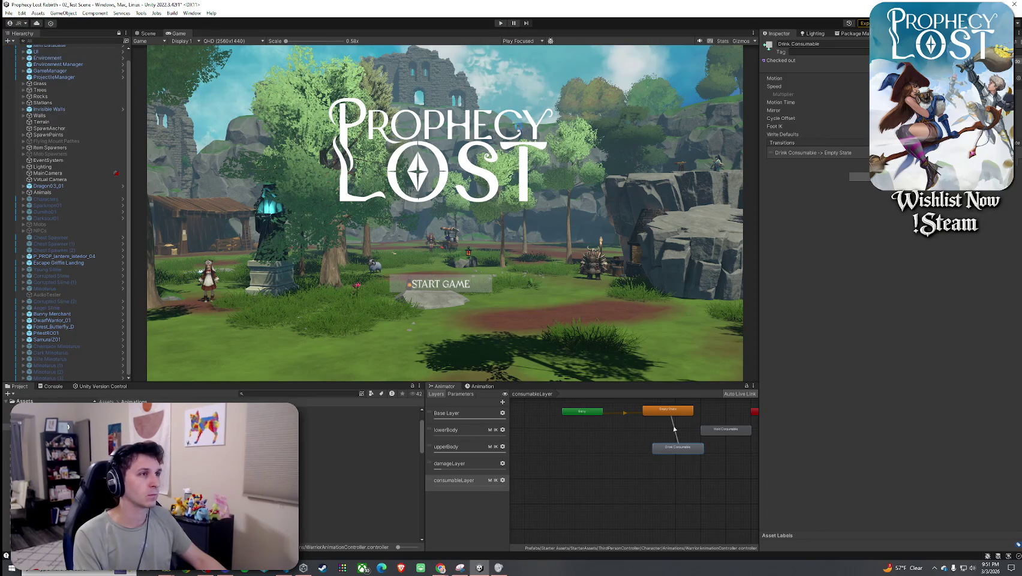
pyautogui.hotkey('ctrl', 'p')
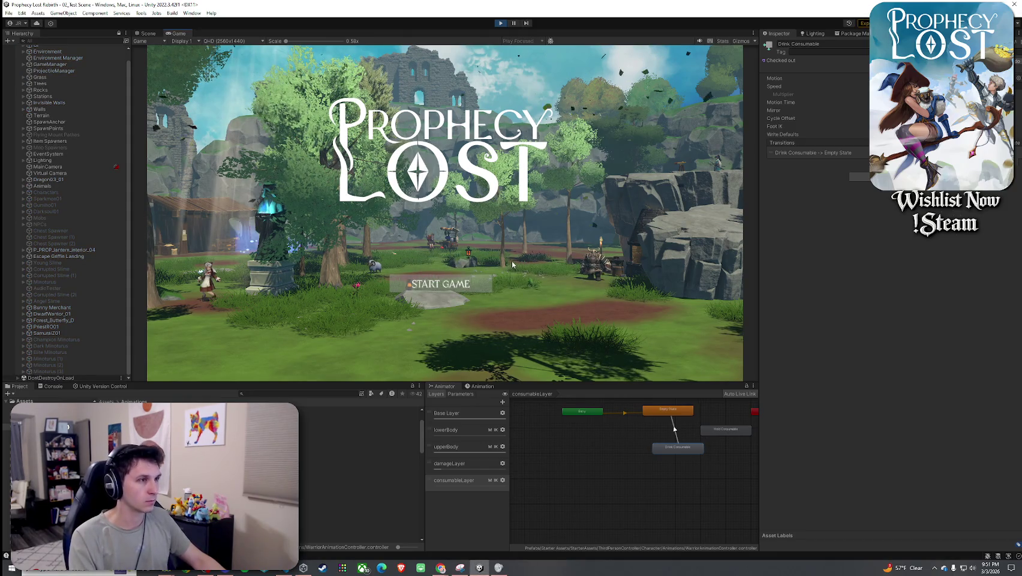
pyautogui.click(456, 282)
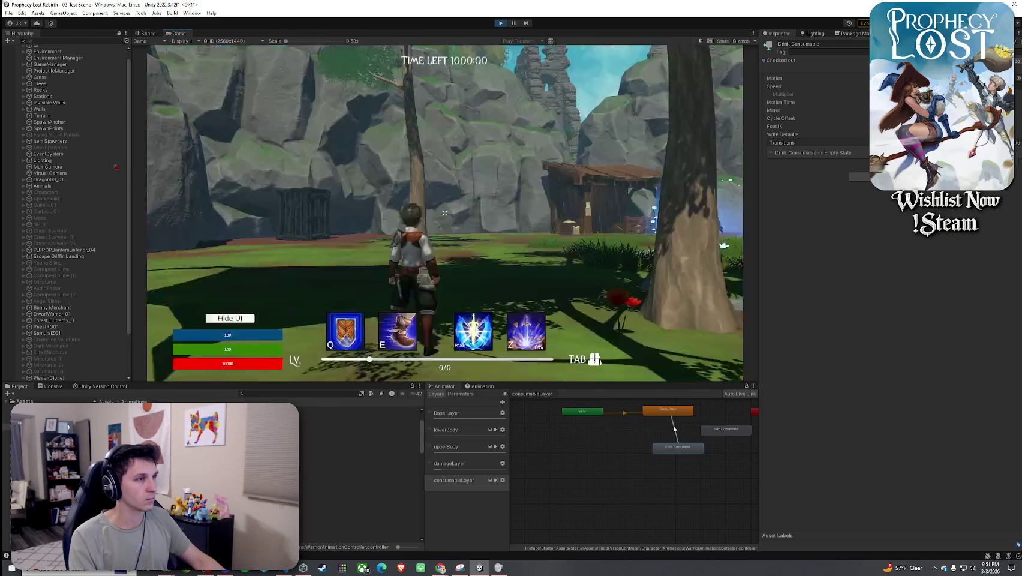
# - Run the character along the path into the floating potions, then stop Play mode
pyautogui.press('w')
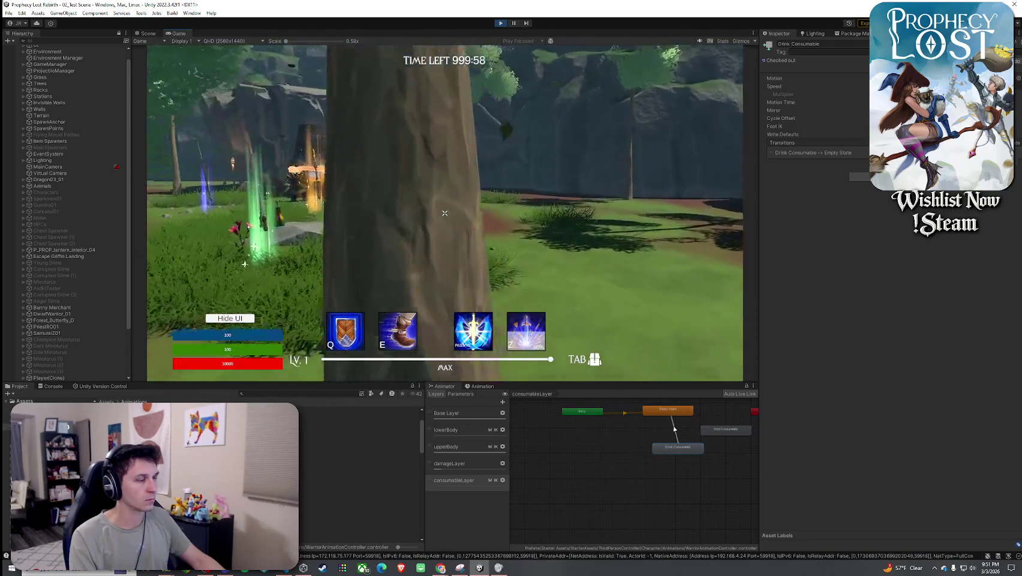
pyautogui.press('w')
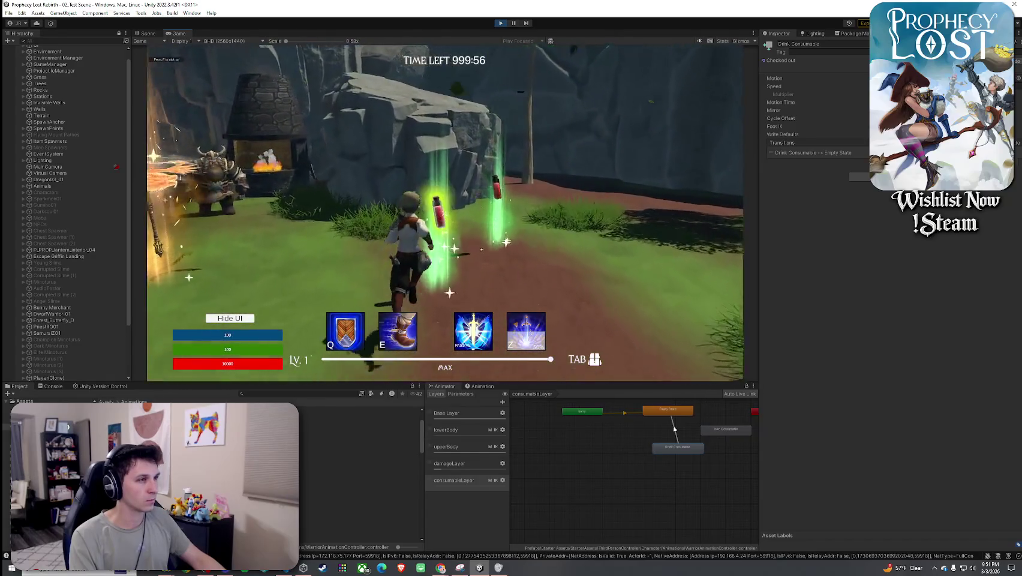
pyautogui.press('w')
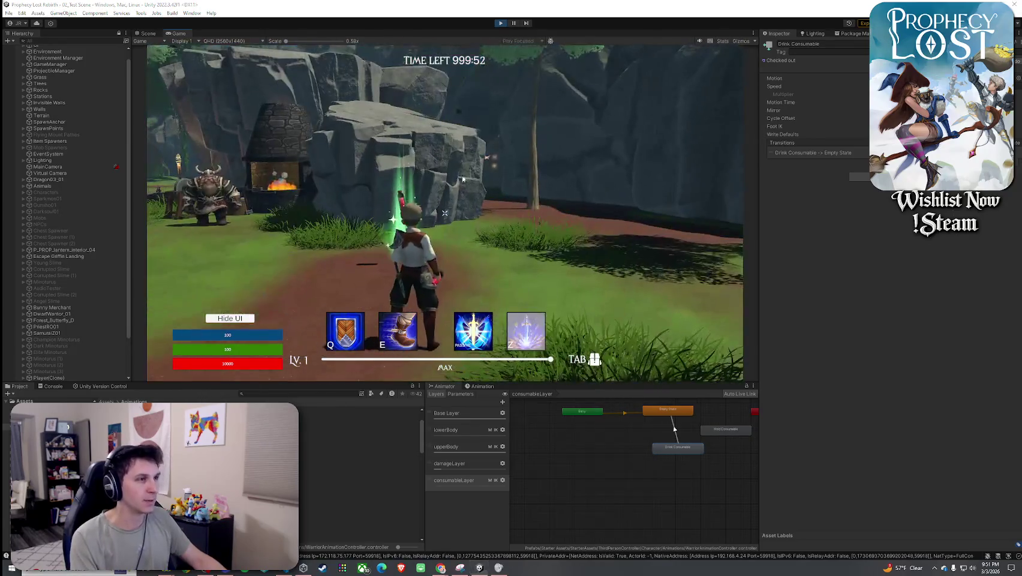
pyautogui.click(500, 23)
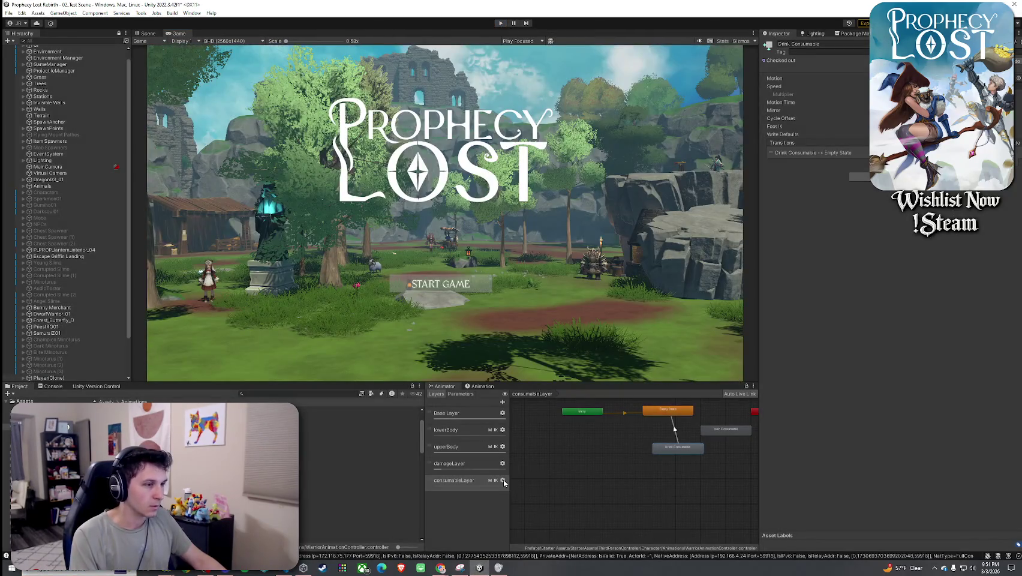
# - Open the Consumable Layer Control mask from the consumableLayer settings and view its Humanoid figure
pyautogui.click(502, 479)
pyautogui.click(614, 489)
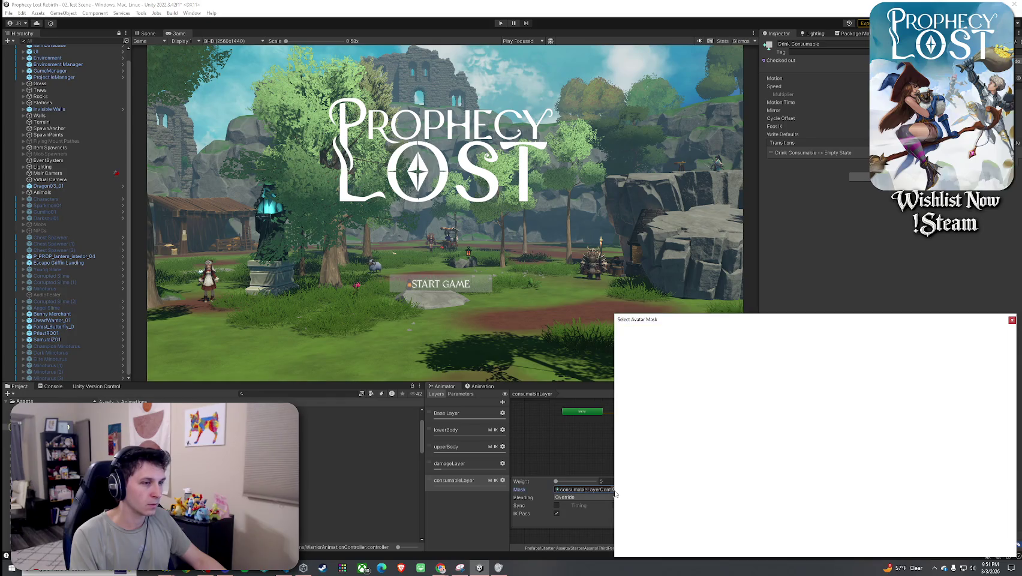
pyautogui.click(1011, 319)
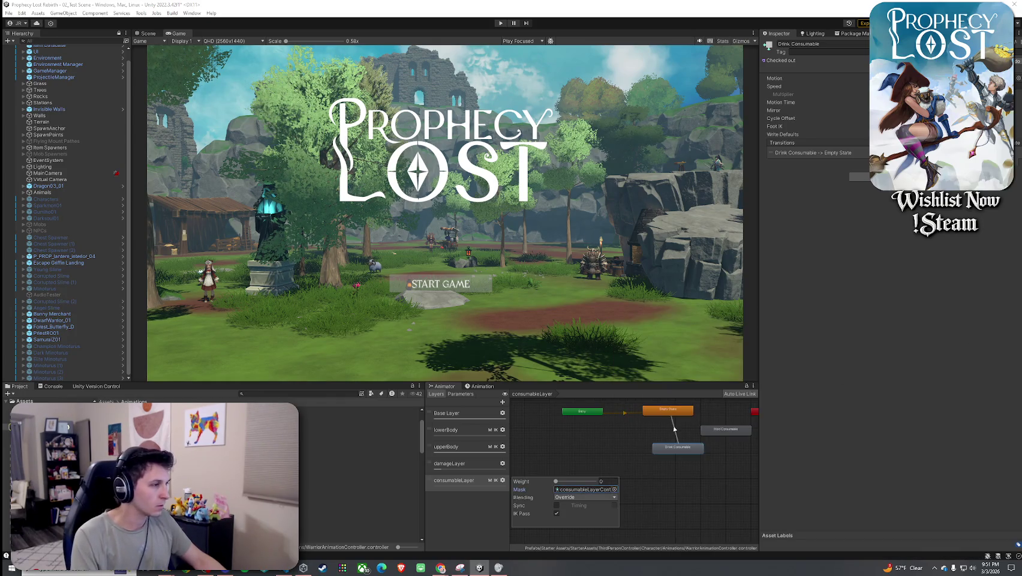
pyautogui.doubleClick(585, 489)
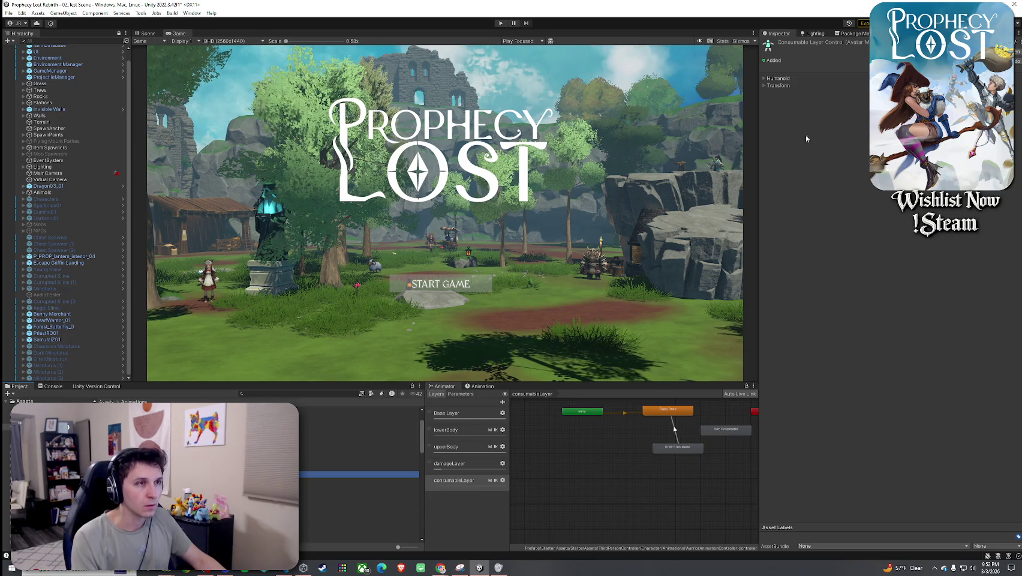
pyautogui.click(765, 79)
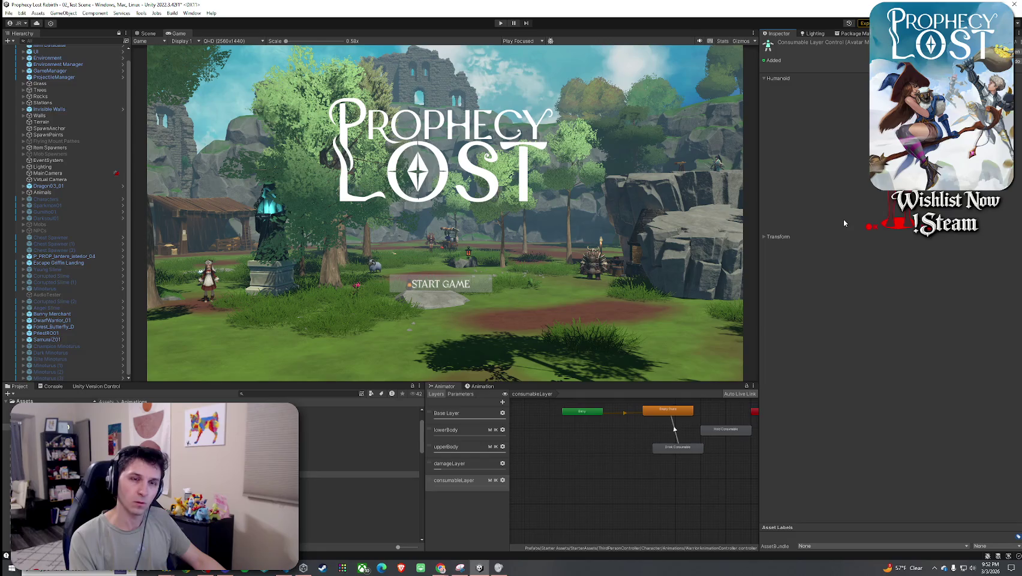
pyautogui.moveTo(759, 216); pyautogui.dragTo(566, 225)
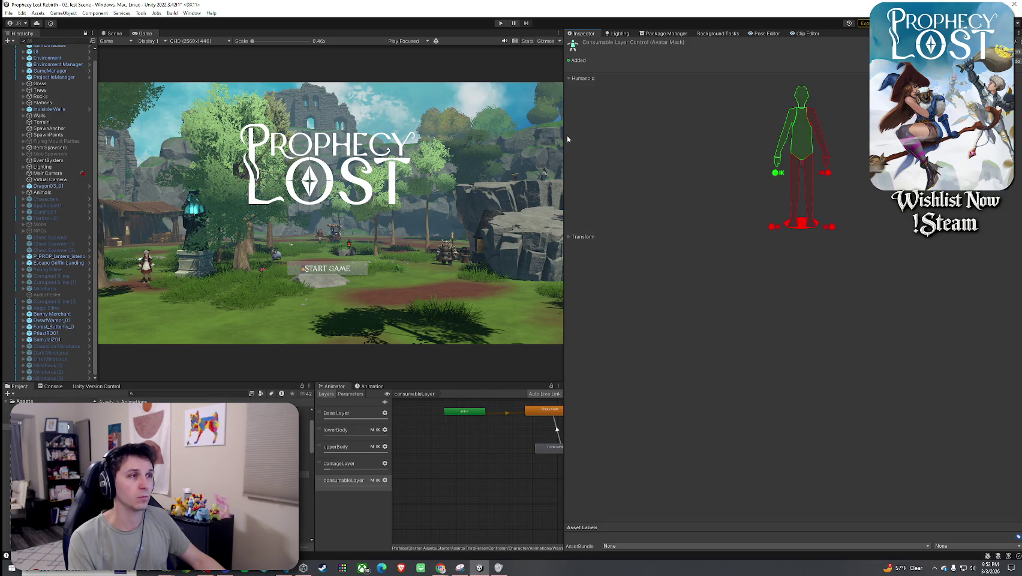
pyautogui.moveTo(567, 138); pyautogui.dragTo(786, 138)
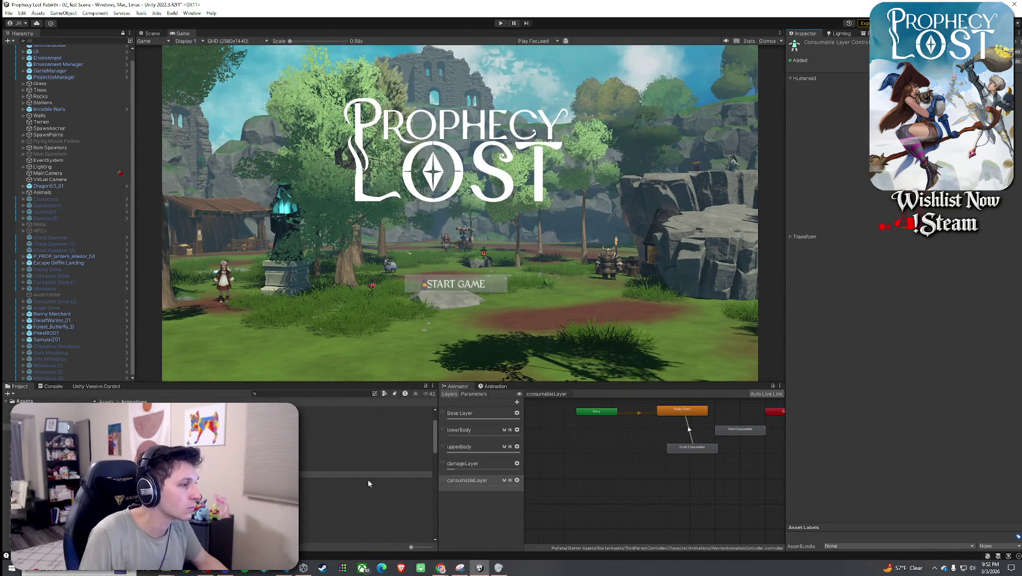
# - Reopen the mask, check its Transform settings, and collapse the Humanoid section
pyautogui.click(517, 479)
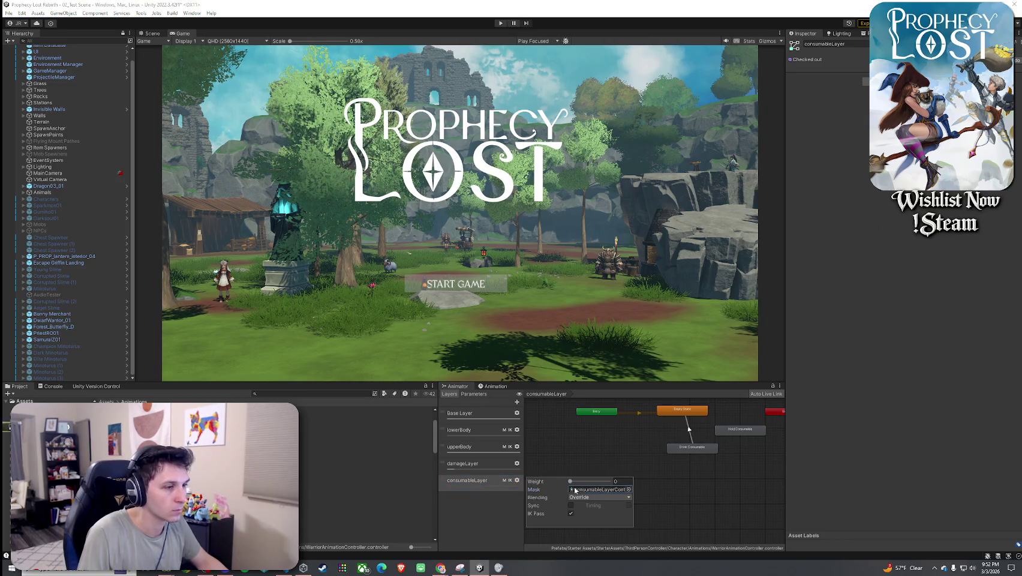
pyautogui.doubleClick(574, 489)
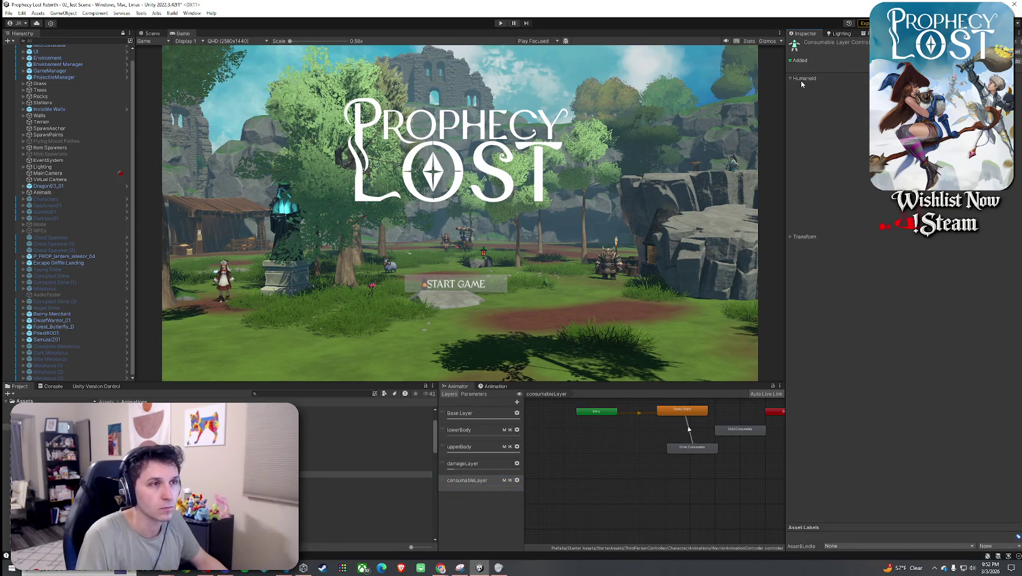
pyautogui.click(805, 238)
pyautogui.click(805, 238)
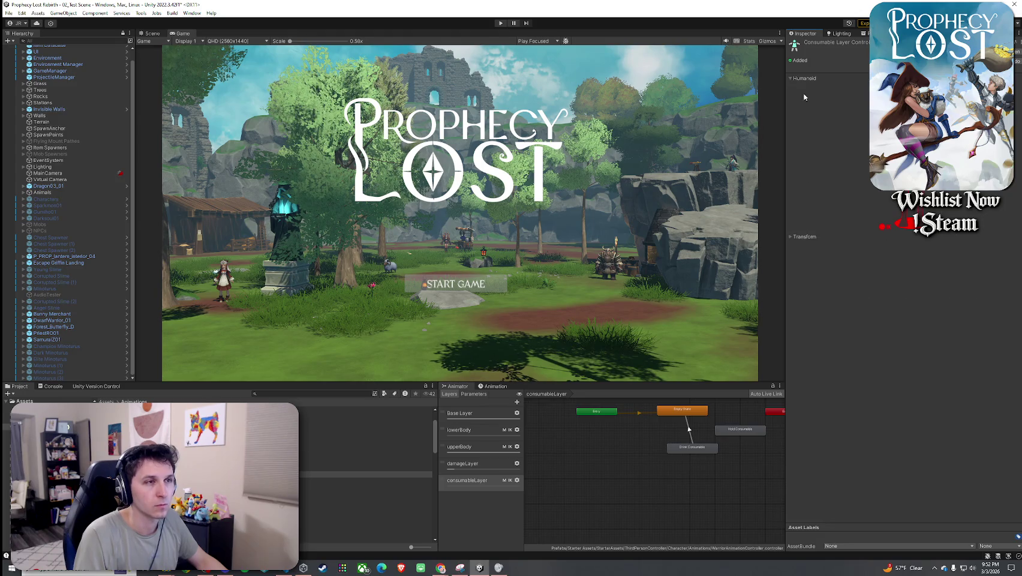
pyautogui.click(806, 78)
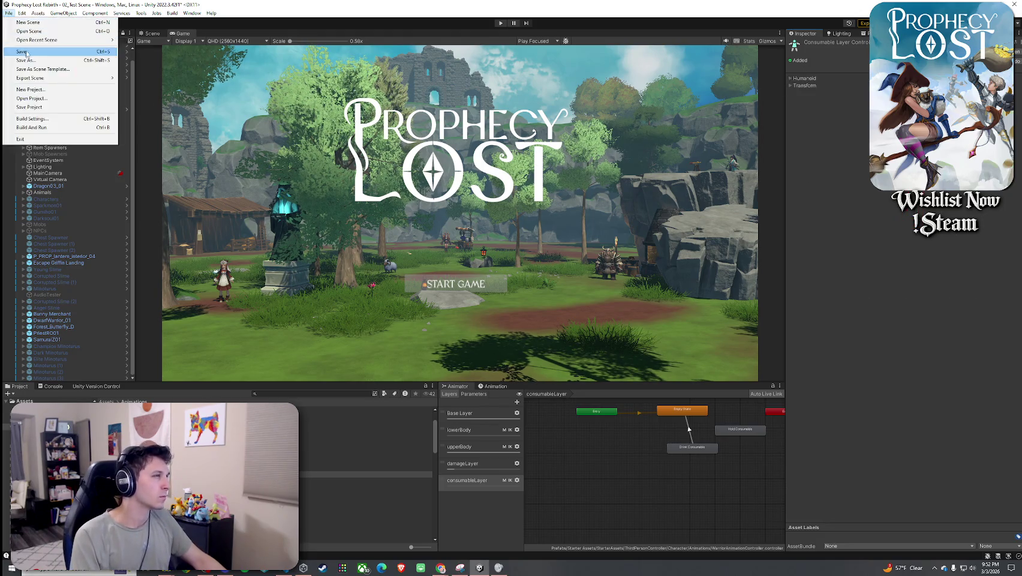
# - Enter Play mode, start the game, and run toward the green item pickups
pyautogui.click(500, 23)
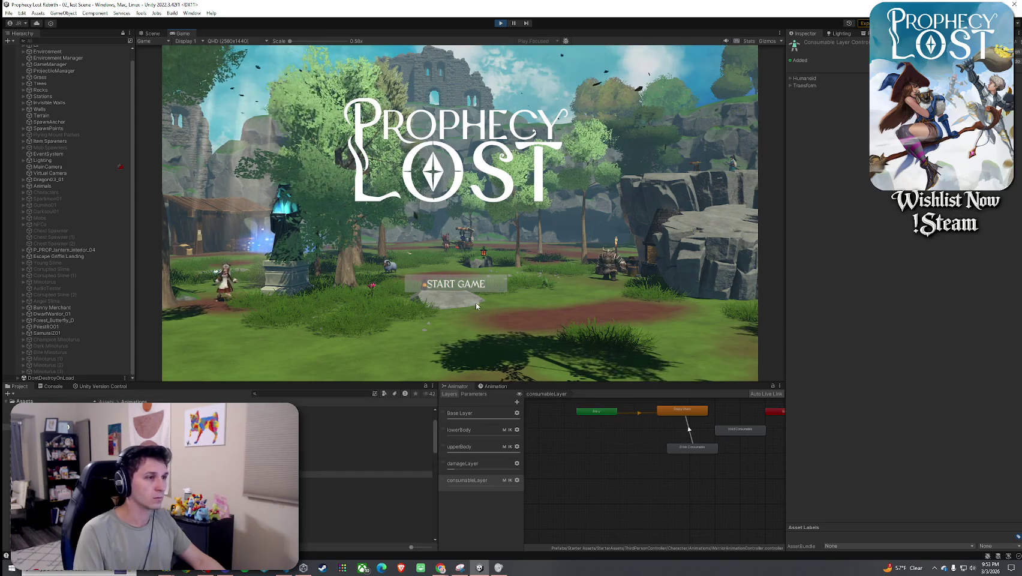
pyautogui.click(456, 283)
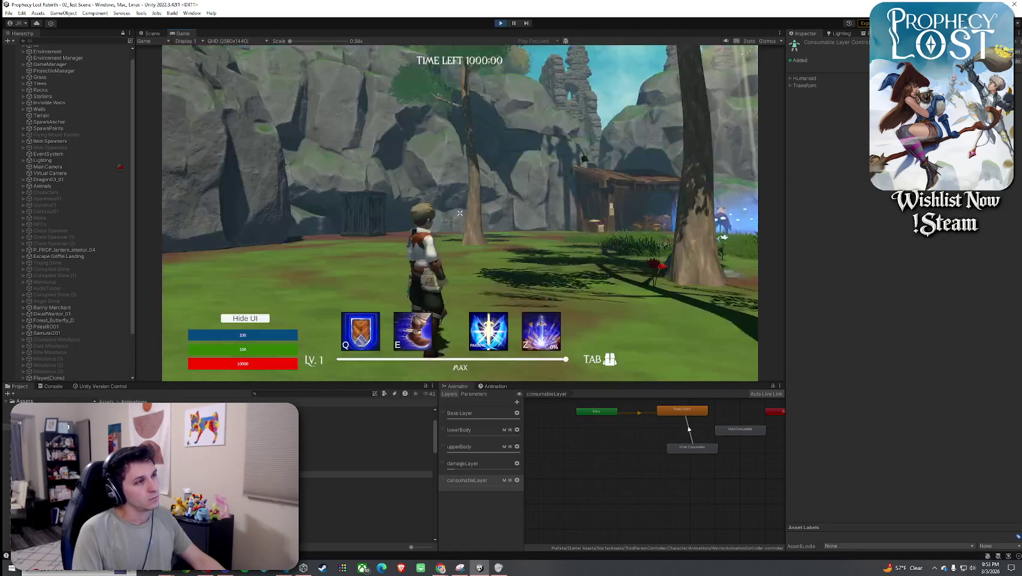
pyautogui.press('w')
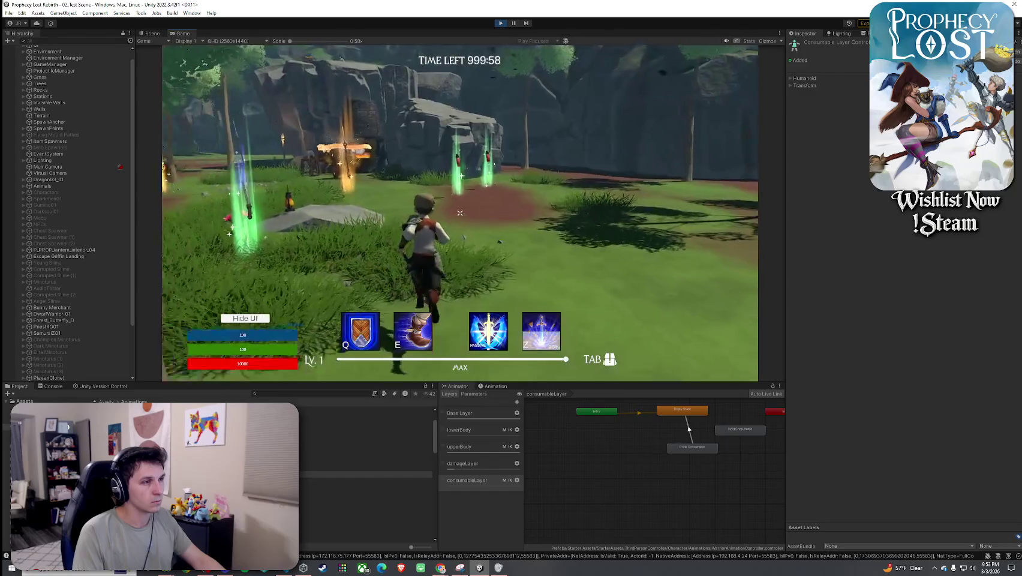
pyautogui.press('w')
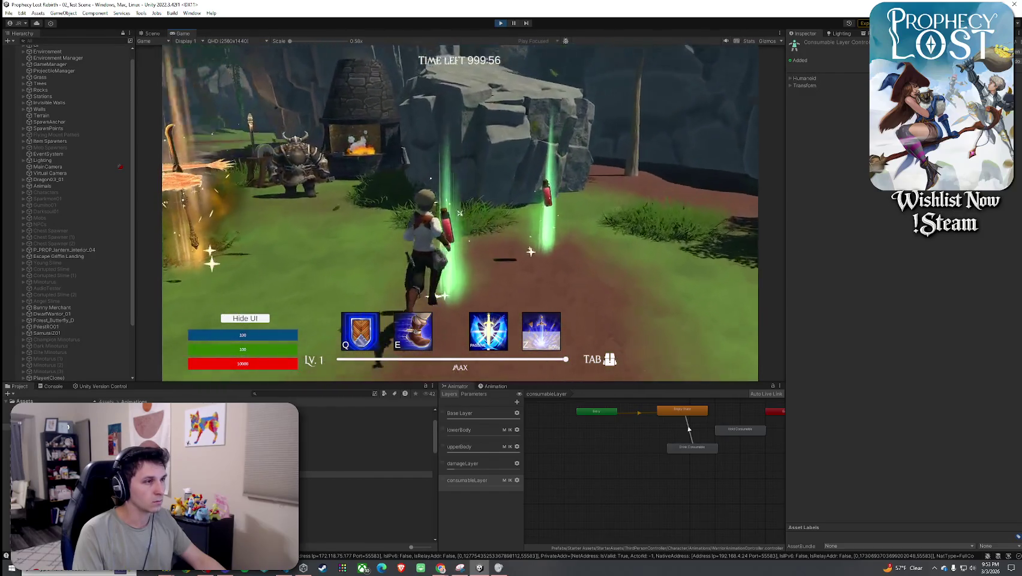
pyautogui.press('super')
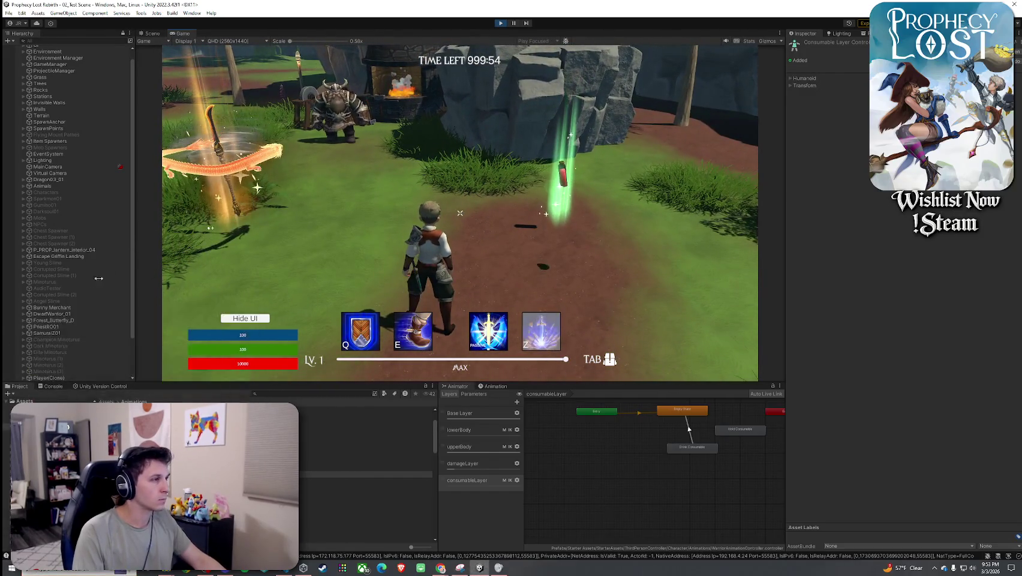
# - Select Player(Clone) in the Hierarchy and briefly check the in-game inventory
pyautogui.scroll(-3, 65, 306)
pyautogui.click(48, 333)
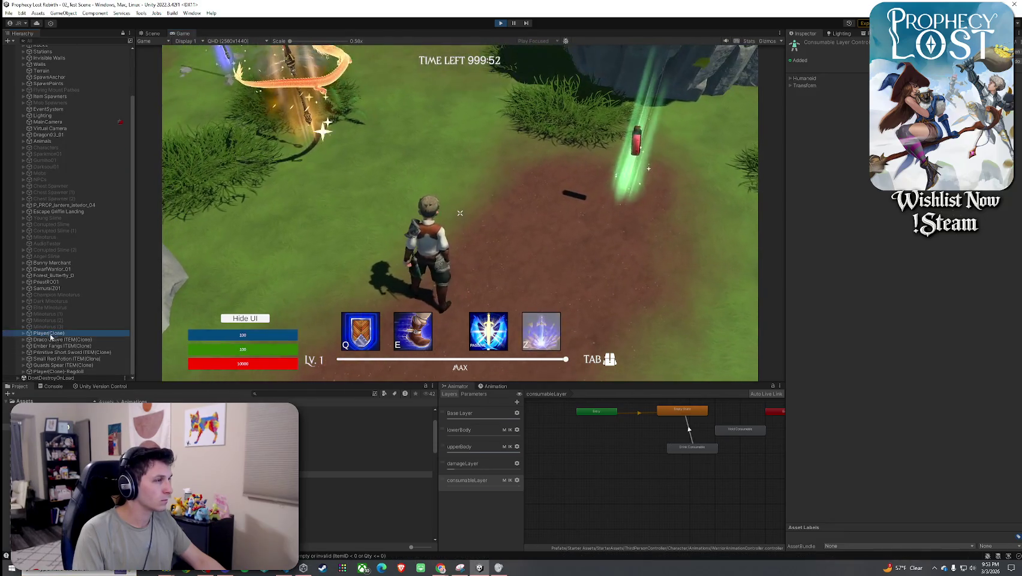
pyautogui.click(359, 239)
pyautogui.press('Tab')
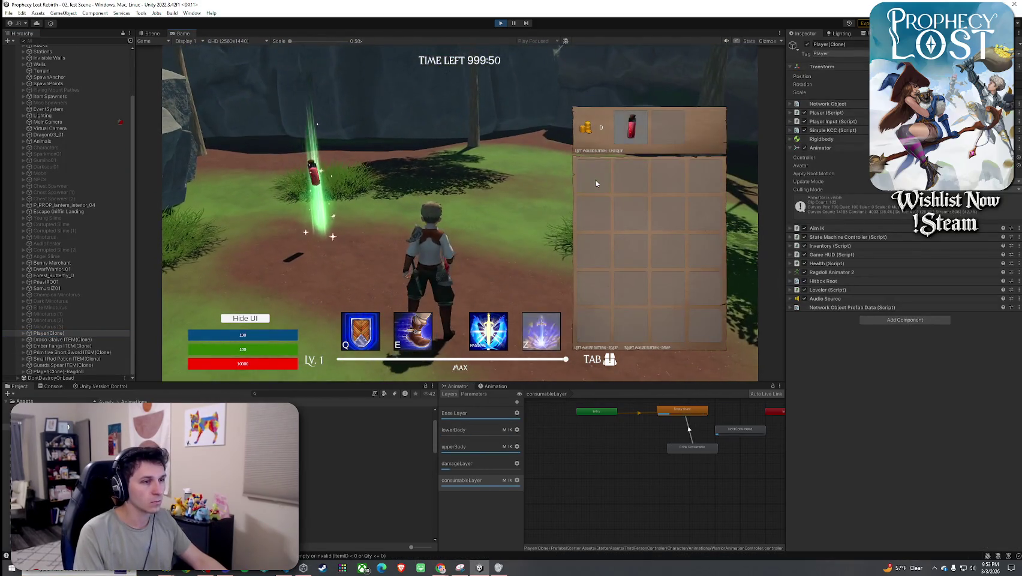
pyautogui.press('Tab')
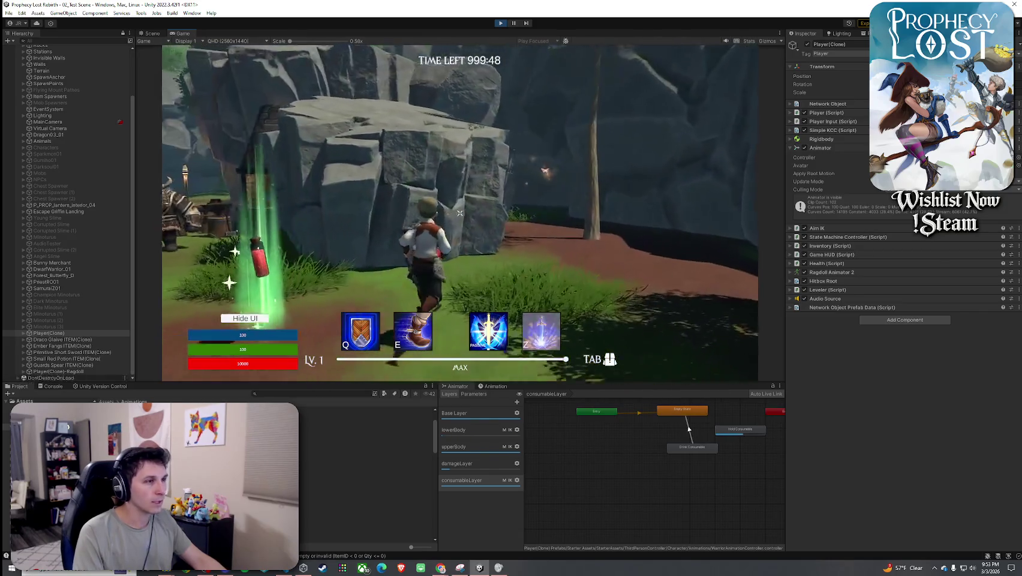
# - Climb the rock, drop onto the path, and move the red potion into the inventory grid
pyautogui.press('w')
pyautogui.press('w')
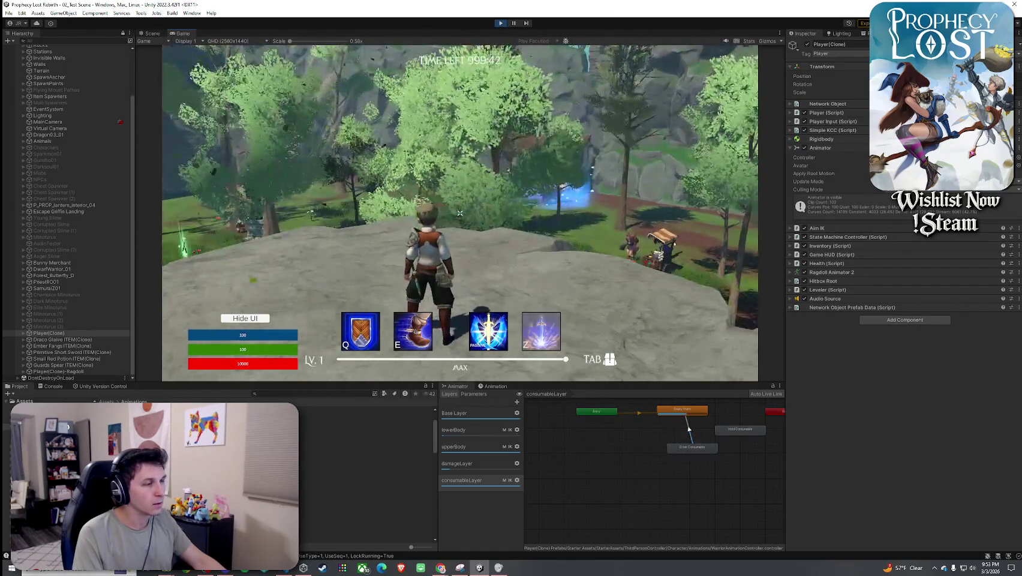
pyautogui.press('w')
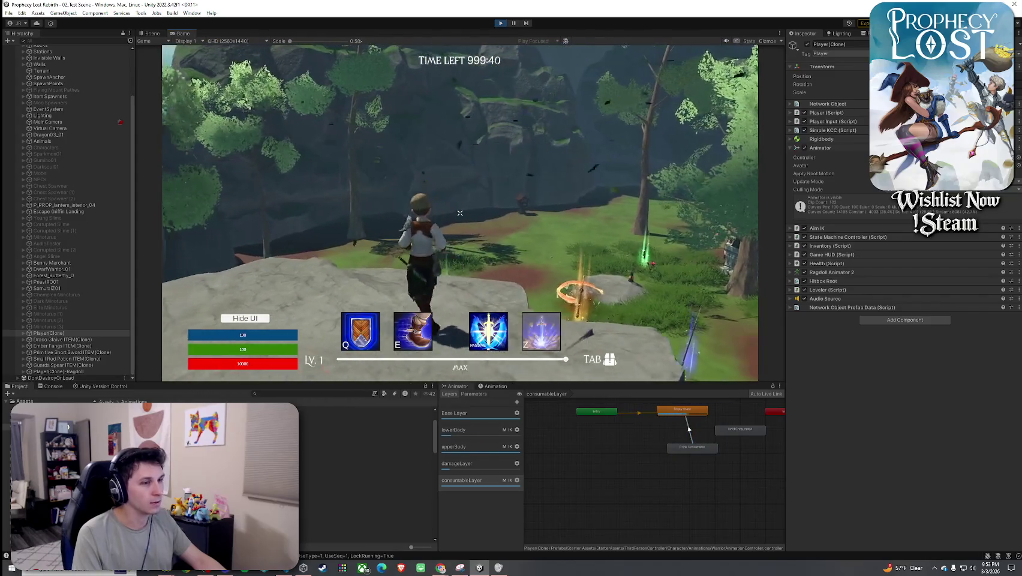
pyautogui.press('w')
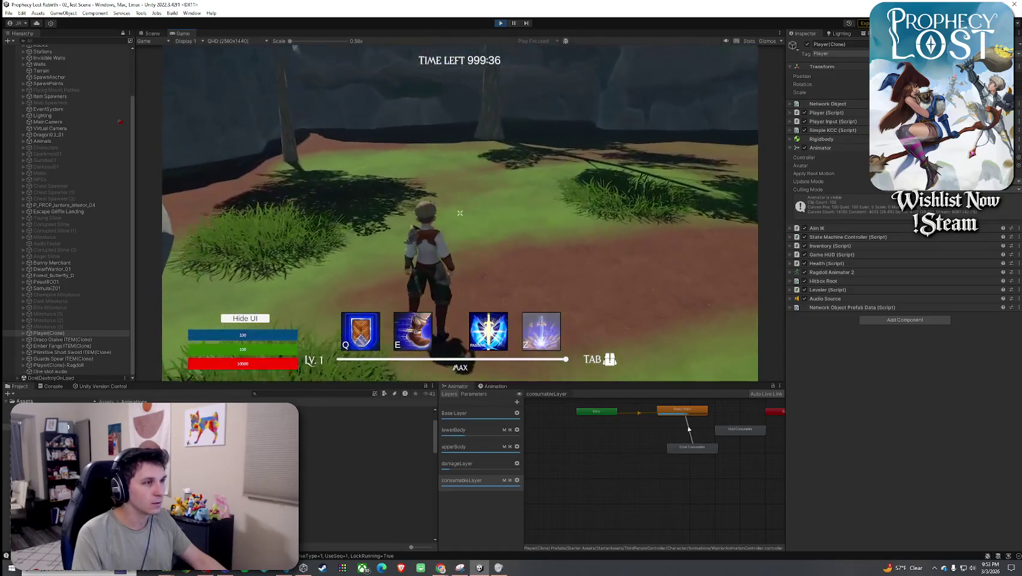
pyautogui.press('Tab')
pyautogui.press('Tab')
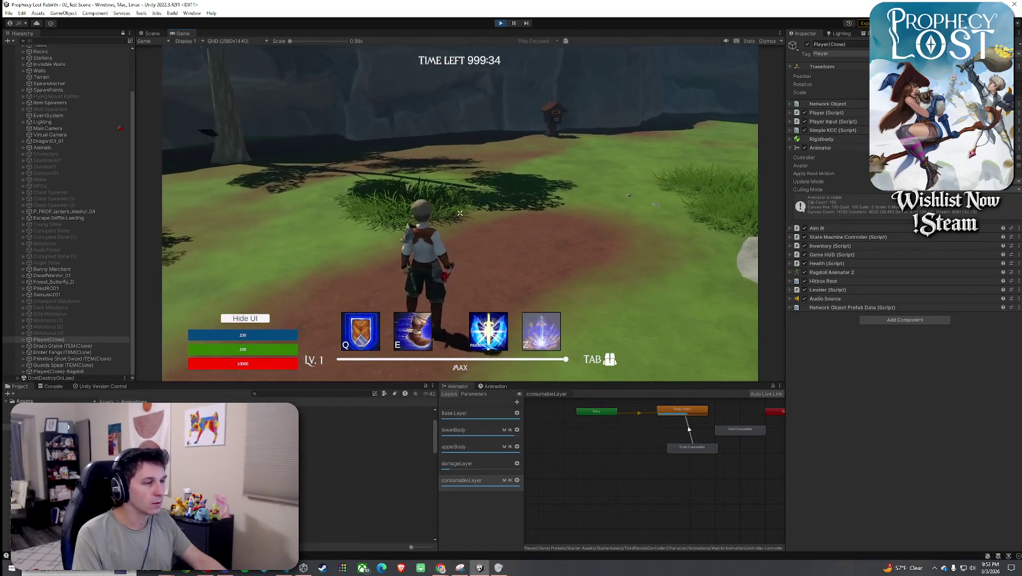
pyautogui.press('Tab')
pyautogui.click(641, 136)
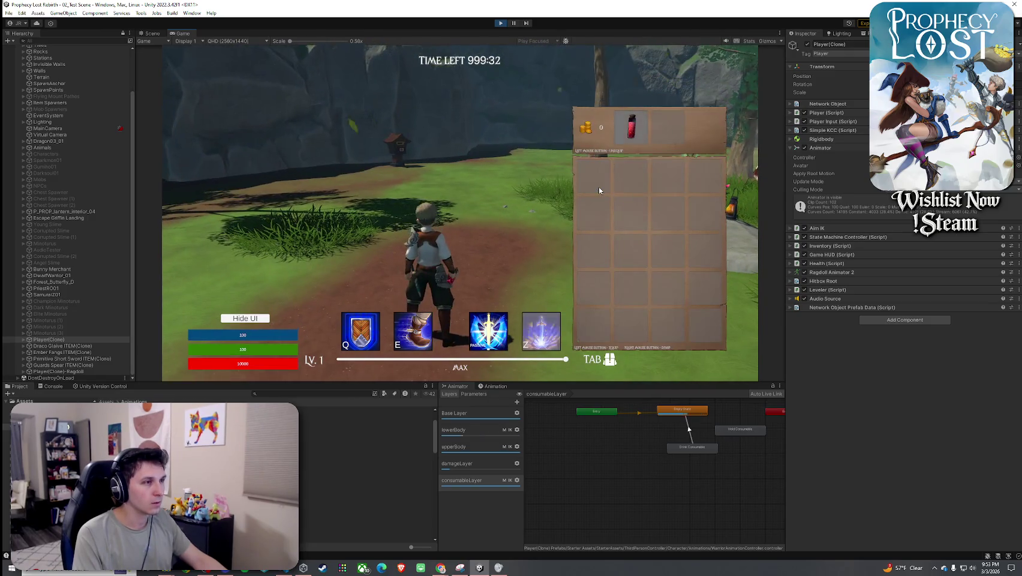
pyautogui.press('w')
# - Pick up the glowing swords, drop them with G, and select the Hold Consumable state
pyautogui.press('Tab')
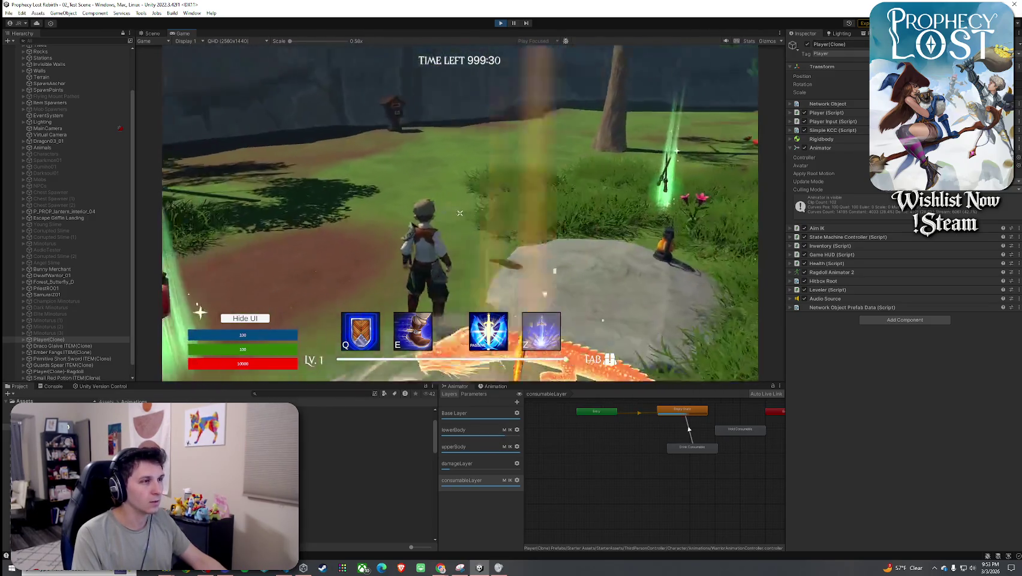
pyautogui.press('w')
pyautogui.press('Tab')
pyautogui.press('Tab')
pyautogui.press('Tab')
pyautogui.press('w')
pyautogui.press('g')
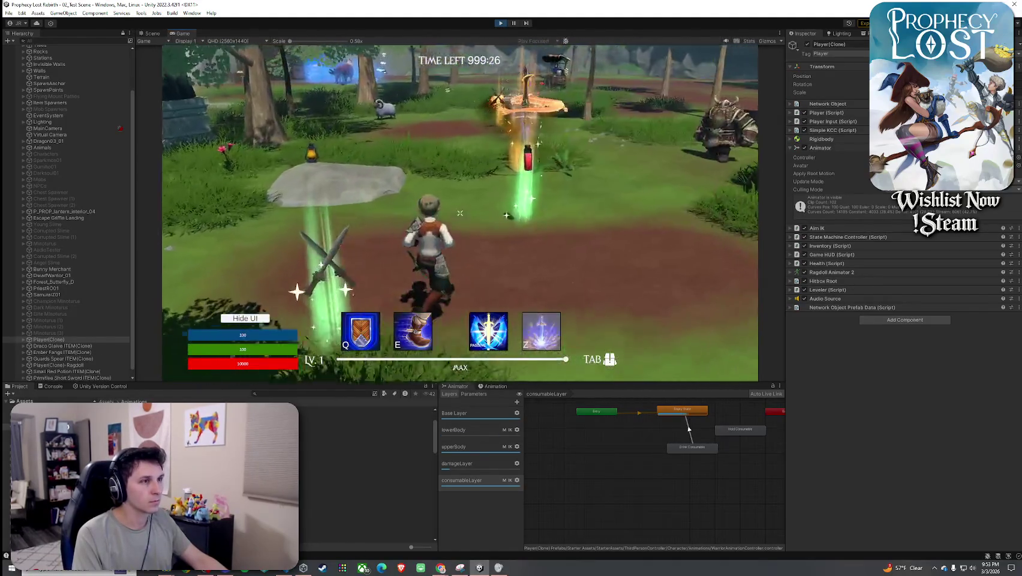
pyautogui.press('Tab')
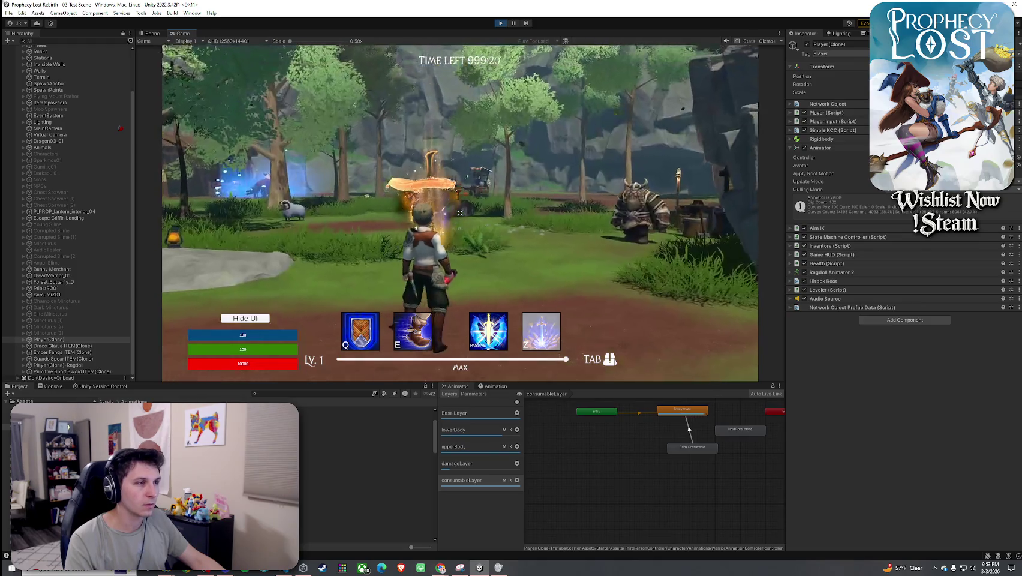
pyautogui.click(737, 431)
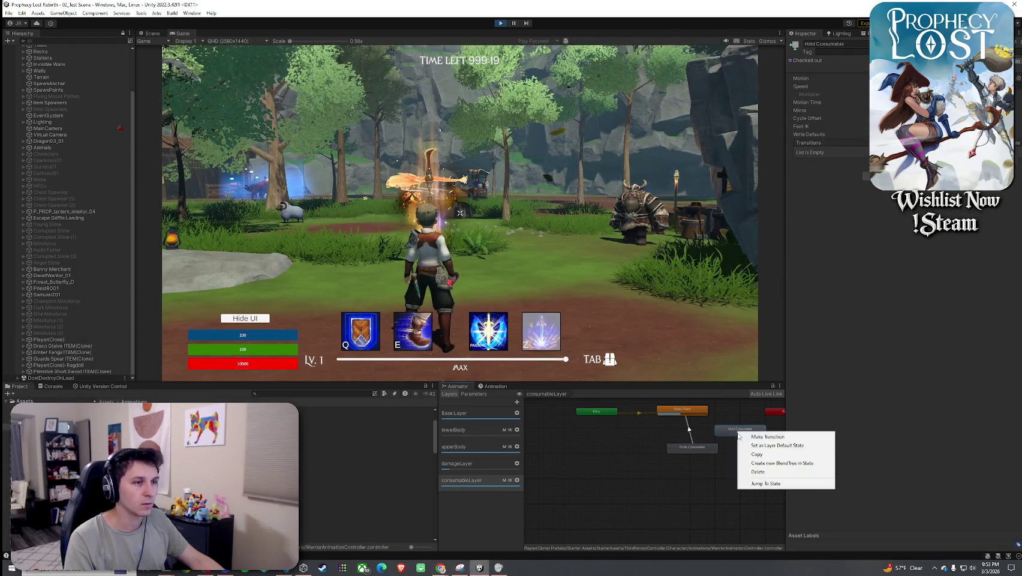
# - Make Hold Consumable, then Empty State, the consumableLayer default state
pyautogui.click(778, 445)
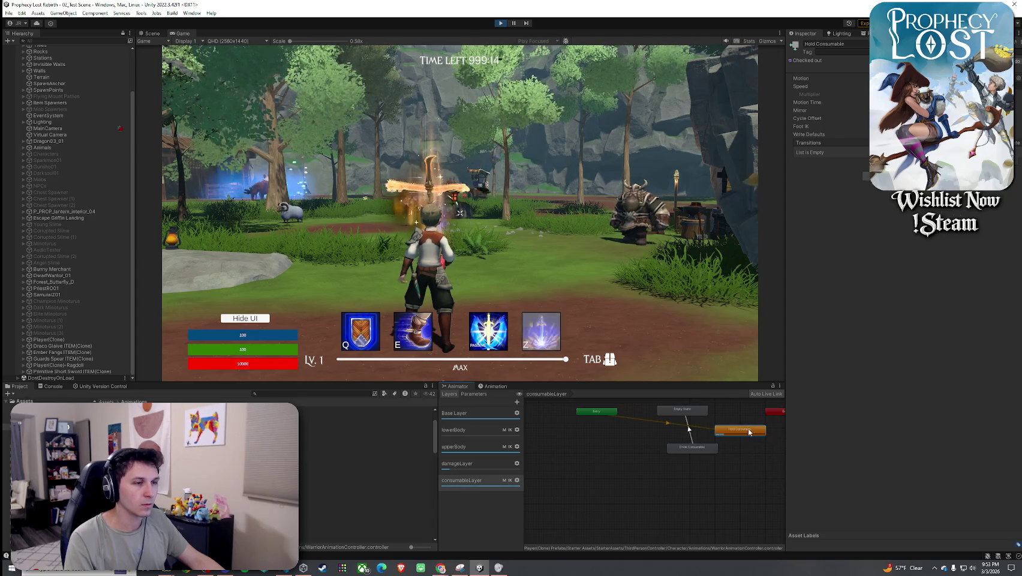
pyautogui.rightClick(697, 413)
pyautogui.click(733, 424)
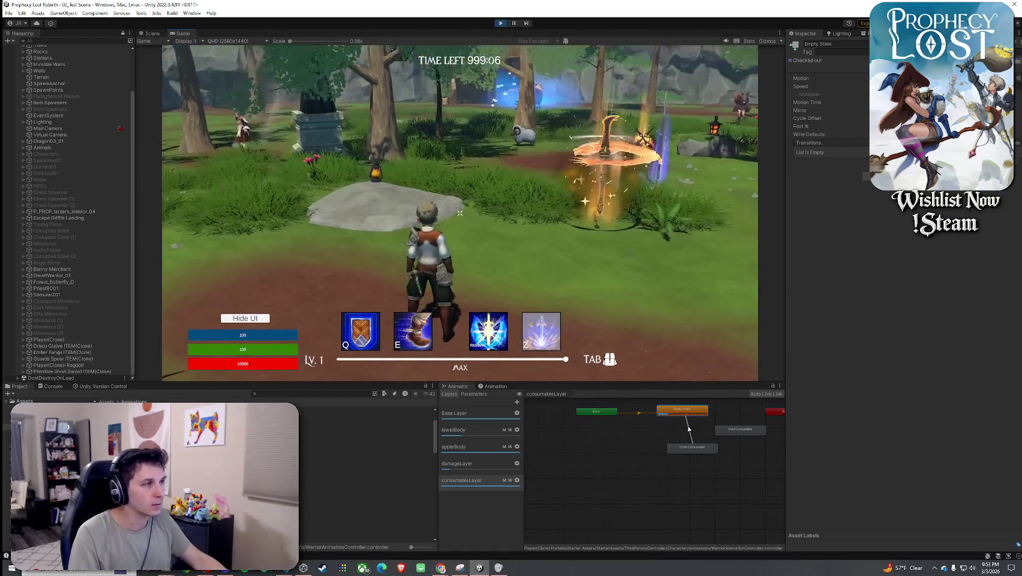
# - Stop the running game with Escape and Ctrl+P
pyautogui.press('super')
pyautogui.press('Escape')
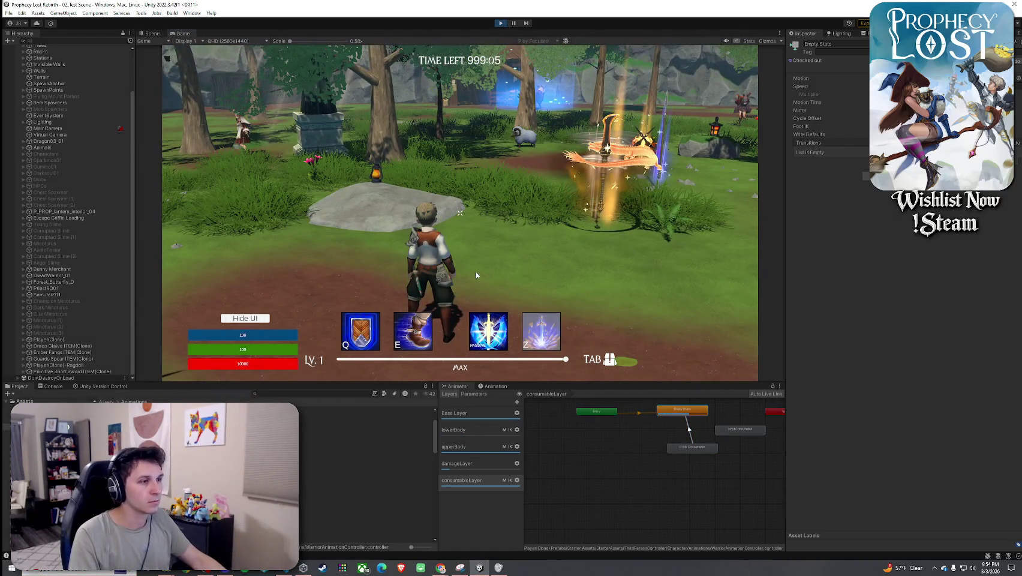
pyautogui.hotkey('ctrl', 'p')
# - Check consumableLayer's settings, select the Consumable Layer Control asset, and save the scene
pyautogui.click(517, 480)
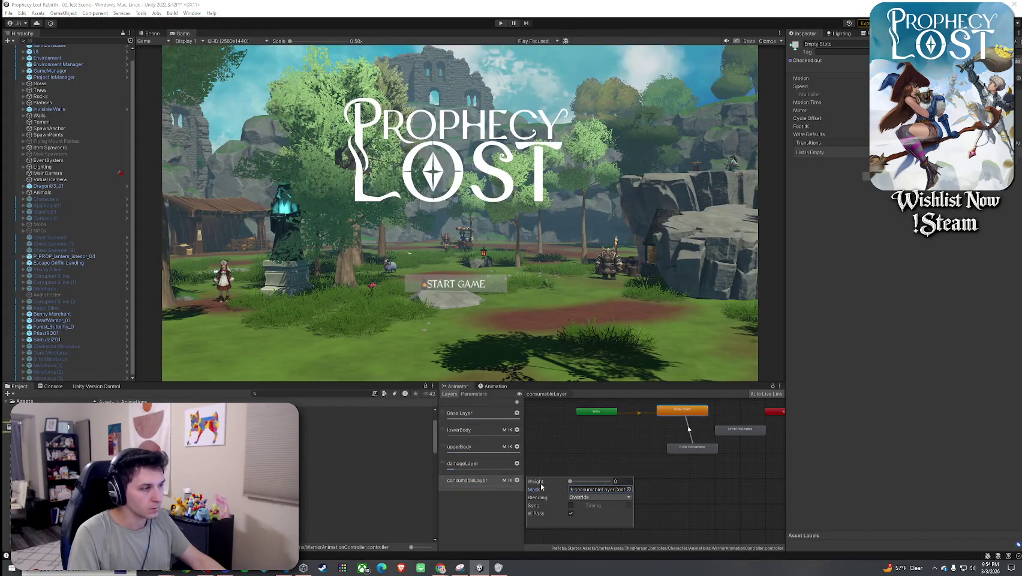
pyautogui.click(312, 475)
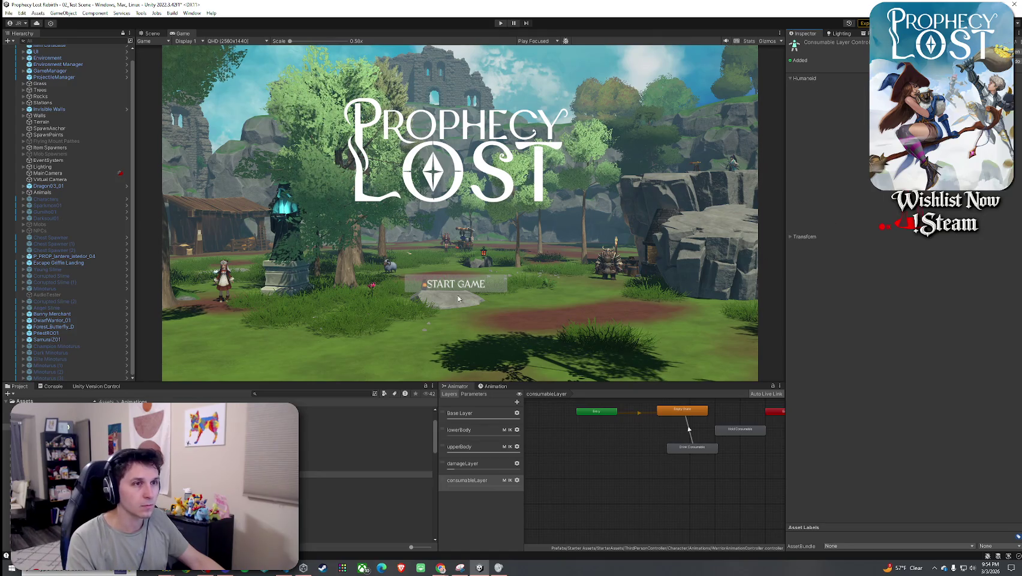
pyautogui.click(9, 13)
pyautogui.click(24, 51)
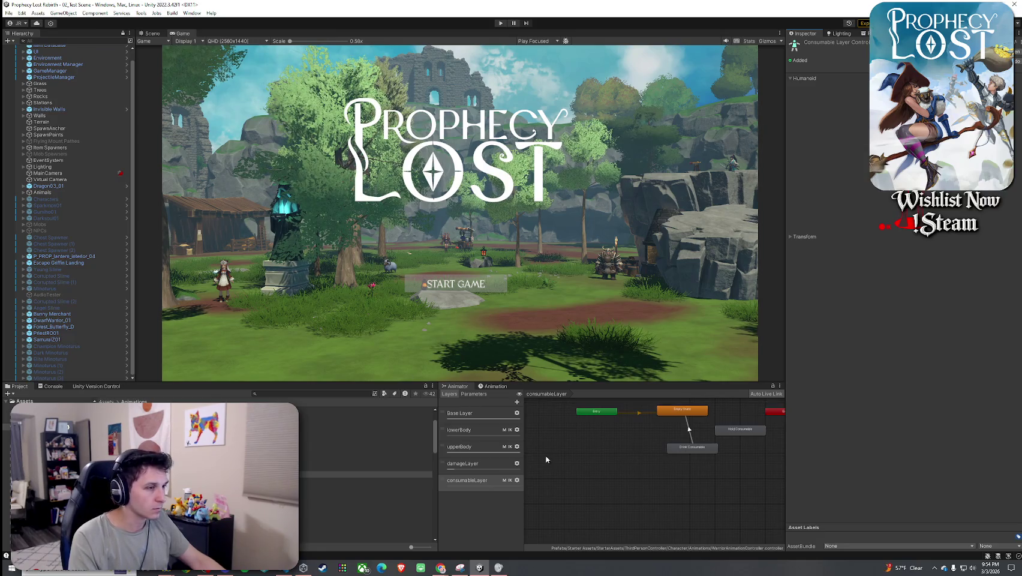
# - Save the scene again, enter Play mode, and start the game from the title screen
pyautogui.click(9, 12)
pyautogui.click(24, 52)
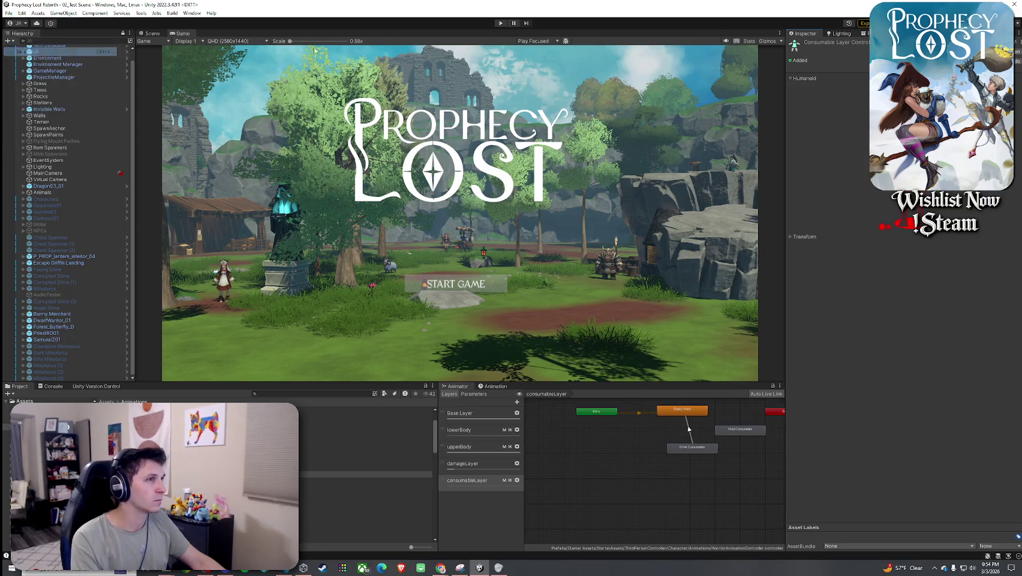
pyautogui.click(500, 23)
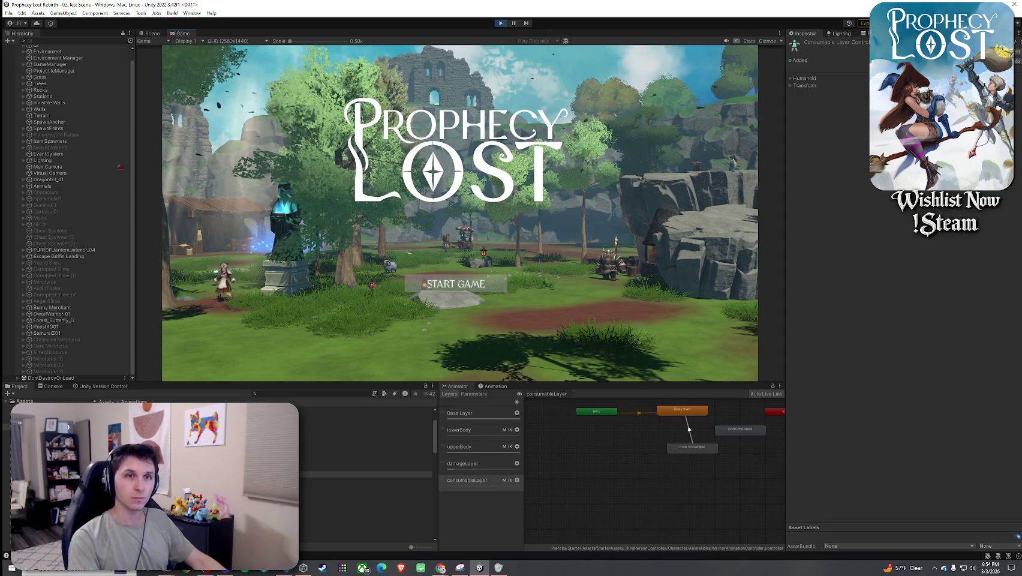
pyautogui.click(470, 288)
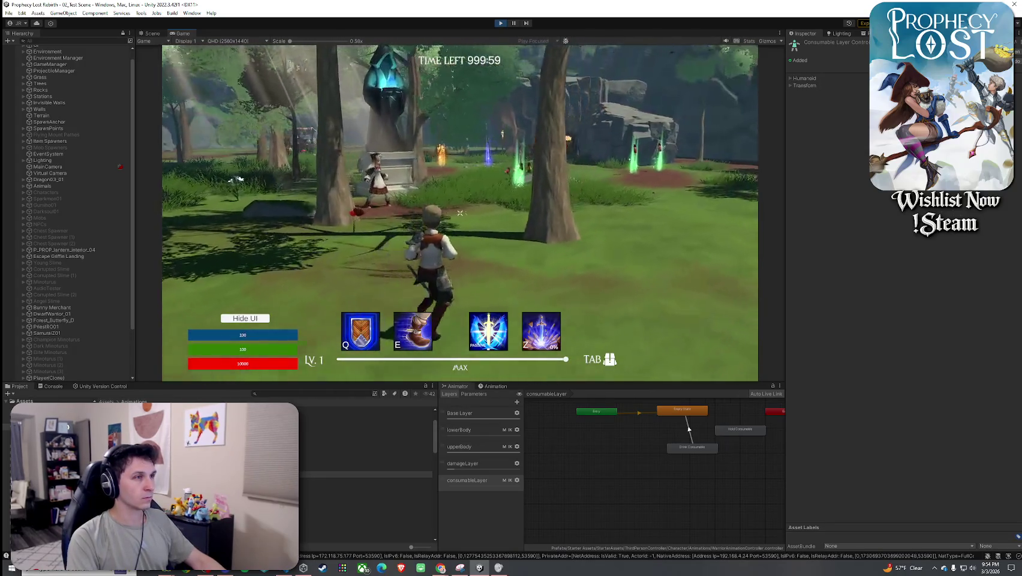
# - Run forward and equip the potion from the inventory grid
pyautogui.press('w')
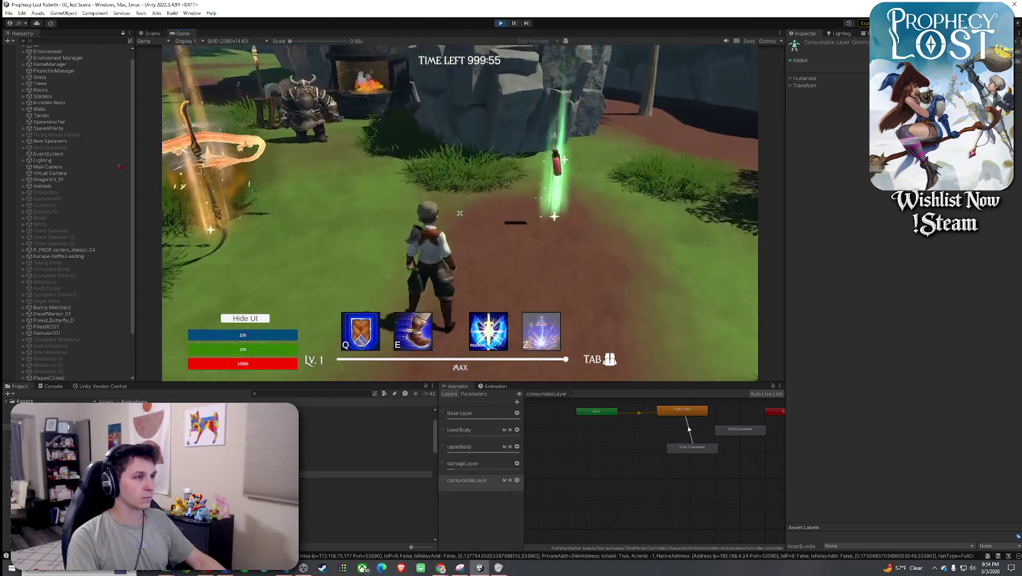
pyautogui.press('Tab')
pyautogui.click(592, 174)
pyautogui.press('Tab')
pyautogui.press('super')
# - Select Player(Clone), view the Animator Parameters then Layers, and open the consumableLayer graph
pyautogui.click(52, 350)
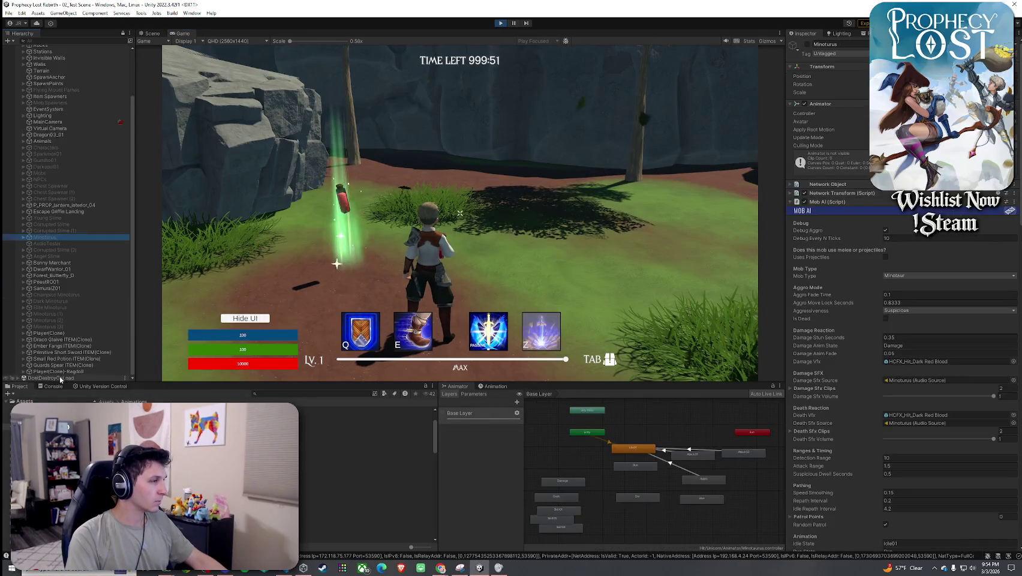
pyautogui.click(52, 333)
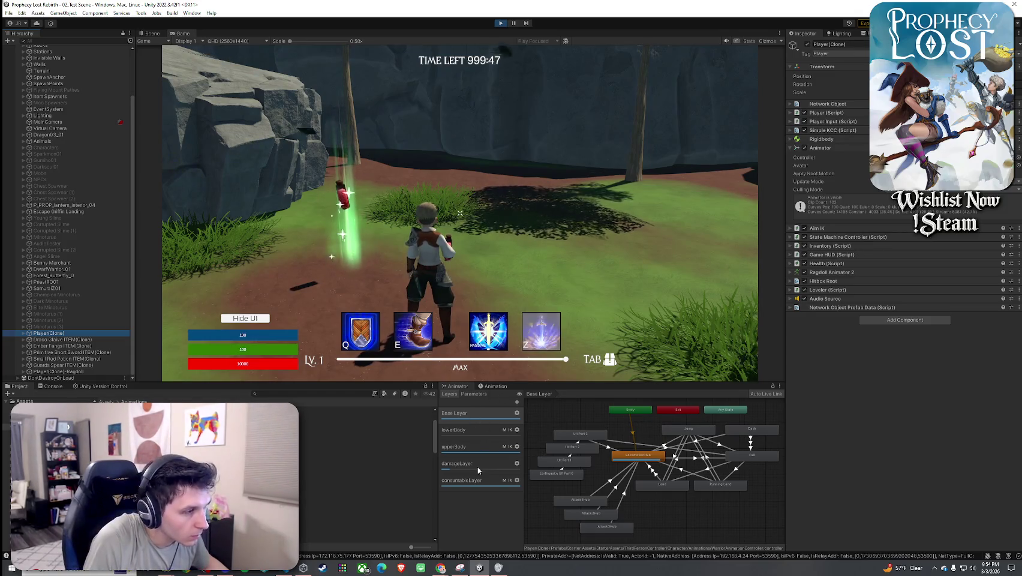
pyautogui.click(473, 394)
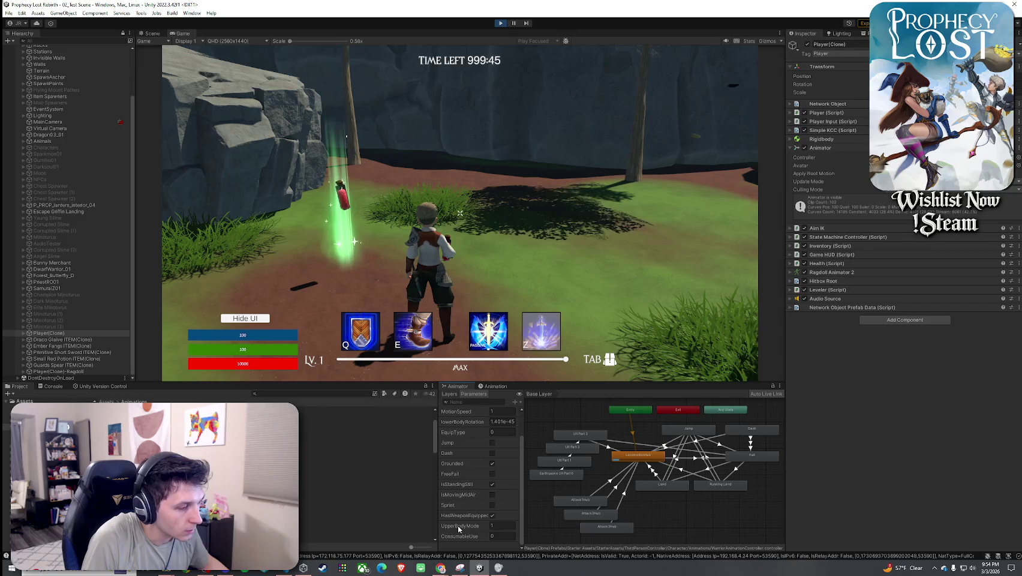
pyautogui.click(450, 394)
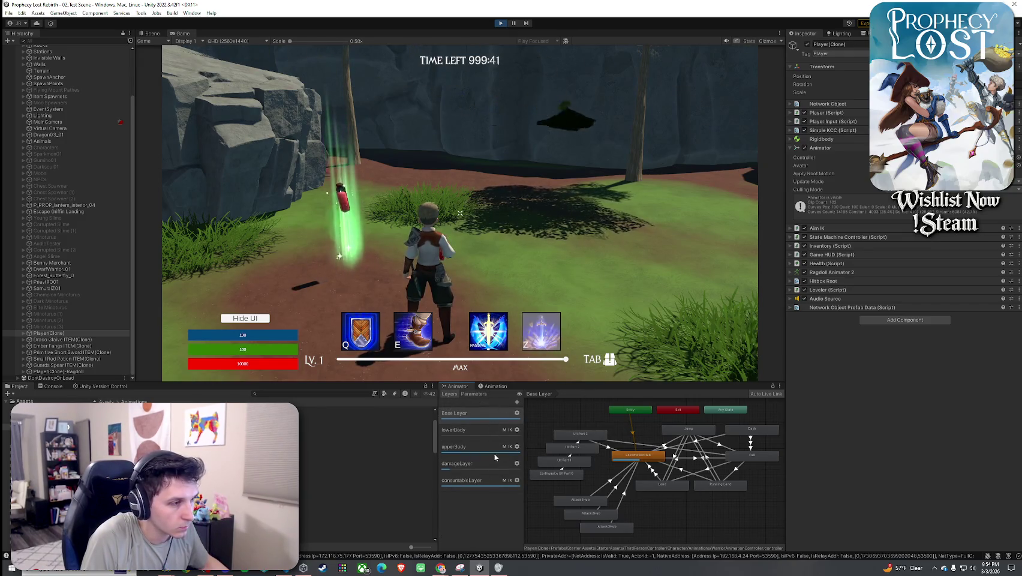
pyautogui.click(470, 480)
pyautogui.click(461, 216)
# - Unequip the red potion into the inventory grid, then equip it again
pyautogui.press('Tab')
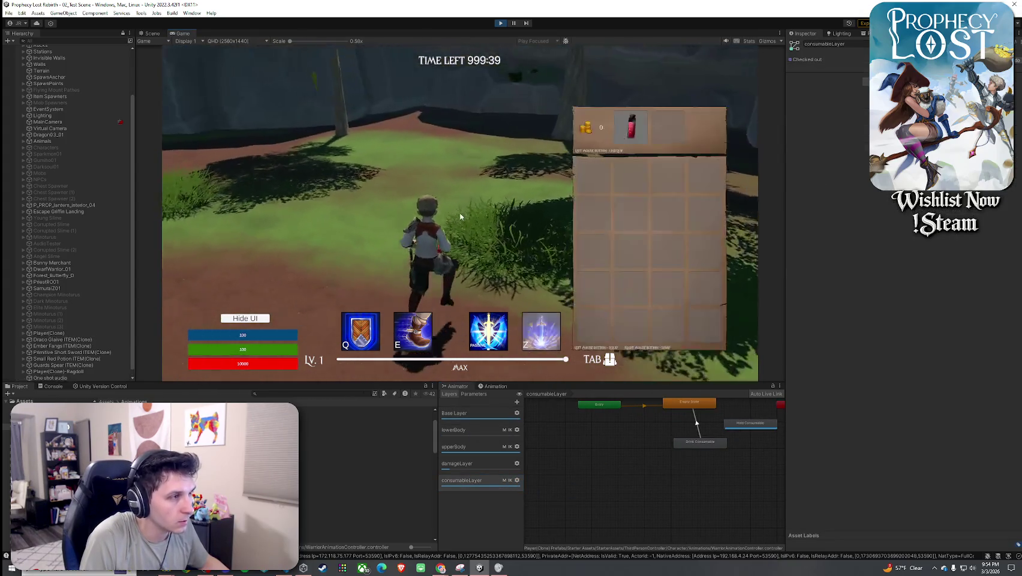
pyautogui.click(630, 127)
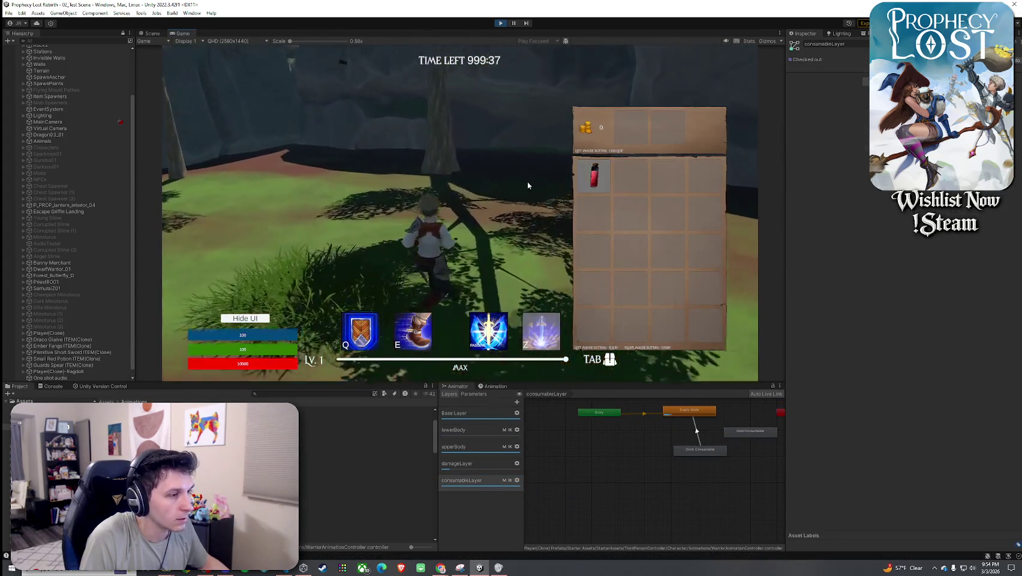
pyautogui.press('Tab')
pyautogui.press('Tab')
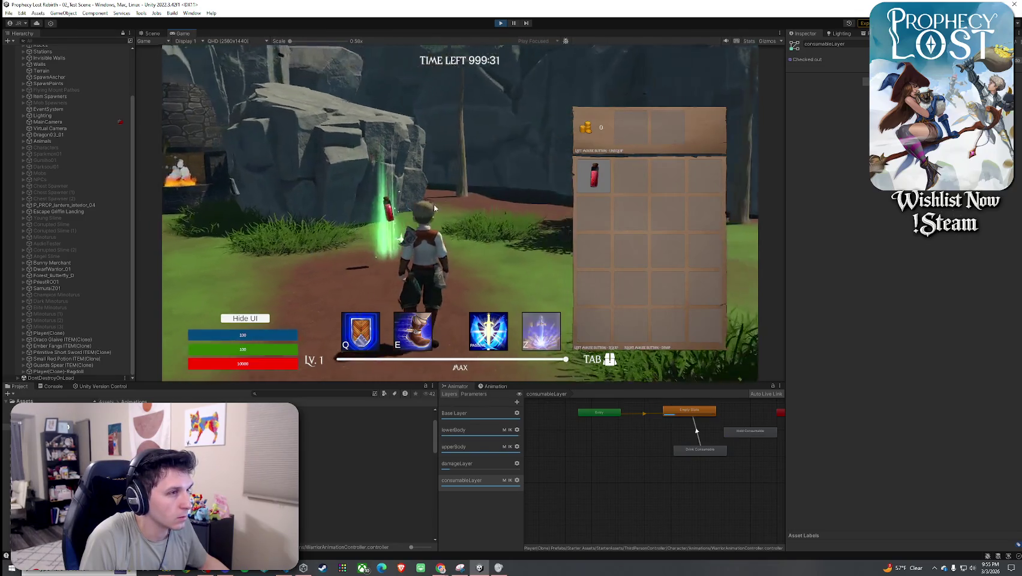
pyautogui.click(593, 175)
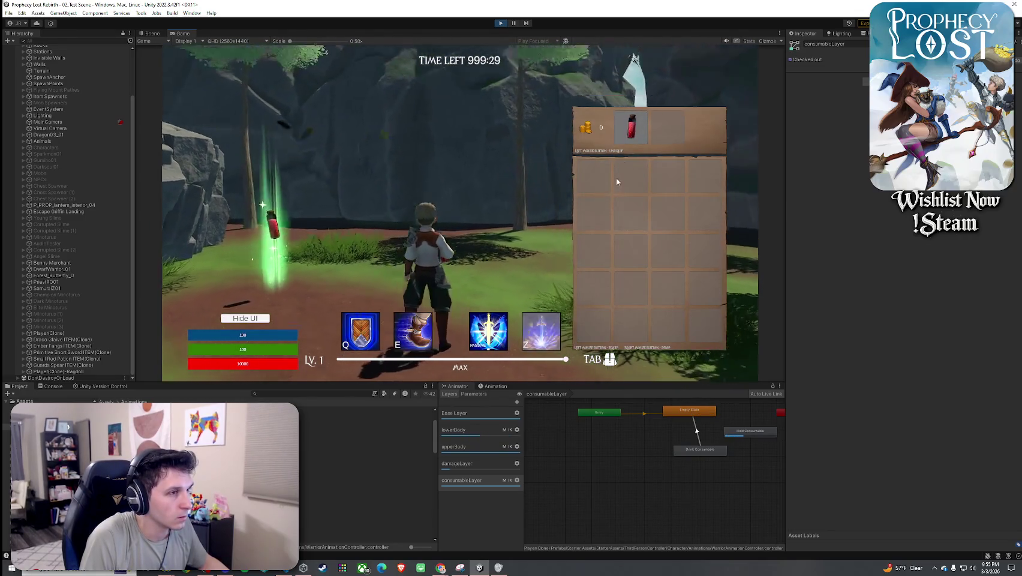
pyautogui.press('Tab')
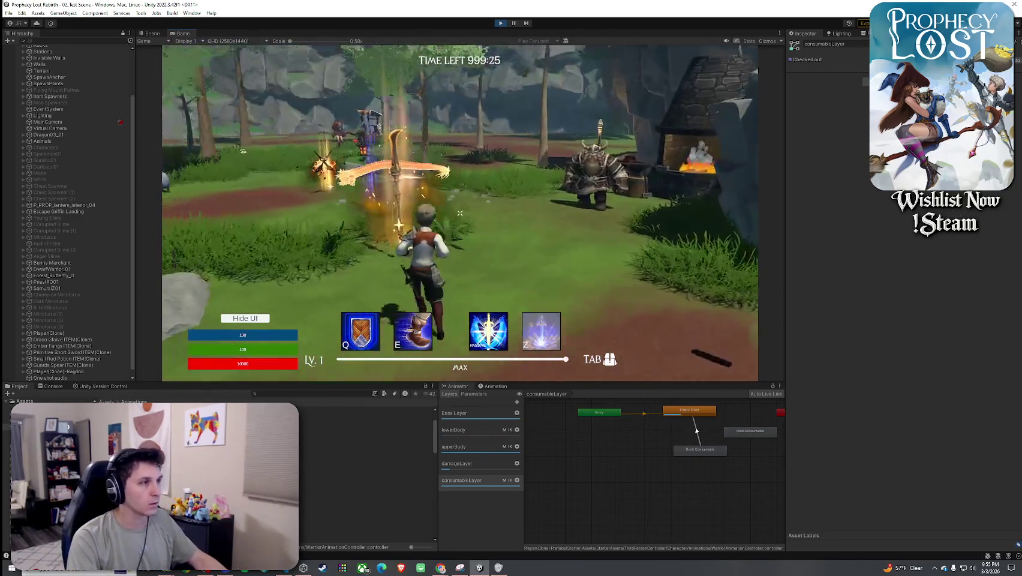
pyautogui.press('Tab')
pyautogui.press('Tab')
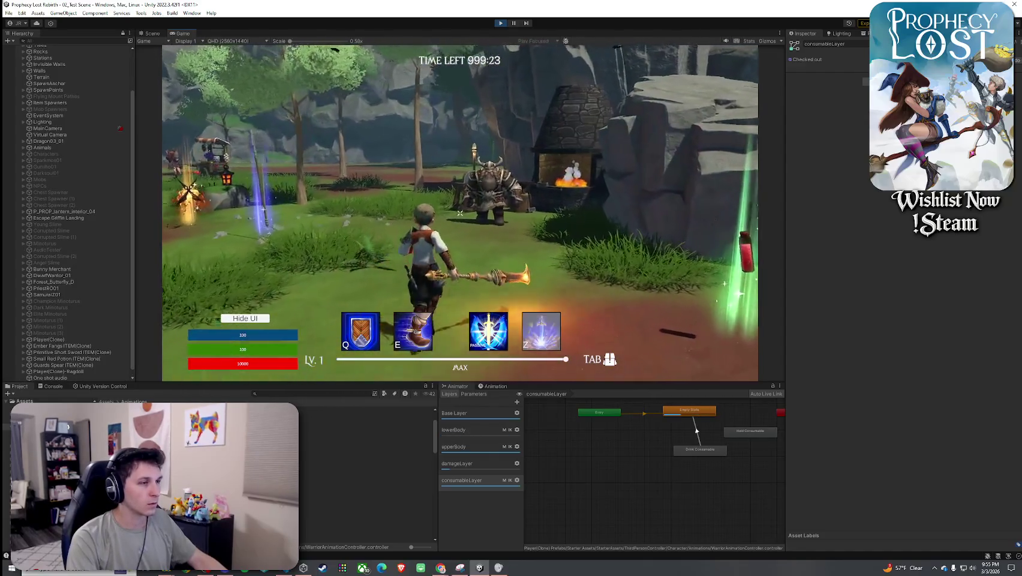
# - Attack the dwarf with the staff and climb over the rock ledge
pyautogui.press('w')
pyautogui.click(459, 213)
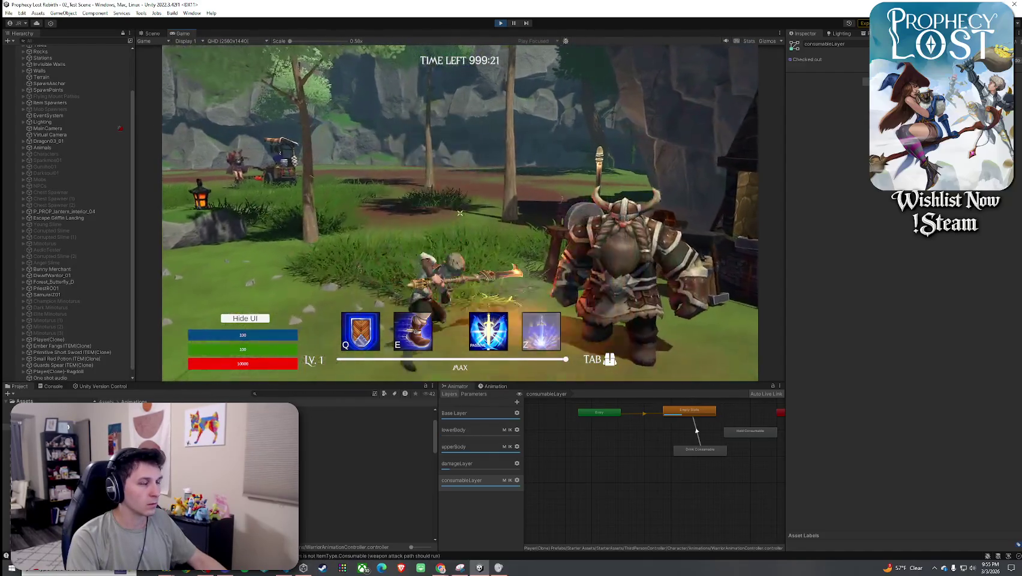
pyautogui.press('w')
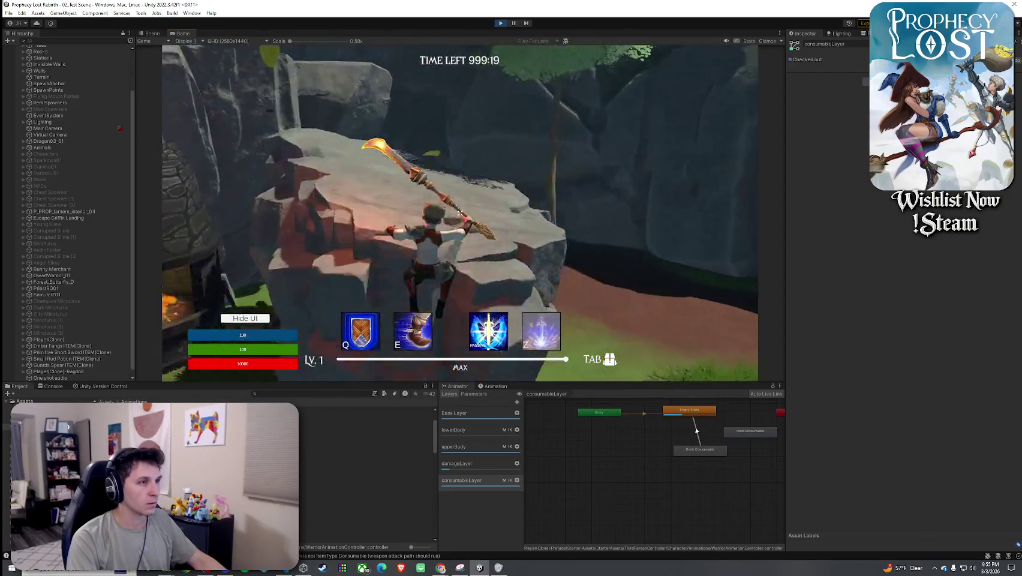
pyautogui.press('w')
# - Equip the red potion again and reopen the inventory while walking the path
pyautogui.press('Tab')
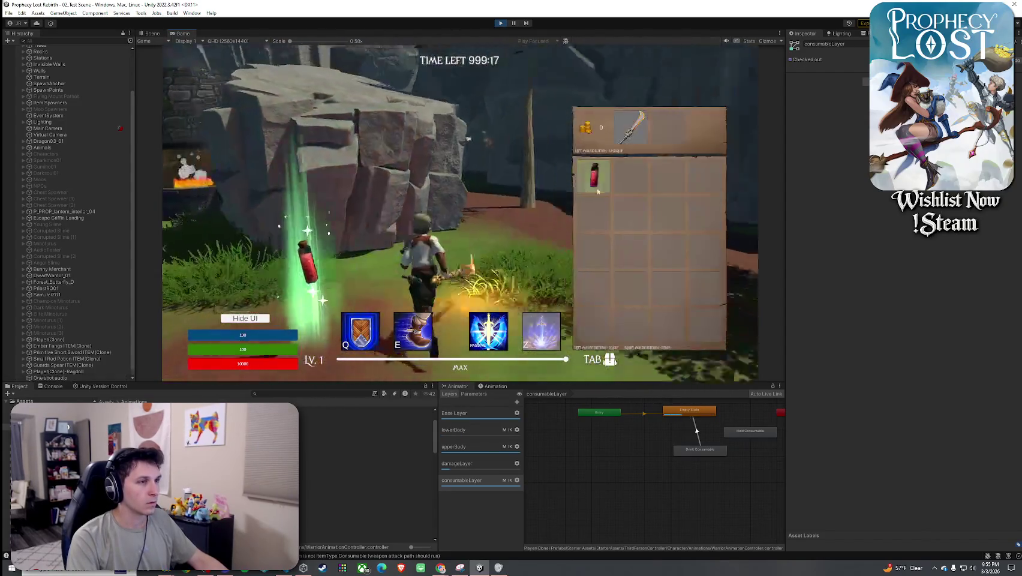
pyautogui.click(587, 192)
pyautogui.press('Tab')
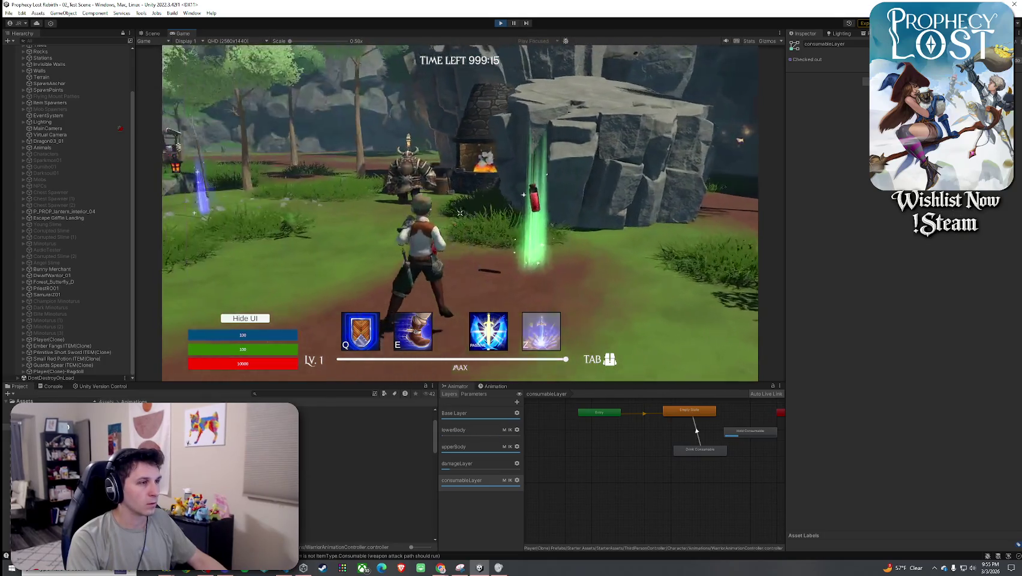
pyautogui.press('Tab')
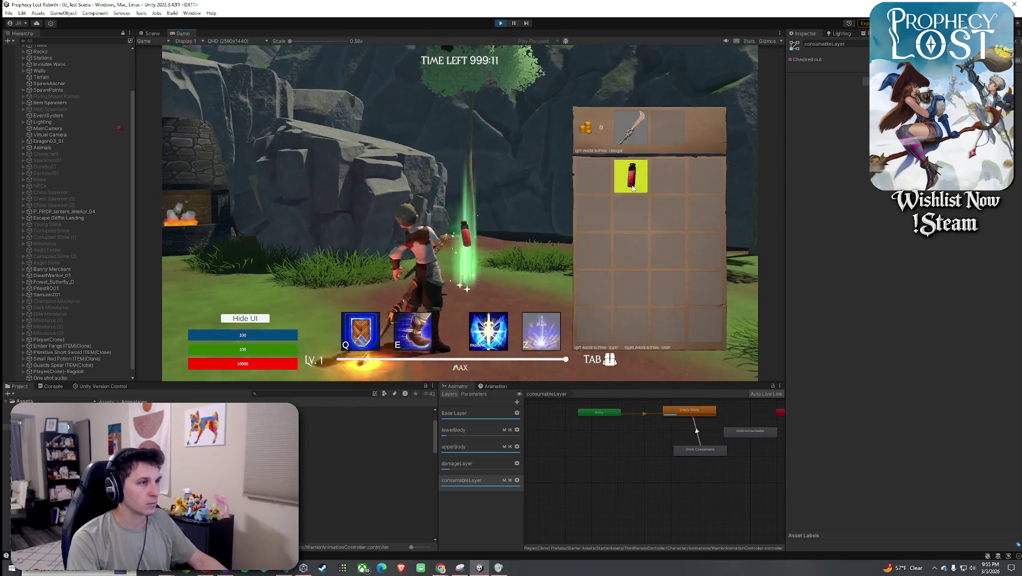
pyautogui.press('w')
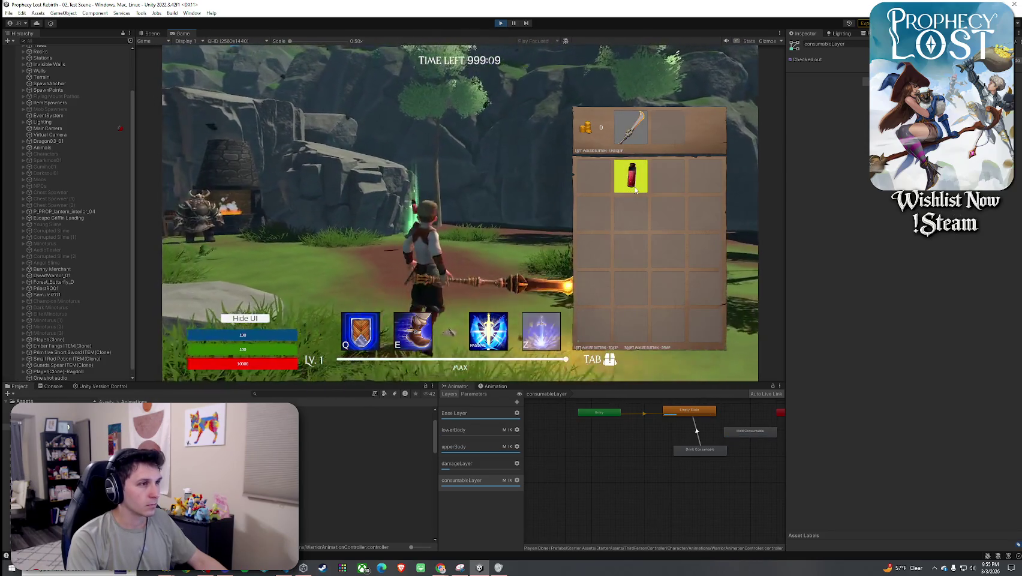
# - Swap the red potion into the equipped slot in place of the sword, then close the inventory
pyautogui.click(634, 186)
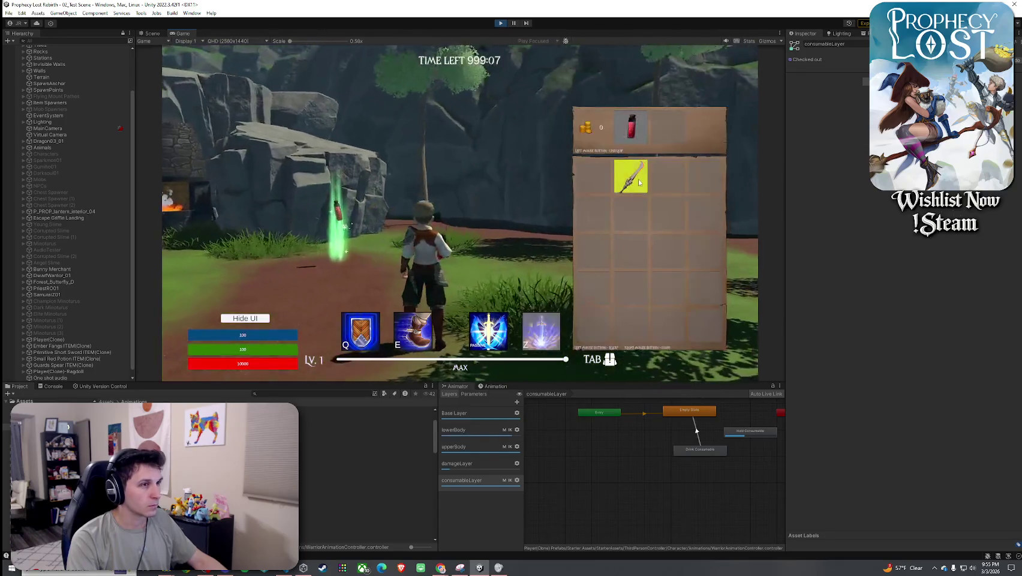
pyautogui.press('w')
pyautogui.click(639, 182)
pyautogui.click(639, 181)
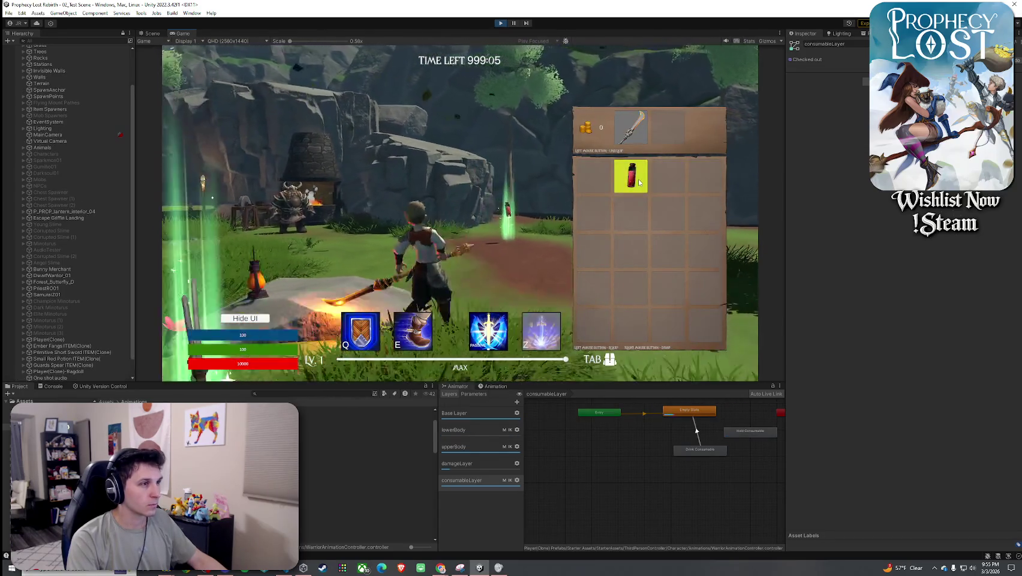
pyautogui.click(639, 181)
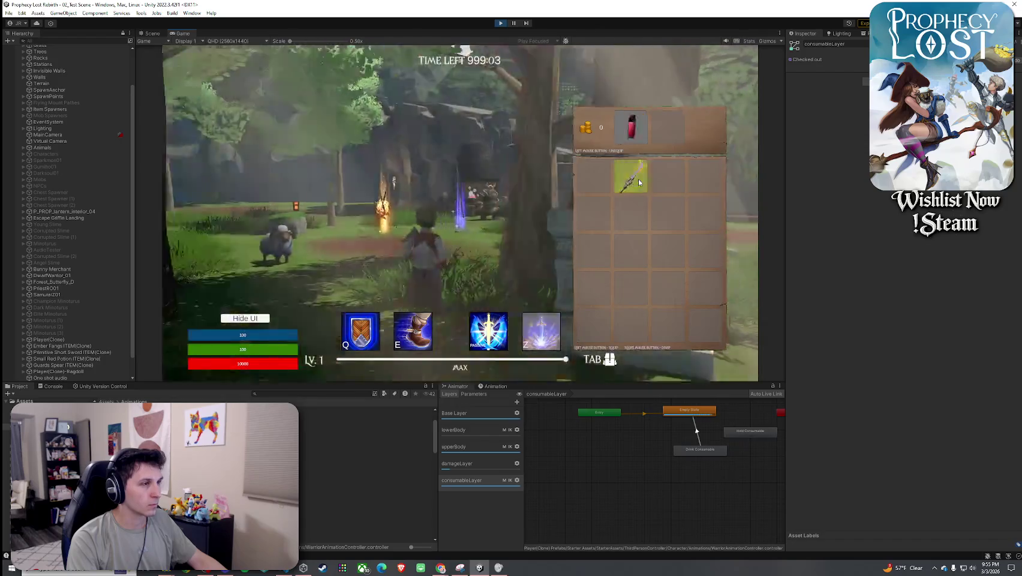
pyautogui.press('w')
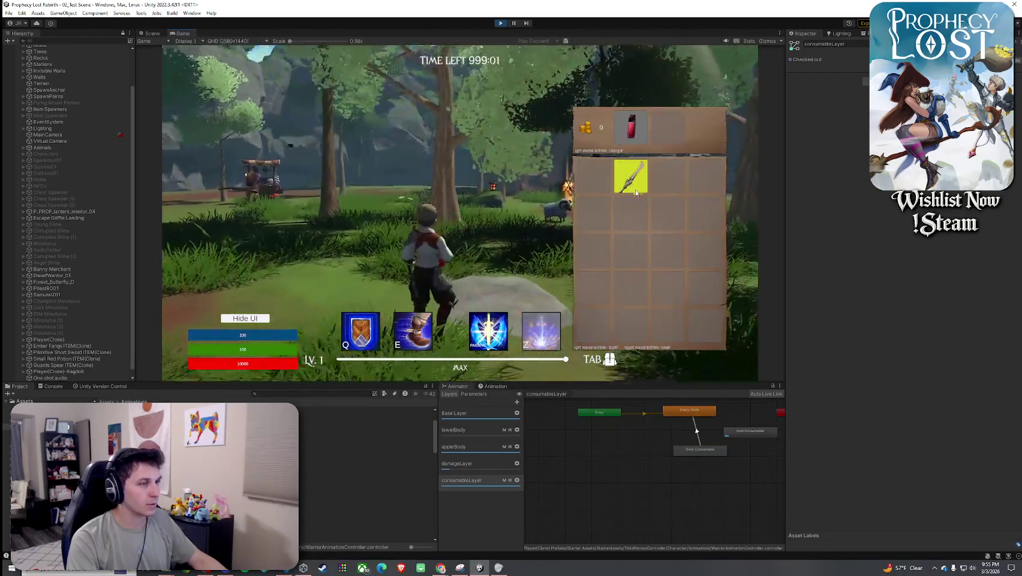
pyautogui.press('Tab')
# - Walk toward the stone pedestal and dock the Scene view beside the Game view
pyautogui.press('w')
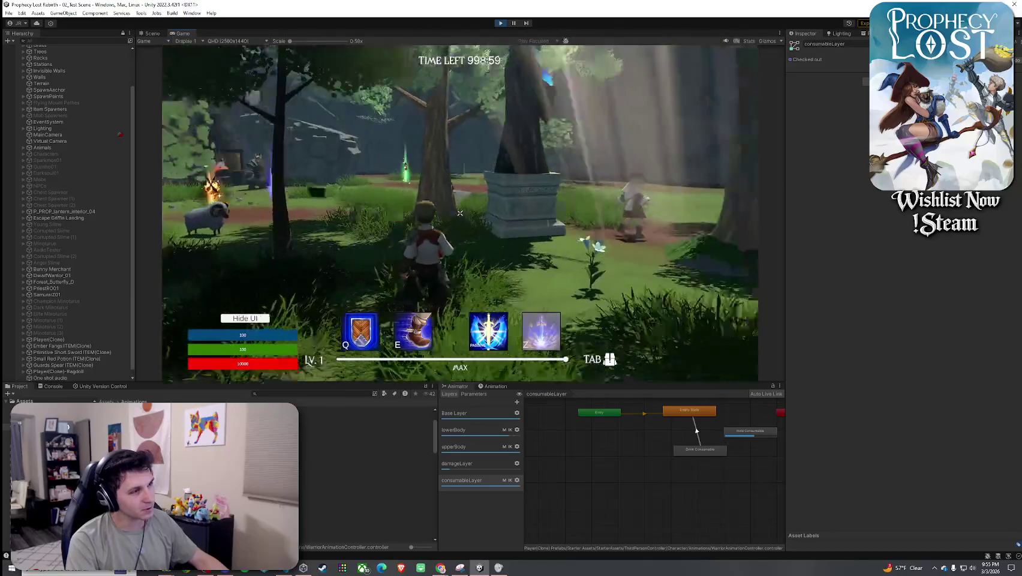
pyautogui.press('w')
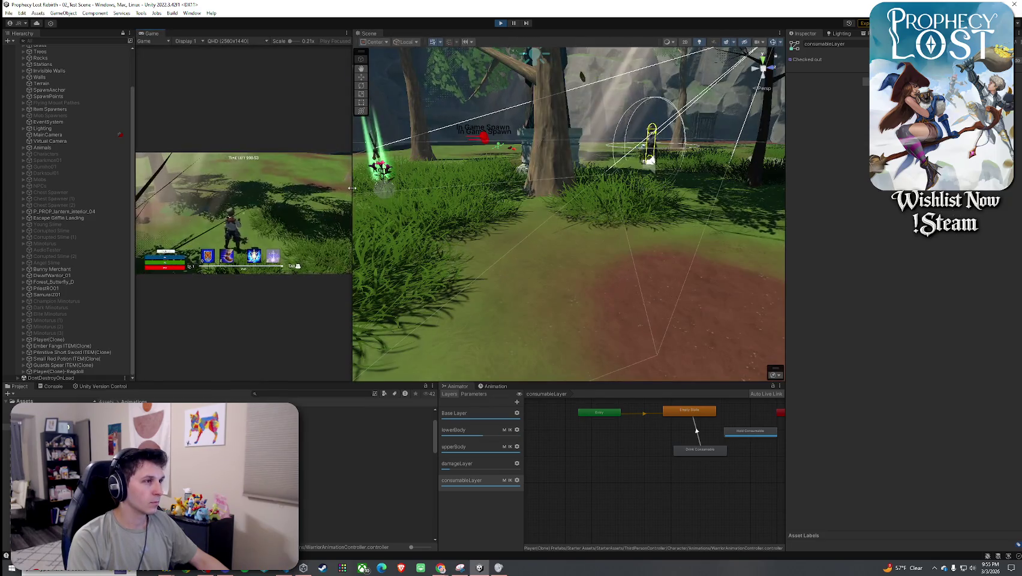
pyautogui.moveTo(353, 204); pyautogui.dragTo(641, 204)
# - Run the character forward in play mode and check the red potion slot in the inventory
pyautogui.press('w')
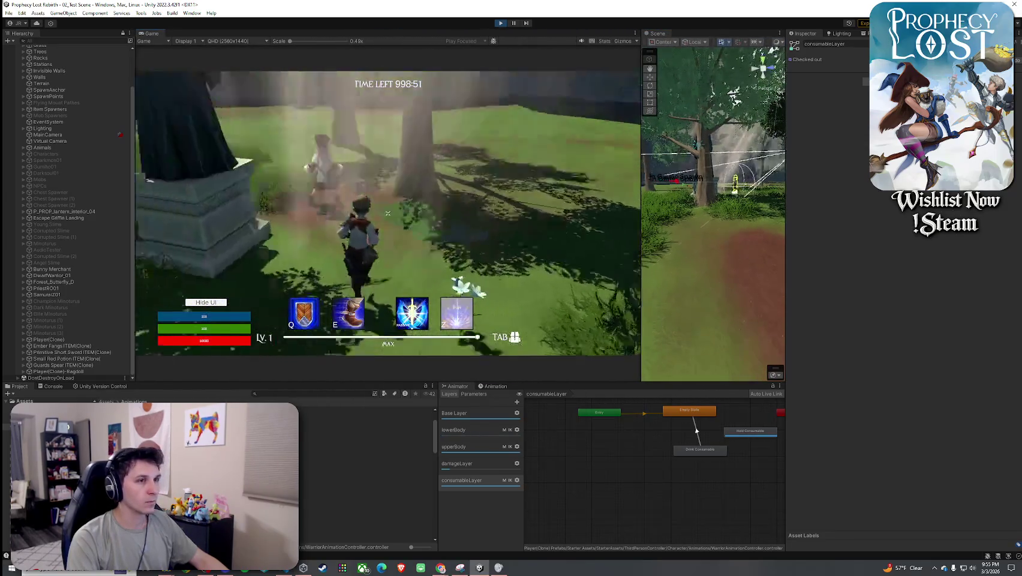
pyautogui.press('super')
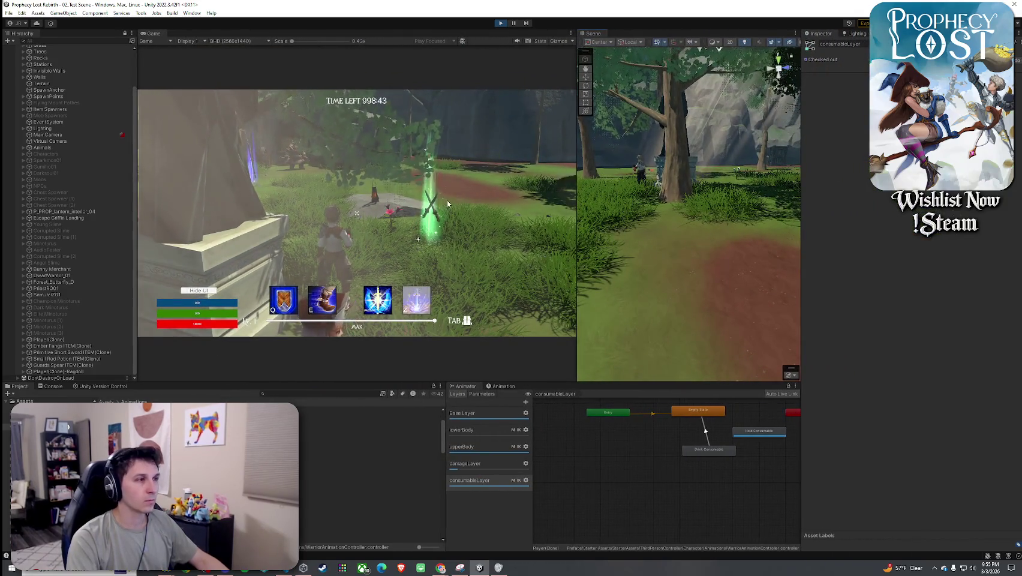
pyautogui.press('w')
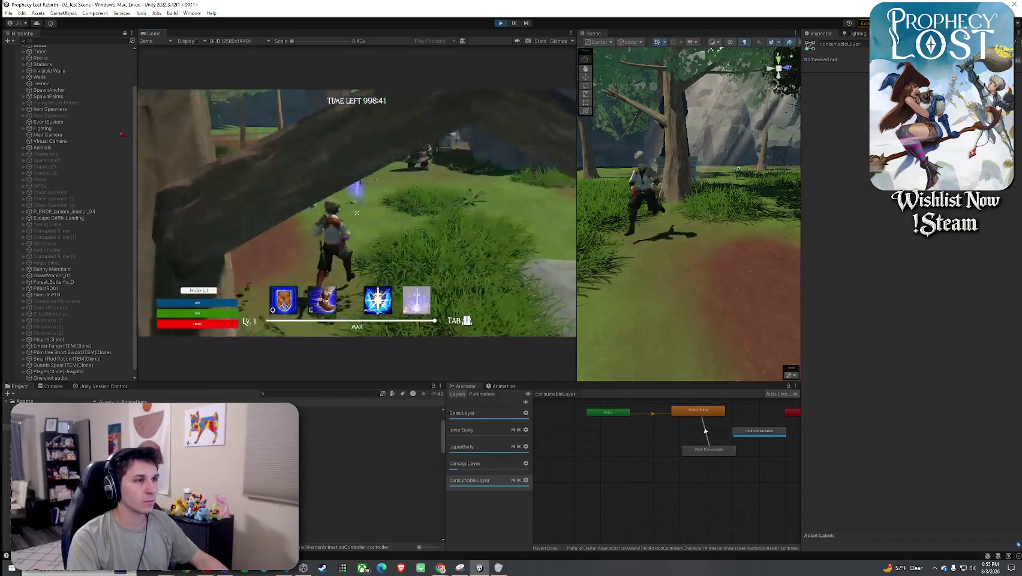
pyautogui.press('w')
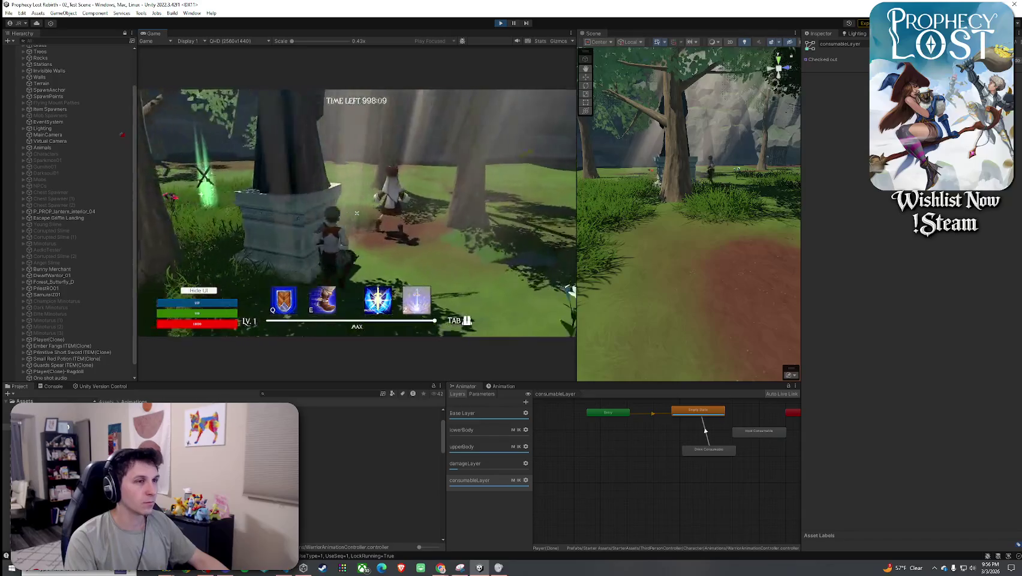
pyautogui.press('Tab')
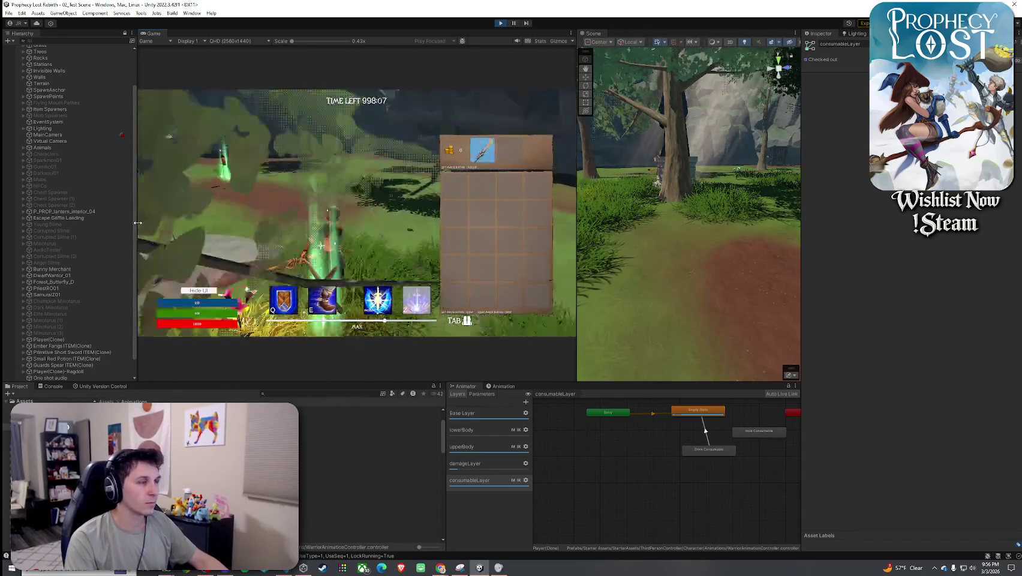
pyautogui.press('Tab')
pyautogui.press('Tab')
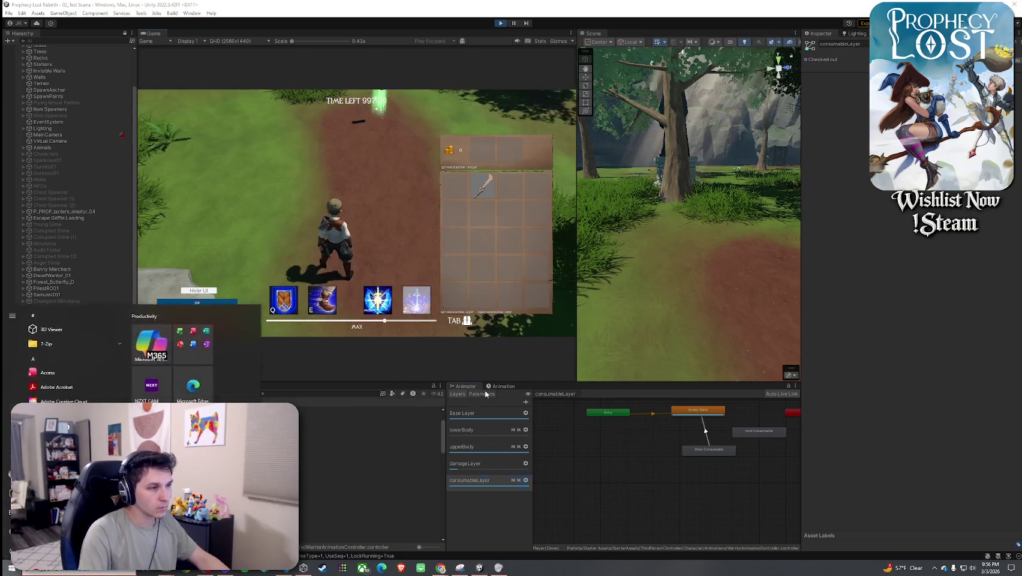
# - Show the Animator parameters, stop and restart play mode, then switch to Player.cs in VS Code
pyautogui.click(482, 394)
pyautogui.click(502, 24)
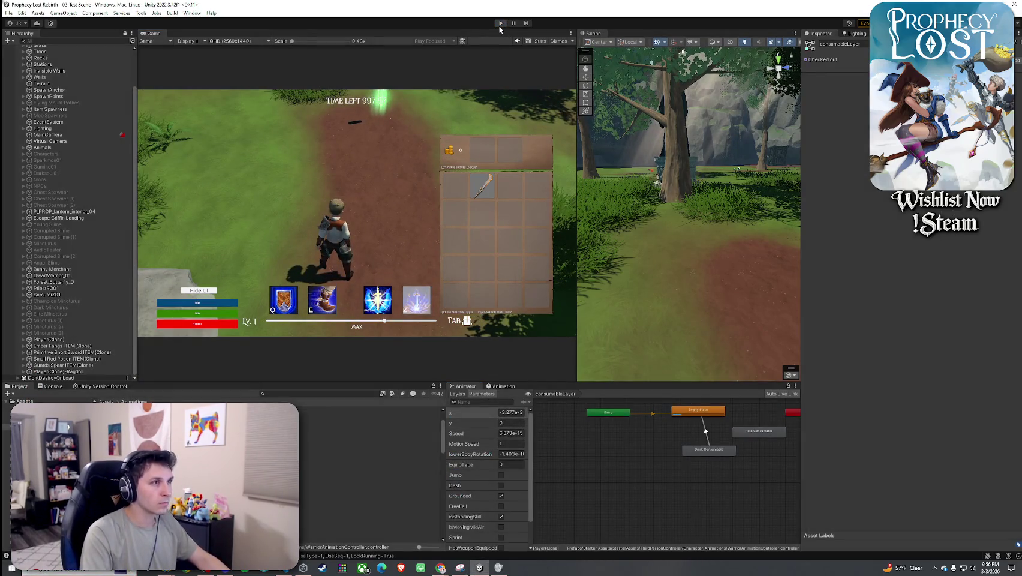
pyautogui.click(501, 23)
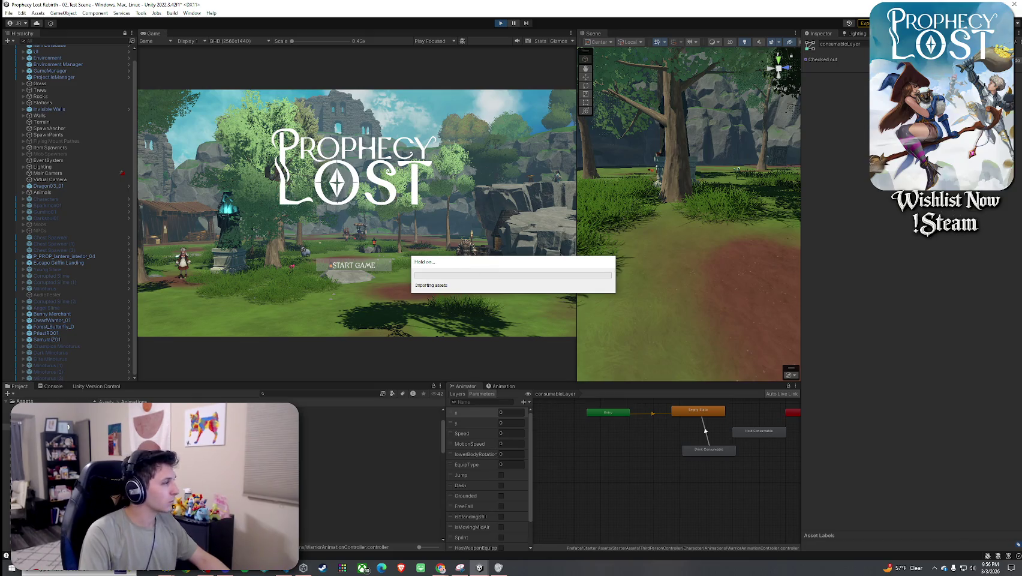
pyautogui.hotkey('alt', 'Tab')
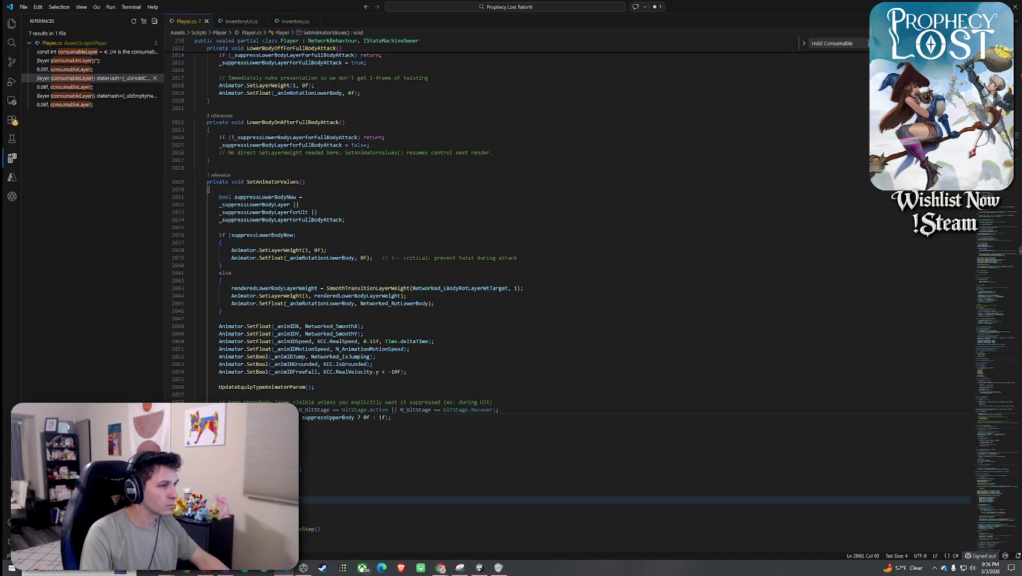
# - Review the SetLayerWeight calls on line 2860 and the consumableLayer use on line 2791
pyautogui.click(303, 418)
pyautogui.click(275, 418)
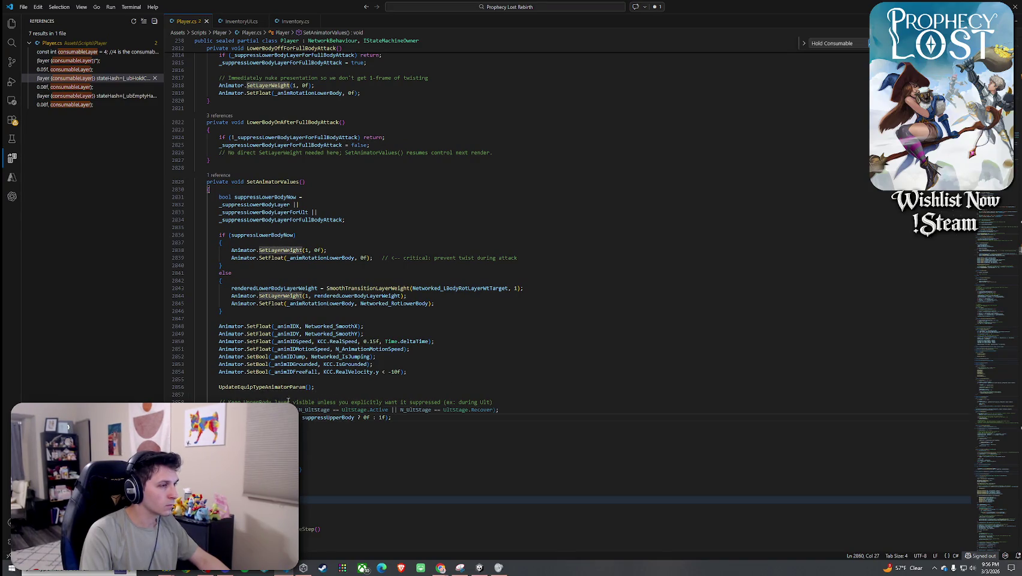
pyautogui.scroll(3, 277, 327)
pyautogui.scroll(12, 277, 327)
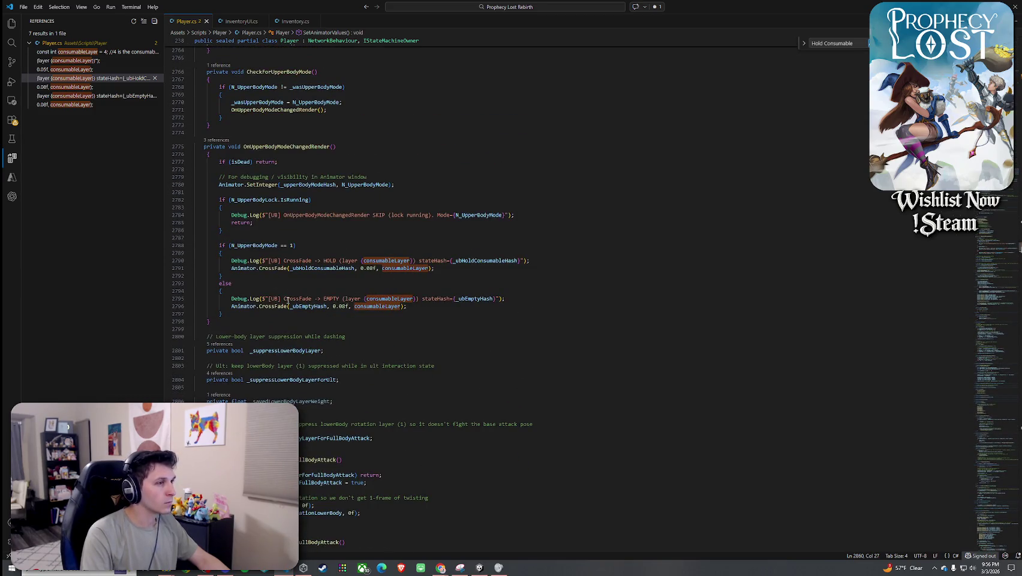
pyautogui.click(403, 268)
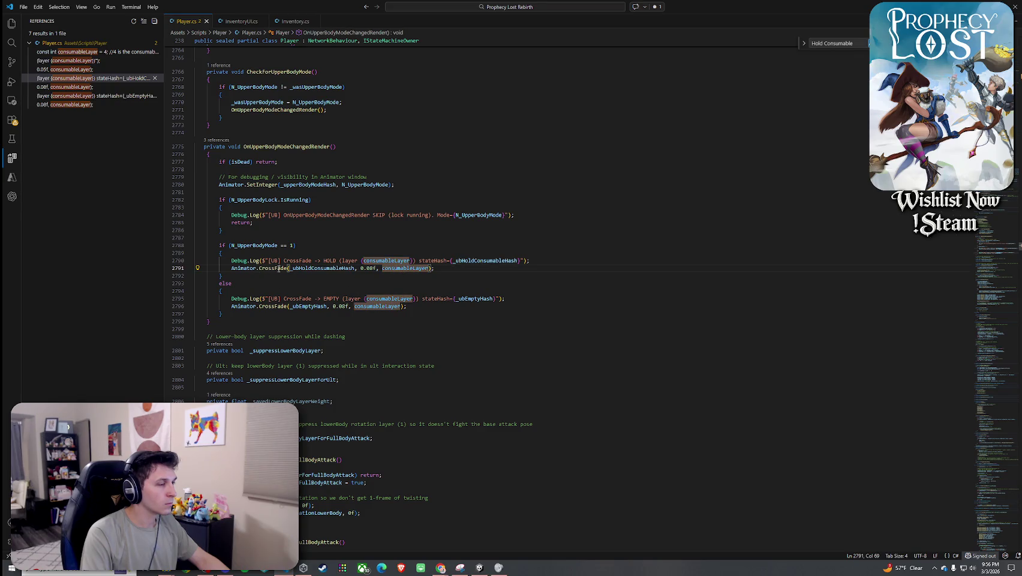
pyautogui.hotkey('alt', 'Left')
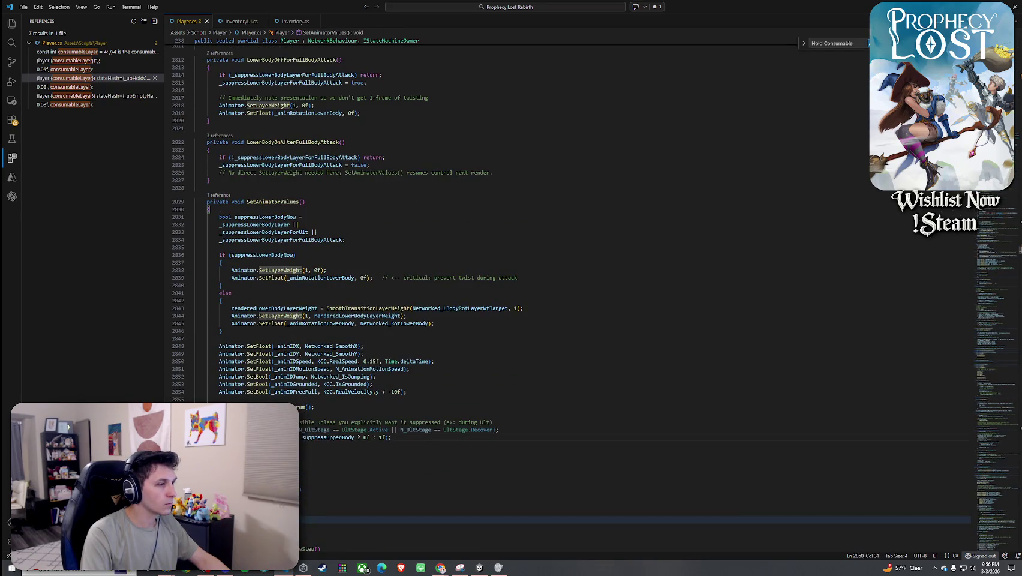
pyautogui.moveTo(262, 270)
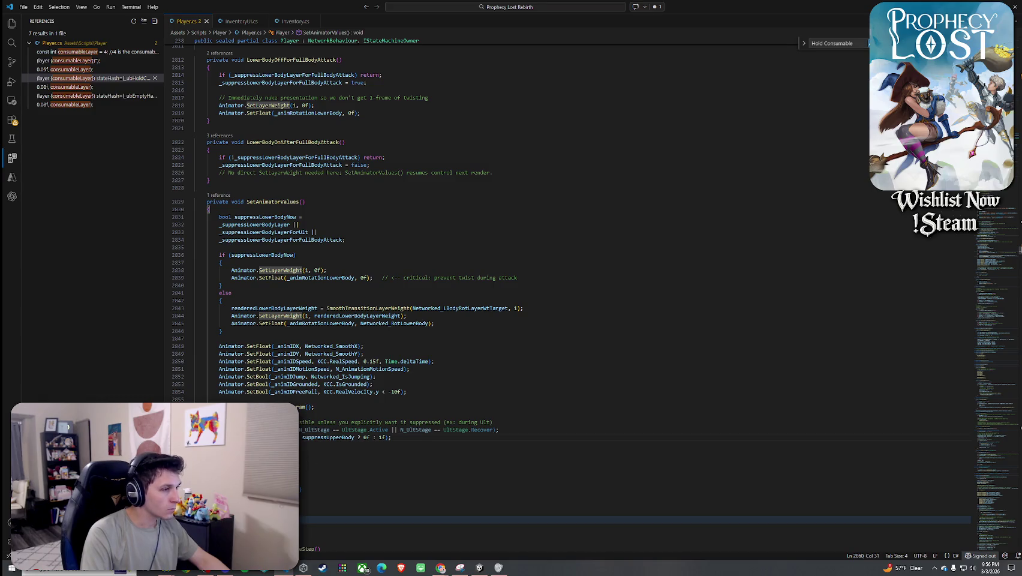
# - Highlight suppressUpperBody and the line 2858 comment, then clear the selection without editing
pyautogui.doubleClick(327, 437)
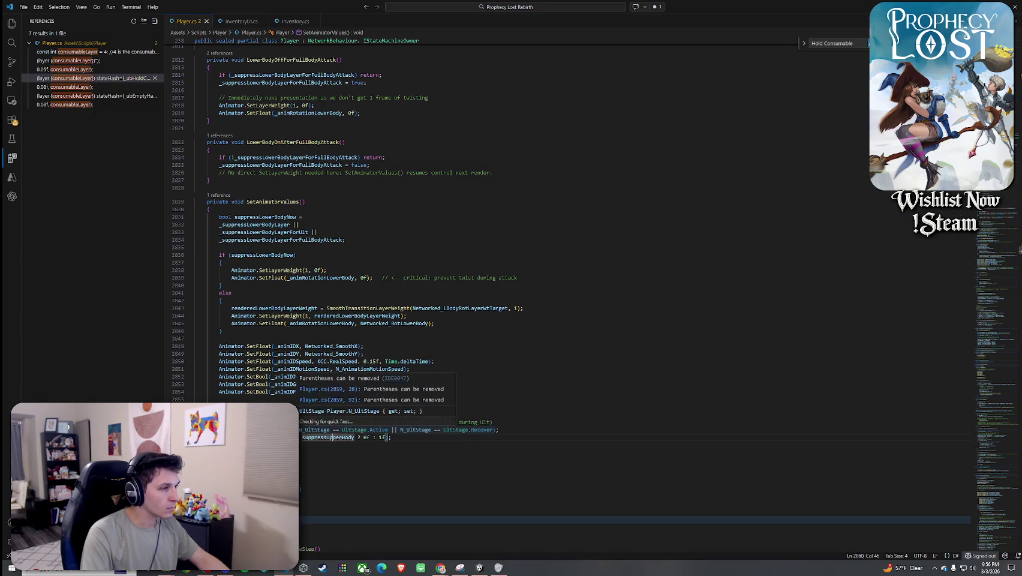
pyautogui.doubleClick(261, 429)
pyautogui.click(436, 429)
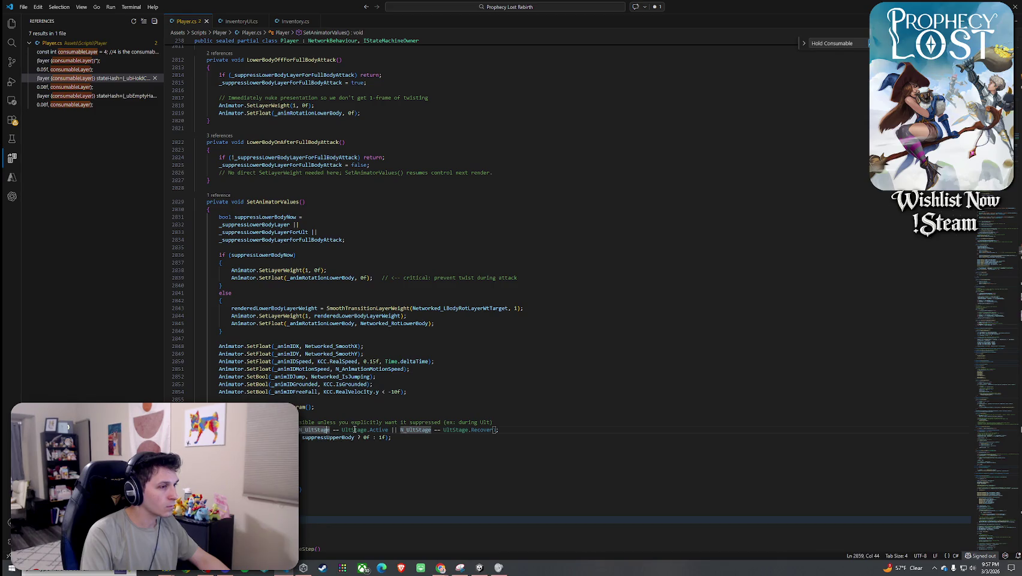
pyautogui.moveTo(252, 422); pyautogui.dragTo(410, 423)
pyautogui.click(407, 422)
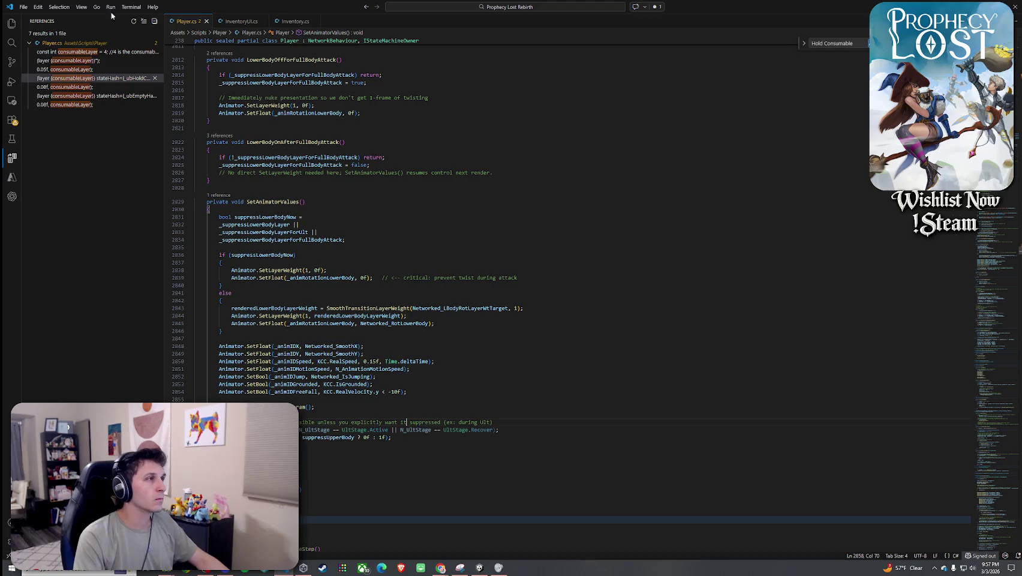
# - Return to Unity without changes and click START GAME
pyautogui.click(24, 7)
pyautogui.press('Escape')
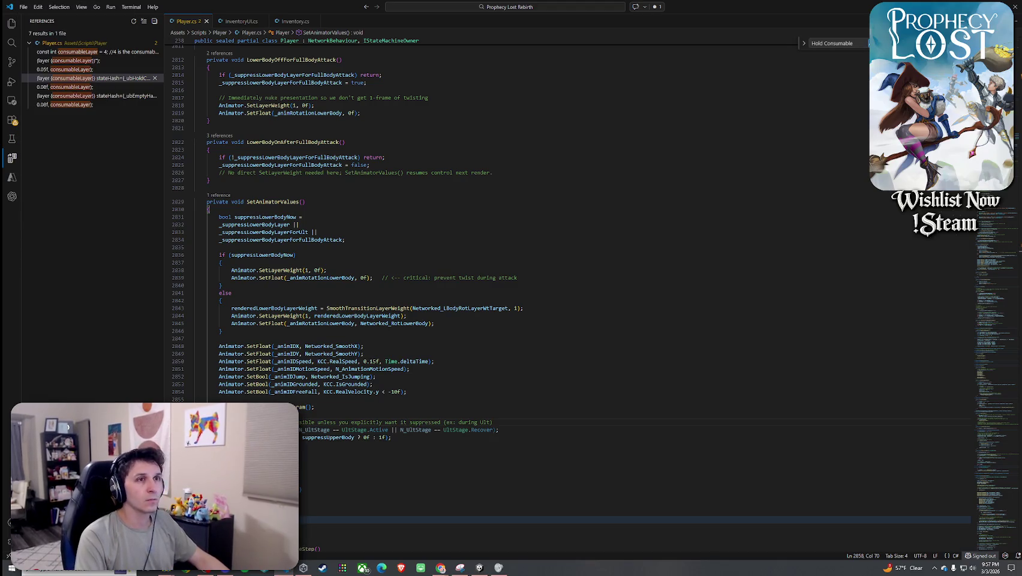
pyautogui.hotkey('alt', 'Tab')
pyautogui.click(372, 266)
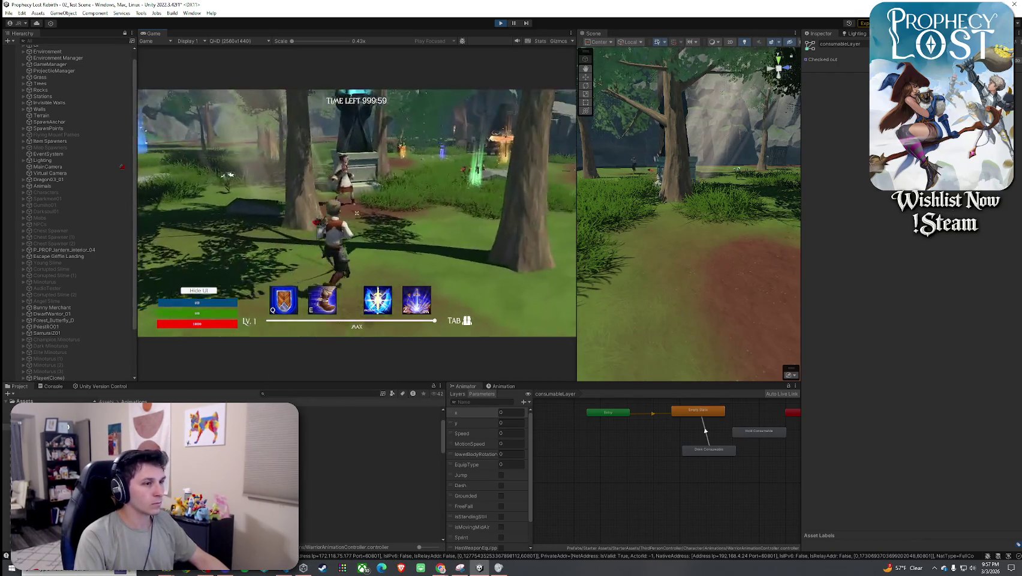
# - Inspect Player(Clone)'s Animator Layers and toggle the inventory to check the red potion
pyautogui.press('super')
pyautogui.click(455, 400)
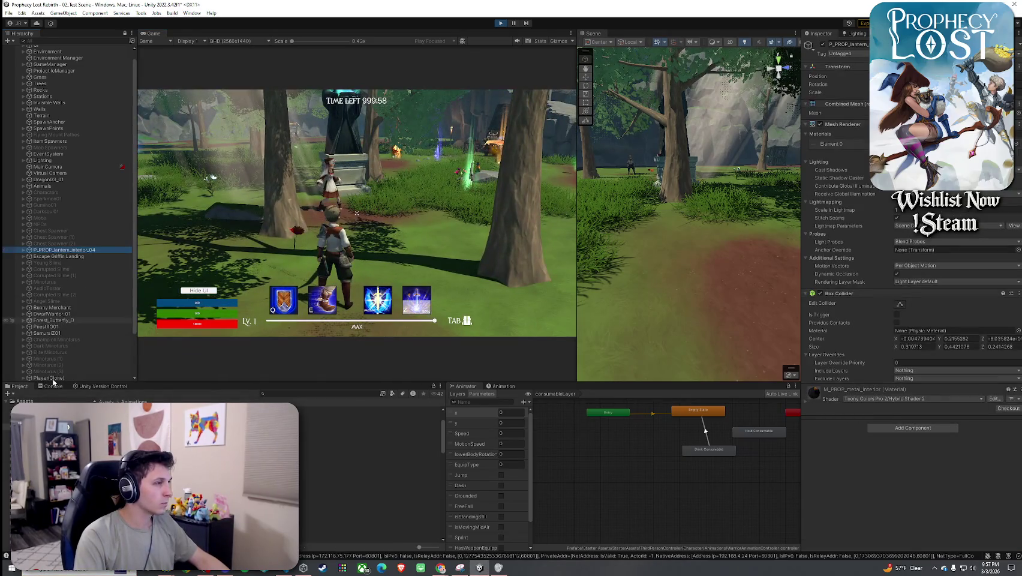
pyautogui.click(457, 394)
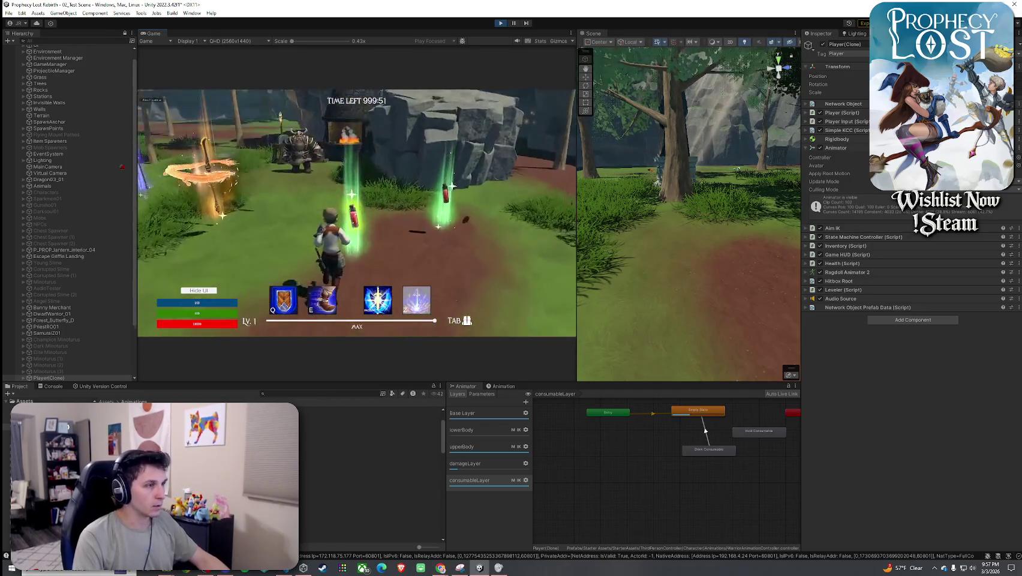
pyautogui.press('Tab')
pyautogui.press('Tab')
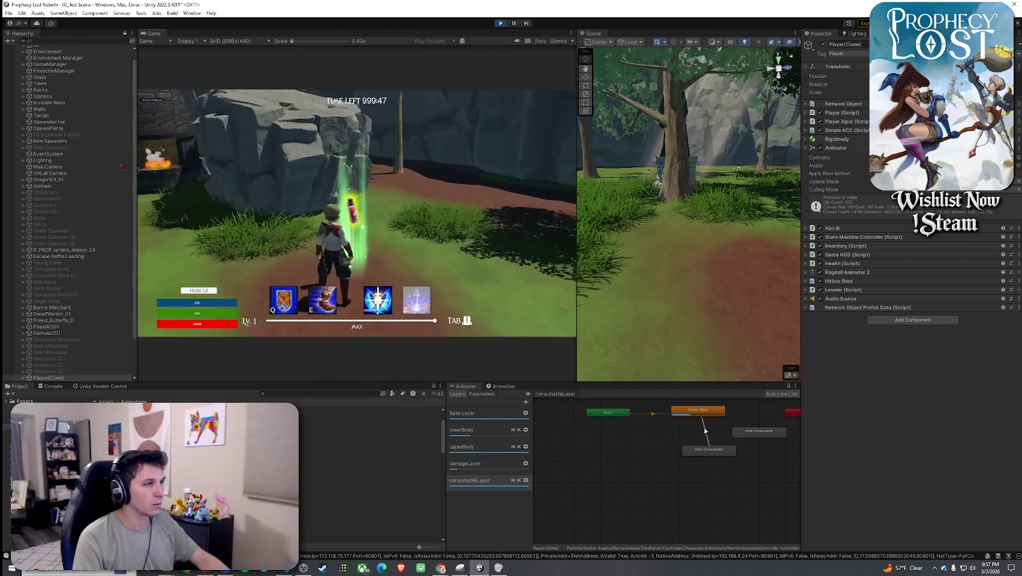
pyautogui.press('Tab')
pyautogui.press('Tab')
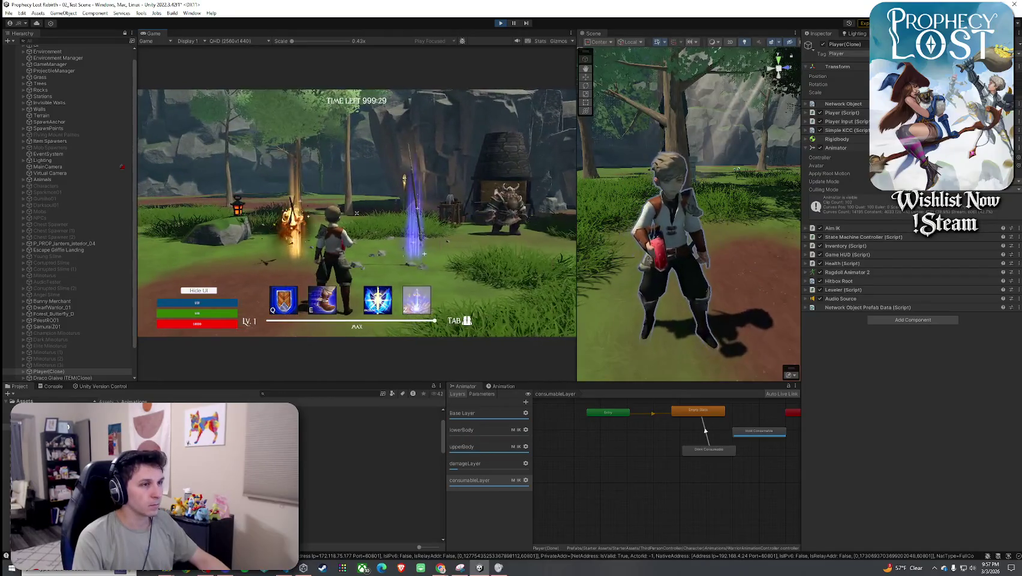
# - Move the red potion into the inventory grid and equip it again
pyautogui.press('Tab')
pyautogui.moveTo(488, 158); pyautogui.dragTo(487, 192)
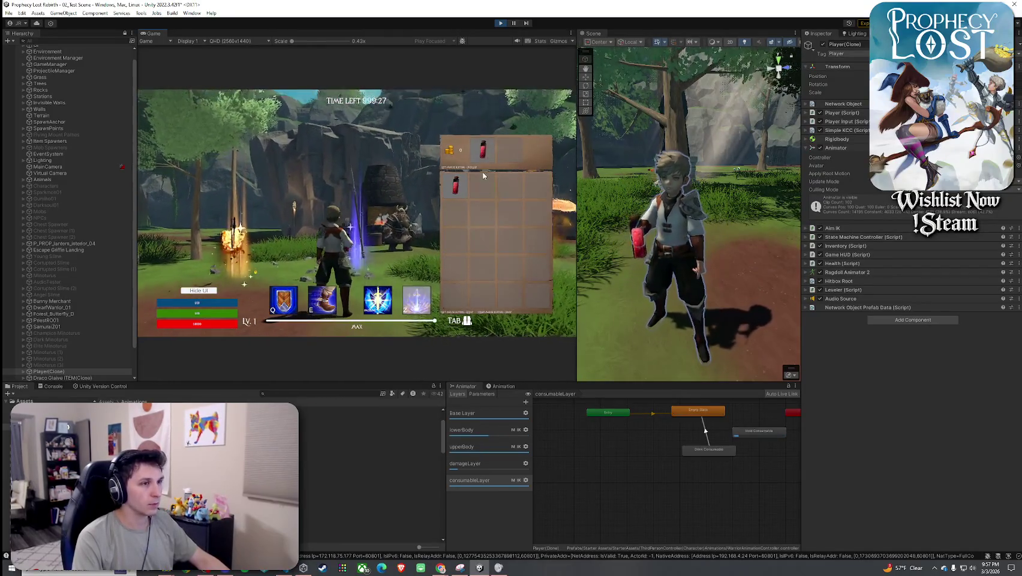
pyautogui.rightClick(482, 187)
pyautogui.rightClick(484, 189)
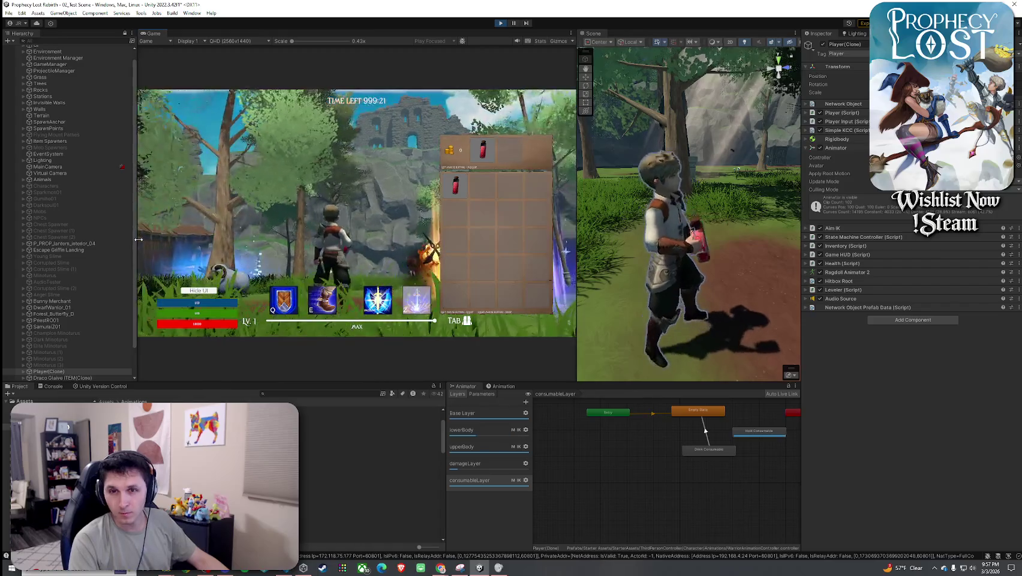
pyautogui.press('super')
pyautogui.press('super')
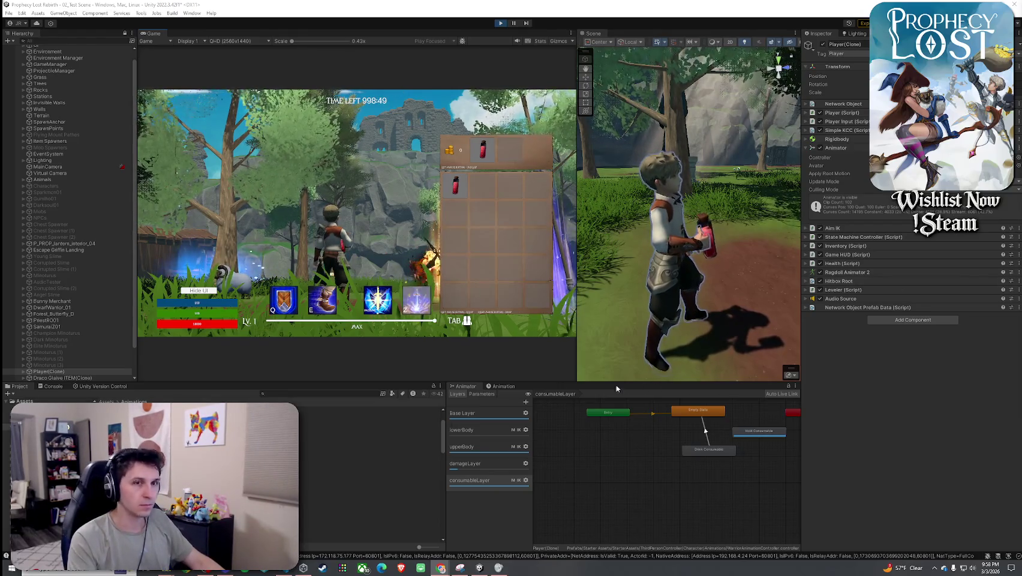
# - Search the Project for 'Potion' prefabs and browse Small Red Potion ITEM and Potion_Mana
pyautogui.click(292, 394)
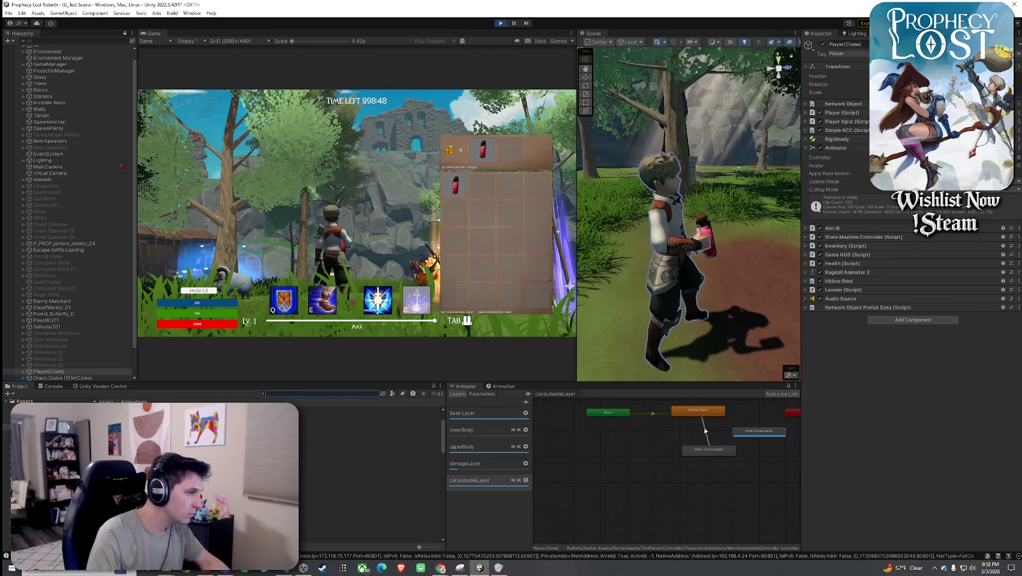
pyautogui.write('P')
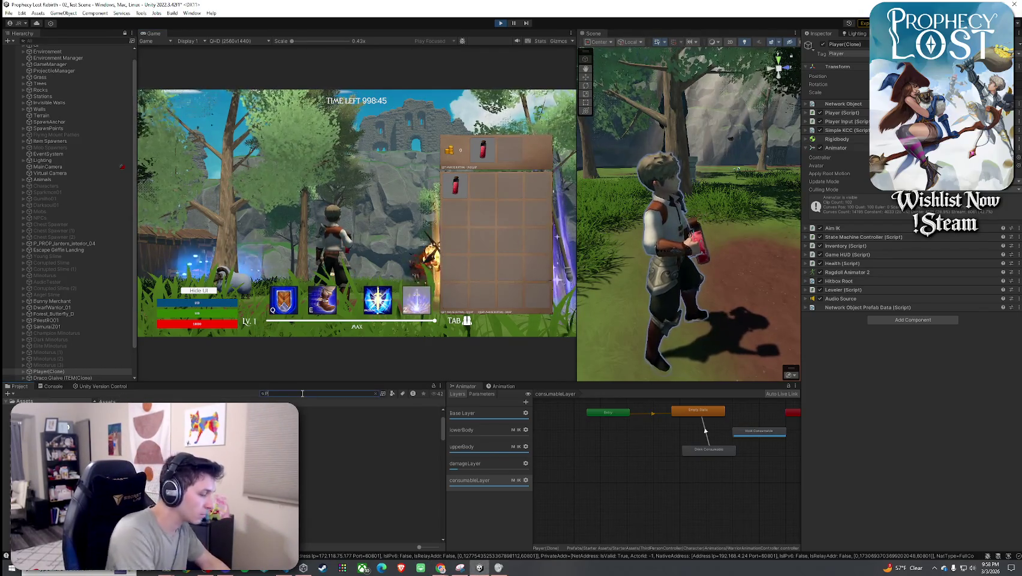
pyautogui.write('otion Empori')
pyautogui.press('BackSpace')
pyautogui.press('BackSpace')
pyautogui.press('BackSpace')
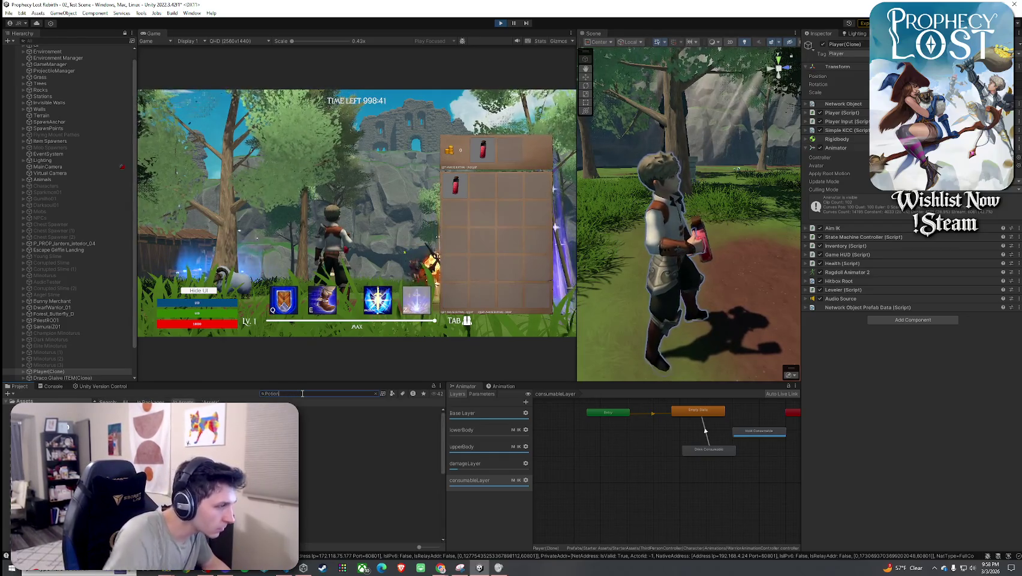
pyautogui.click(392, 394)
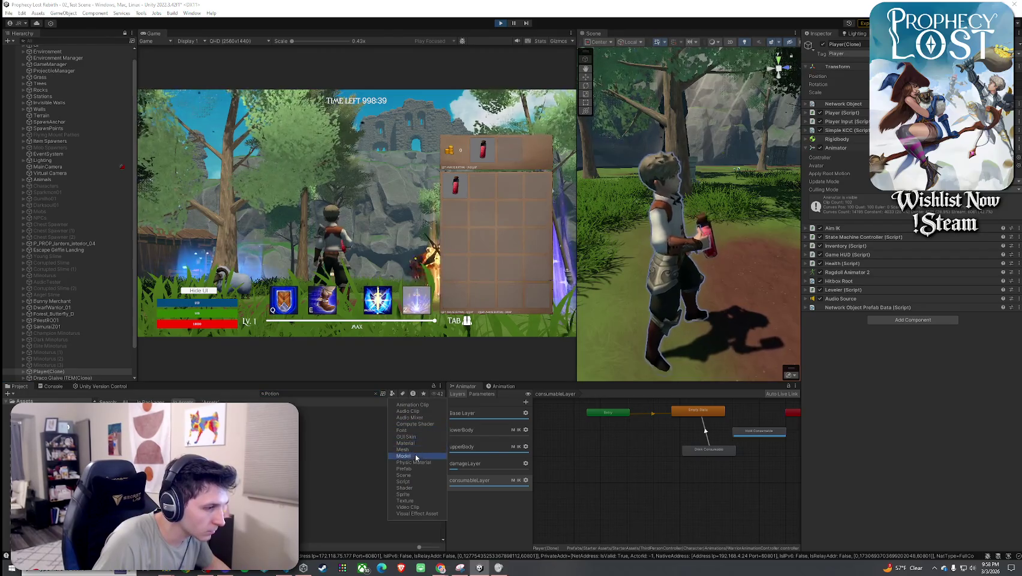
pyautogui.click(403, 468)
pyautogui.click(335, 415)
pyautogui.press('Down')
pyautogui.press('Down')
pyautogui.press('Down')
pyautogui.press('Up')
pyautogui.press('Up')
pyautogui.press('Up')
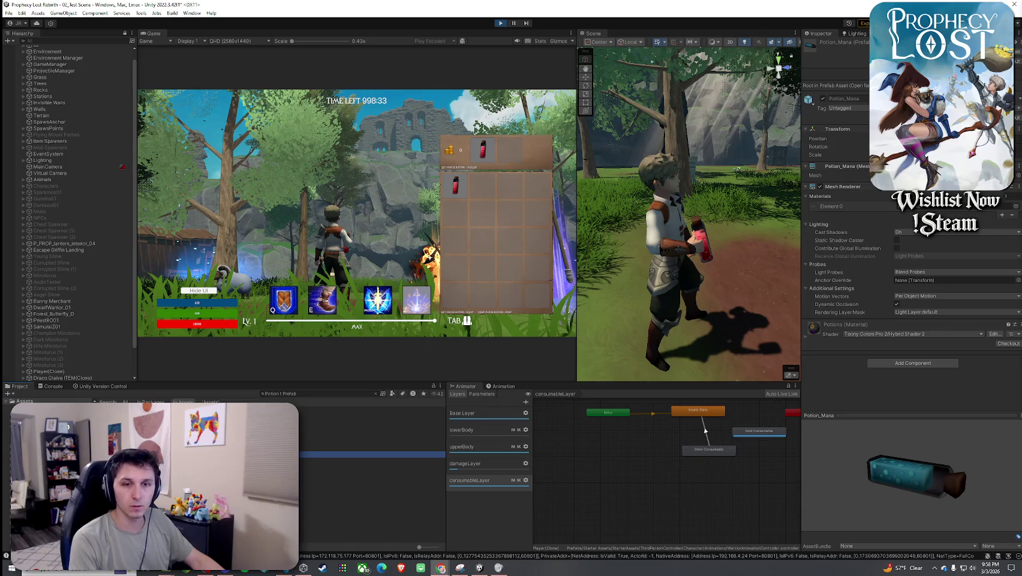
# - List the owned packages in My Assets, exit Play mode, and widen the Scene view
pyautogui.rightClick(718, 206)
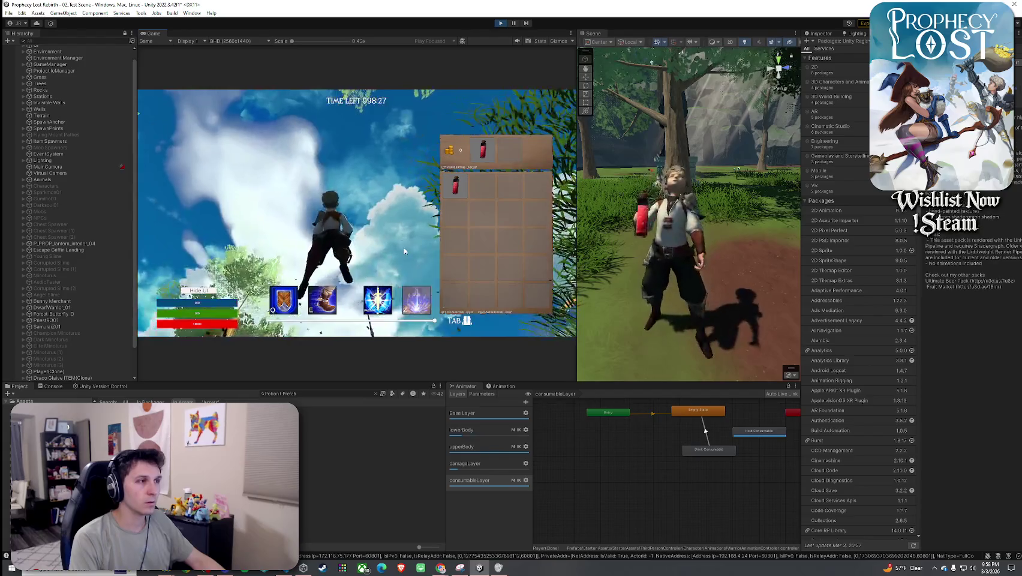
pyautogui.press('super')
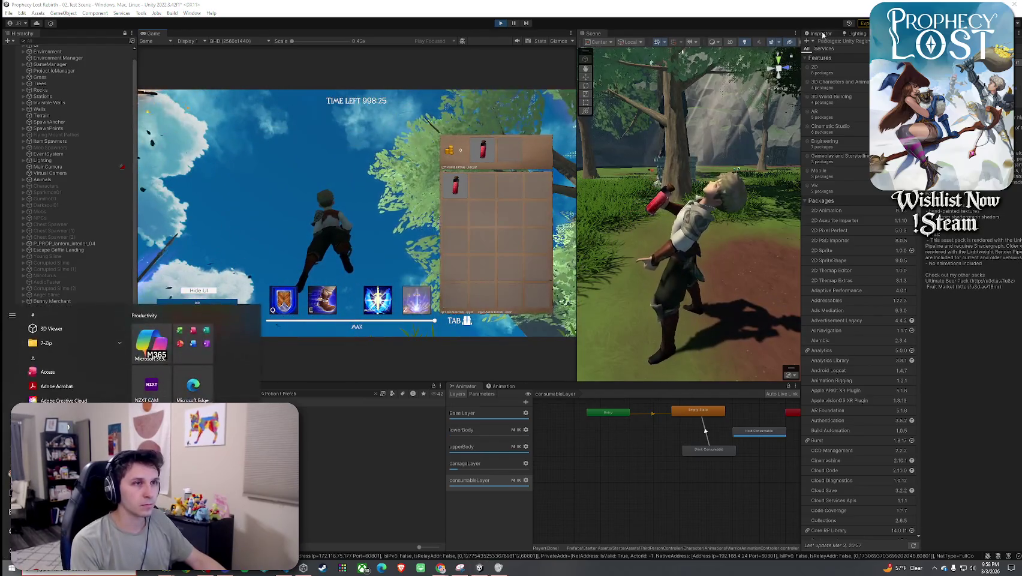
pyautogui.click(574, 124)
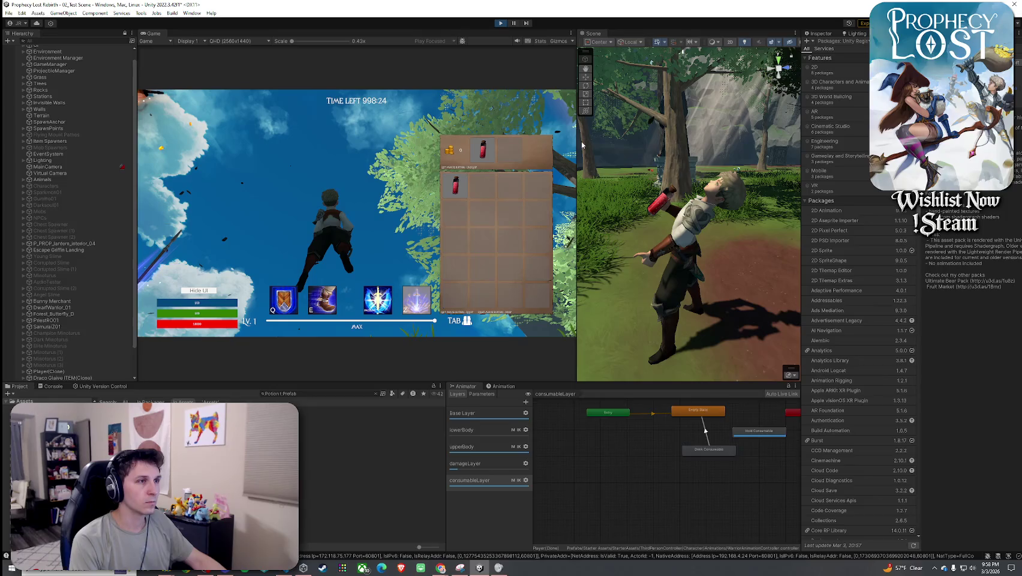
pyautogui.hotkey('ctrl', 'p')
pyautogui.moveTo(574, 142); pyautogui.dragTo(440, 142)
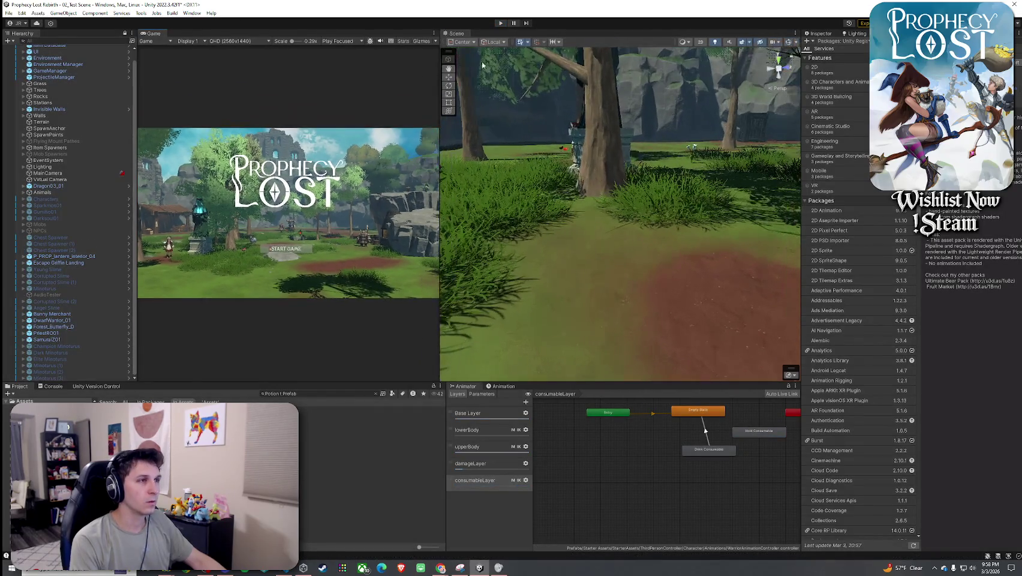
# - Import the Potion Emporium package, skipping the dependency upgrade and excluding the Scenes folder
pyautogui.moveTo(800, 97); pyautogui.dragTo(726, 96)
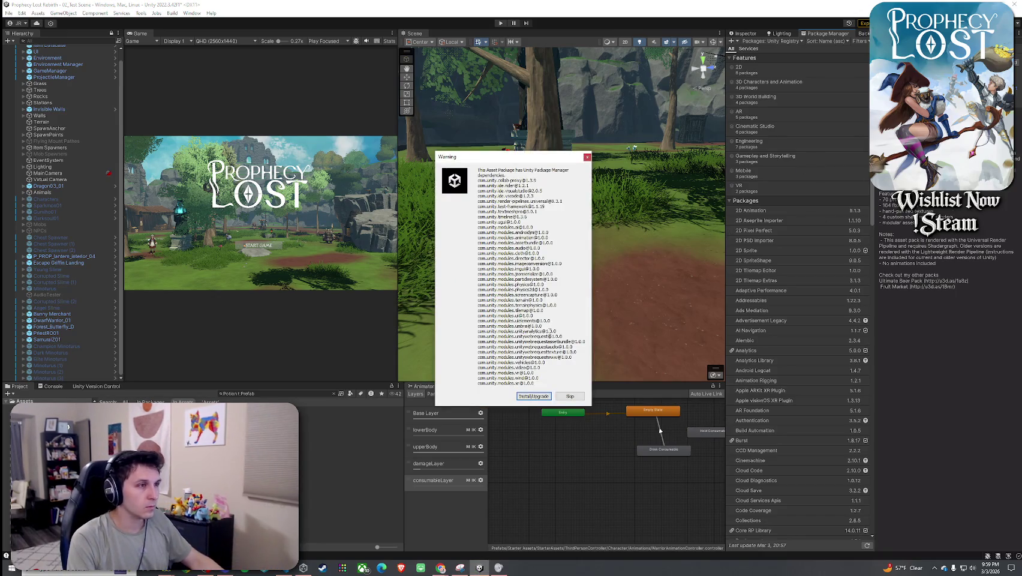
pyautogui.click(571, 396)
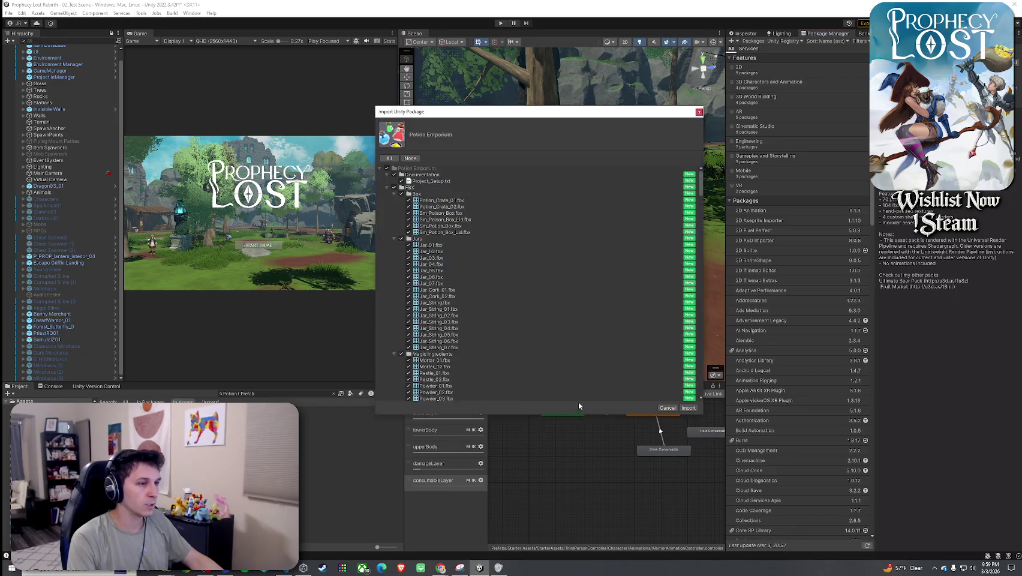
pyautogui.click(386, 188)
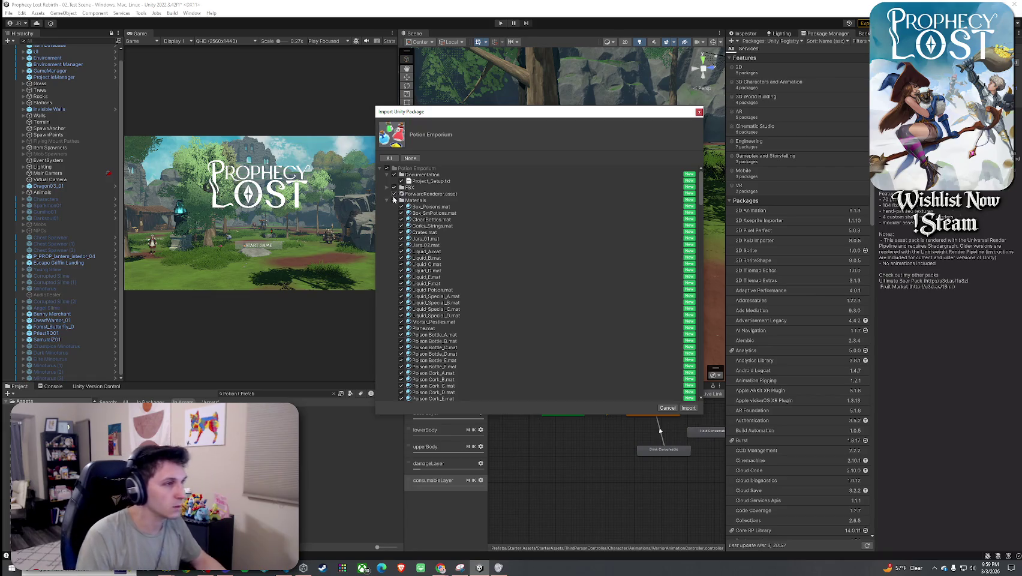
pyautogui.click(388, 200)
pyautogui.click(389, 206)
pyautogui.click(392, 213)
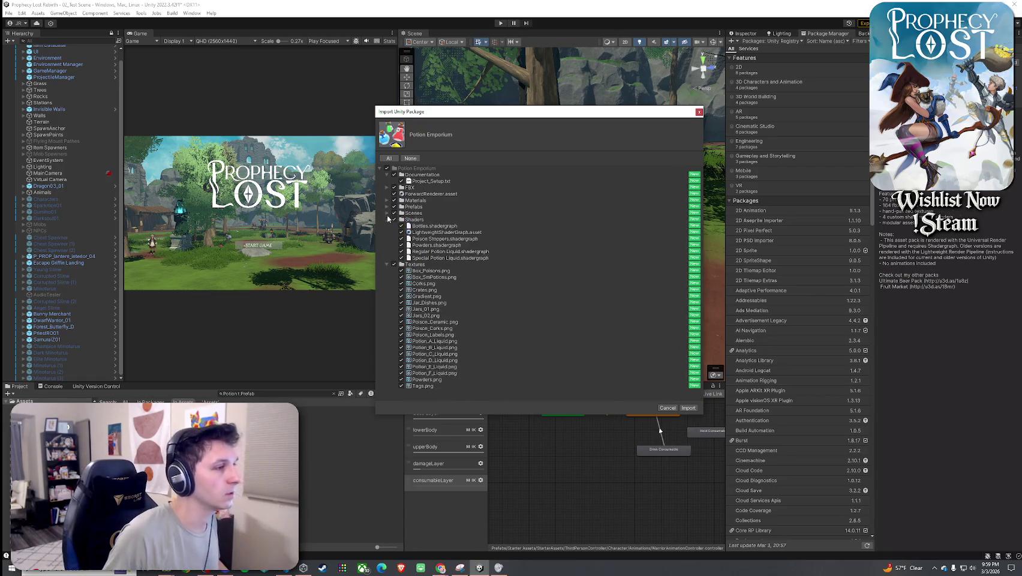
pyautogui.click(394, 213)
pyautogui.click(387, 219)
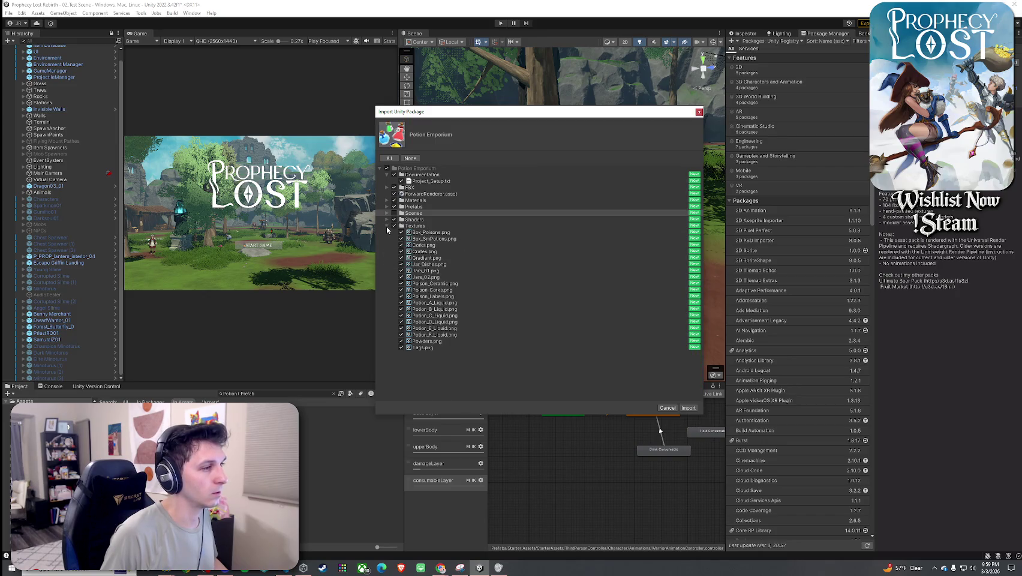
pyautogui.click(386, 226)
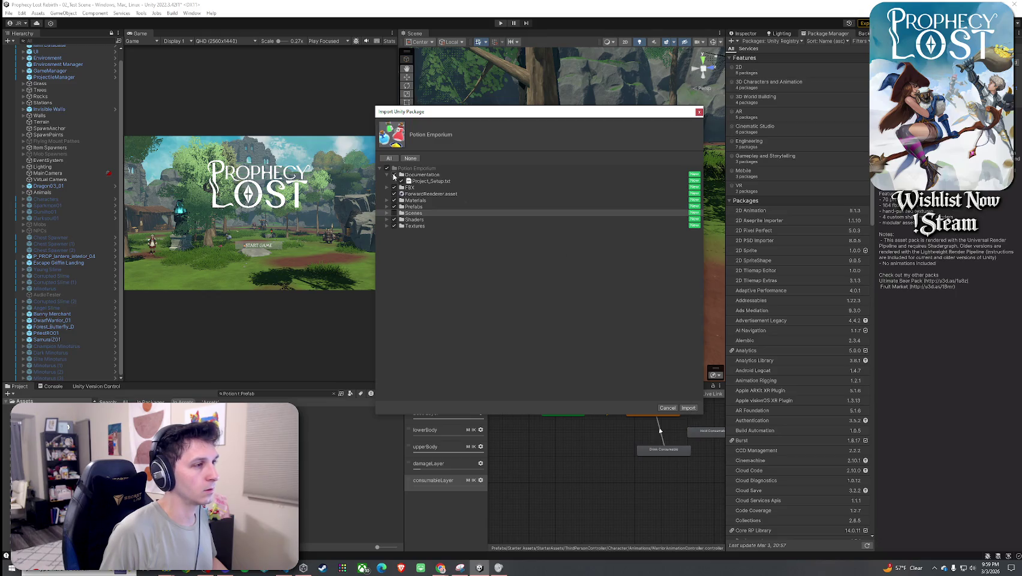
pyautogui.click(688, 408)
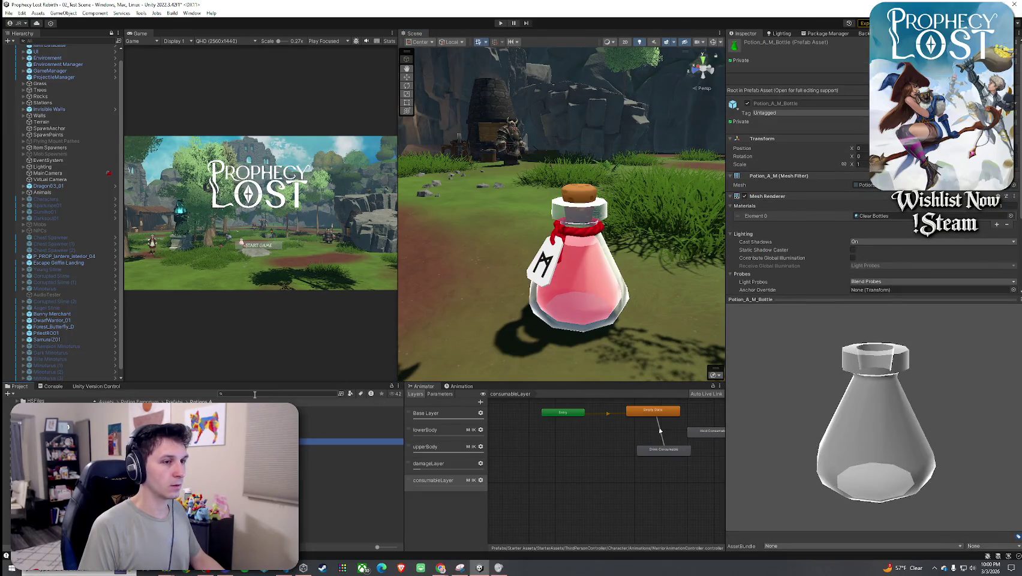
# - Browse the Jars and Magical Ingredients prefabs, including Jar_String_05 and Pestle_02
pyautogui.press('BackSpace')
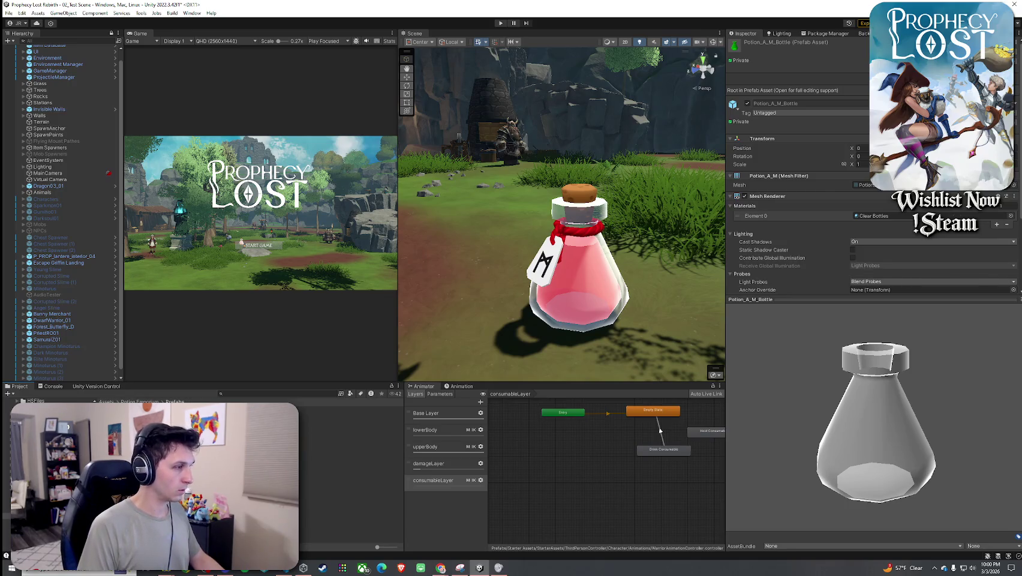
pyautogui.doubleClick(347, 429)
pyautogui.click(348, 428)
pyautogui.press('Down')
pyautogui.press('Down')
pyautogui.press('Down')
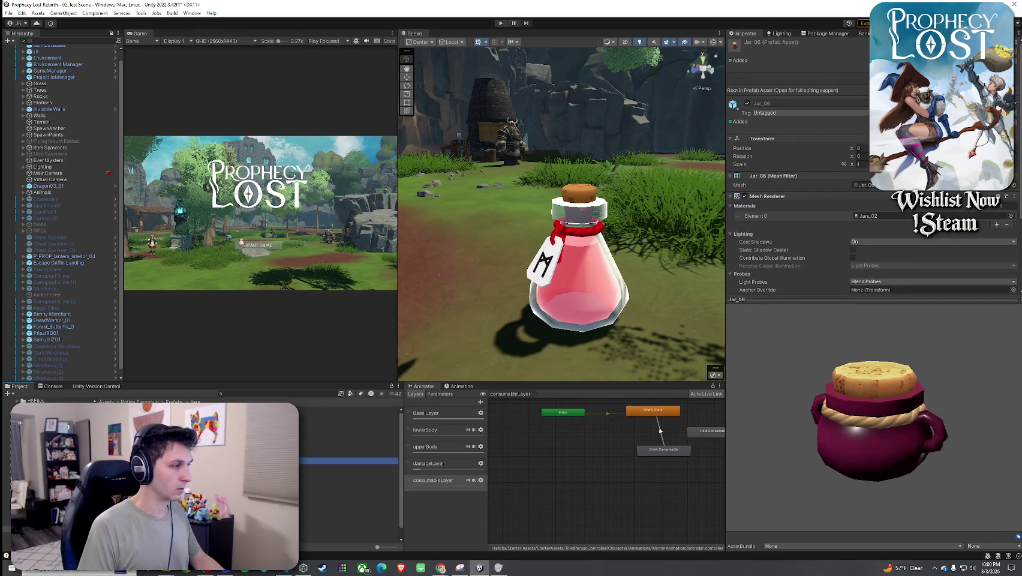
pyautogui.press('Down')
pyautogui.press('Down')
pyautogui.press('Down')
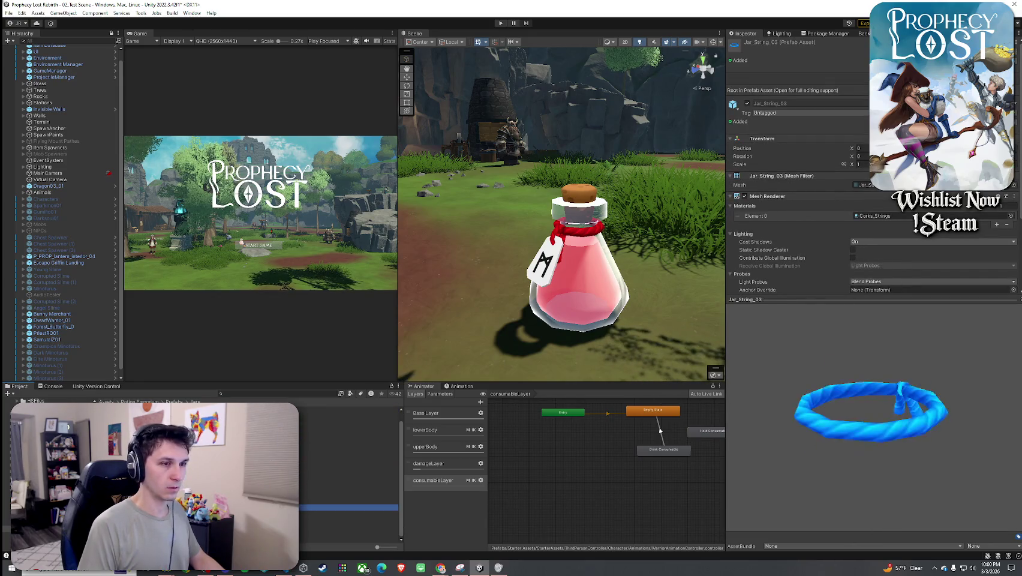
pyautogui.click(348, 415)
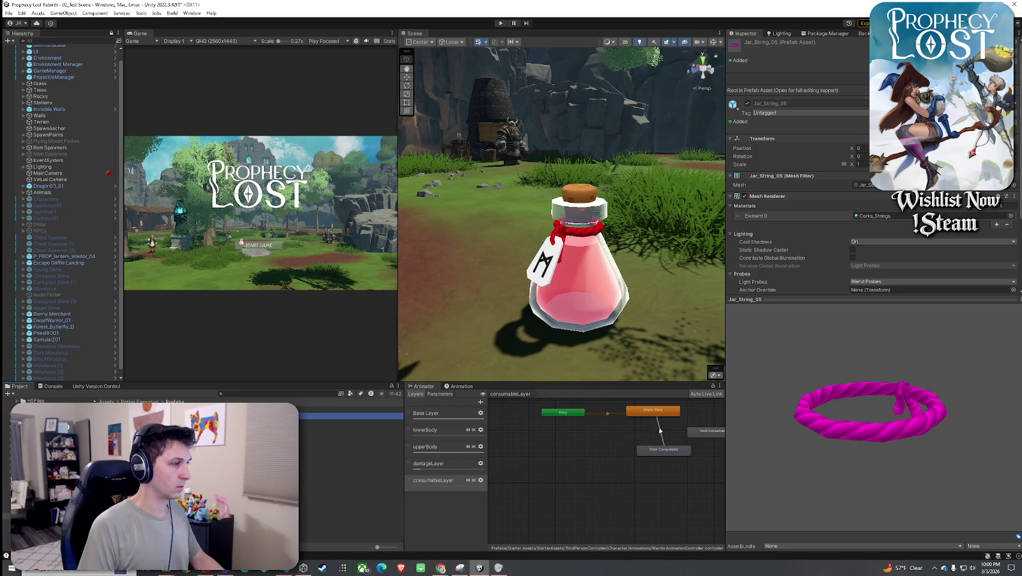
pyautogui.press('Down')
pyautogui.press('Down')
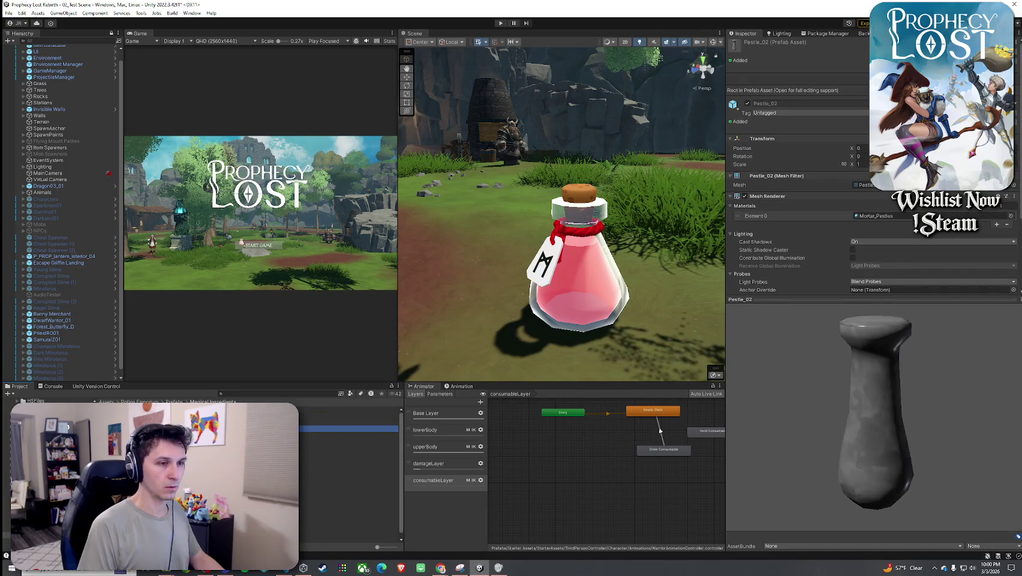
pyautogui.press('Down')
pyautogui.press('Down')
pyautogui.press('Up')
pyautogui.press('Up')
pyautogui.press('Up')
pyautogui.press('Down')
pyautogui.press('Down')
pyautogui.press('Down')
pyautogui.press('Down')
pyautogui.press('Down')
pyautogui.press('Down')
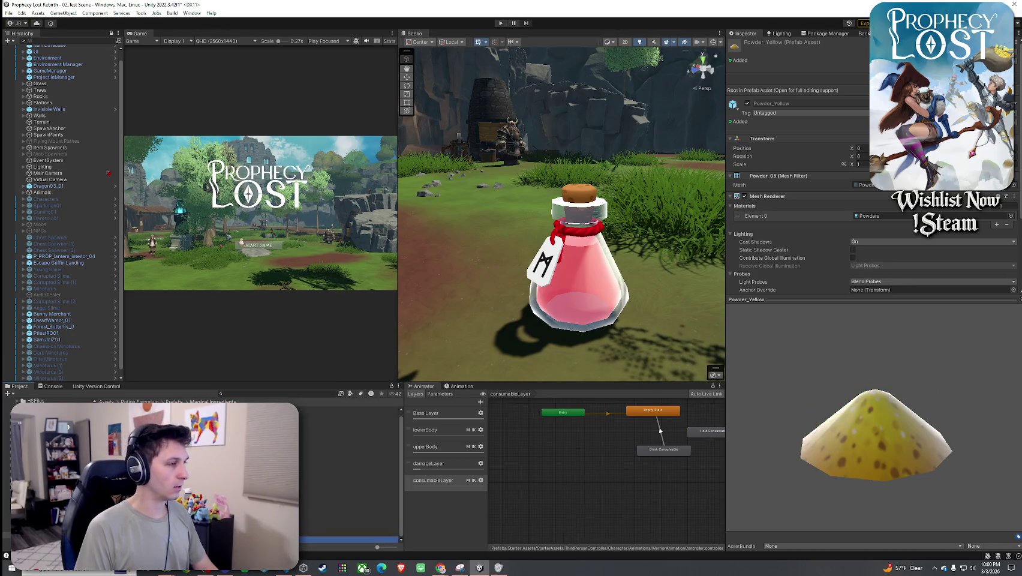
pyautogui.press('Left')
# - Browse the Poisons prefabs, rotating the Poison_A preview and moving on to Poison_B
pyautogui.press('Down')
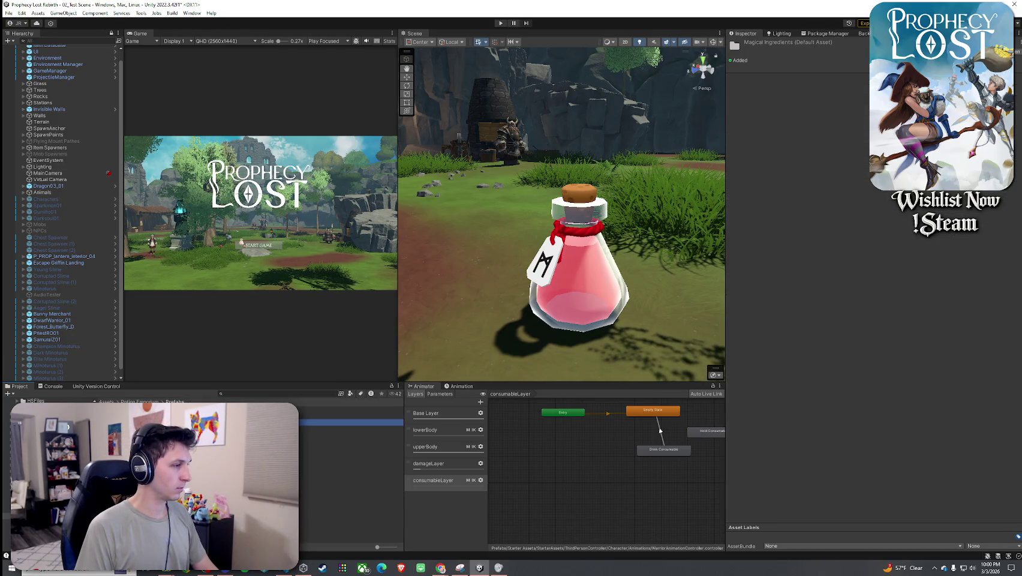
pyautogui.click(348, 421)
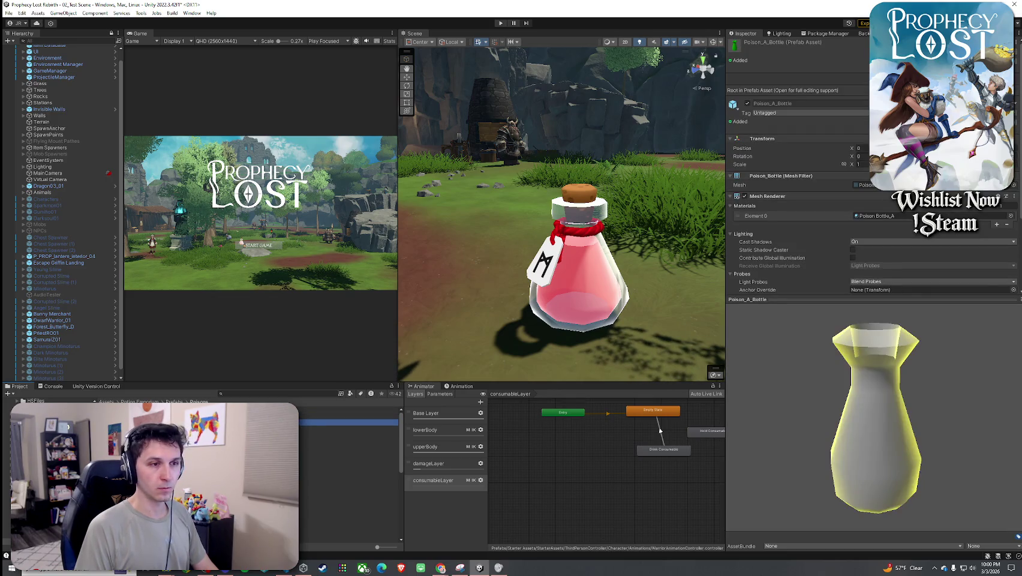
pyautogui.press('Down')
pyautogui.press('Down')
pyautogui.press('Down')
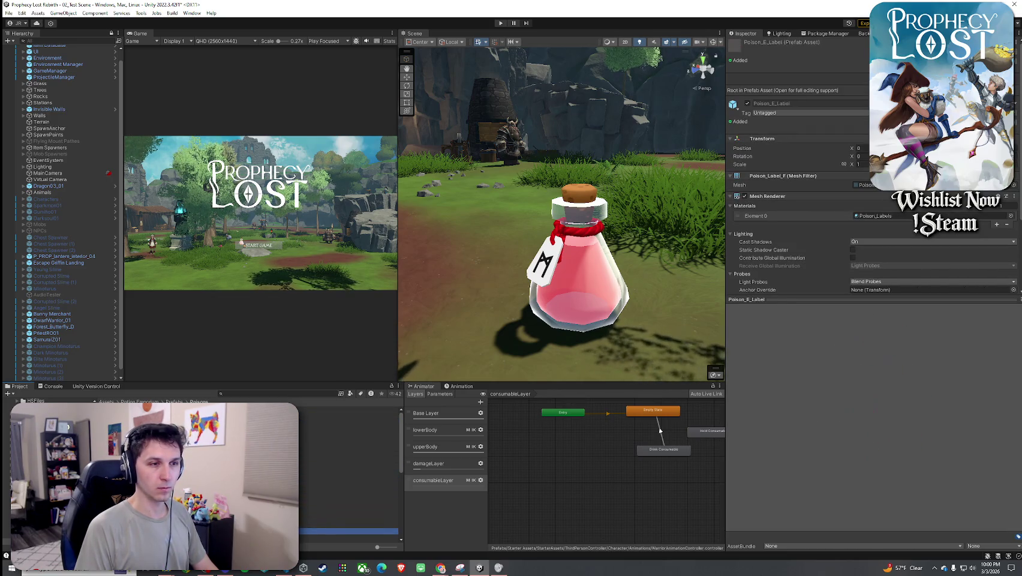
pyautogui.press('Home')
pyautogui.moveTo(816, 420); pyautogui.dragTo(735, 384)
pyautogui.press('Down')
pyautogui.press('Down')
pyautogui.press('Down')
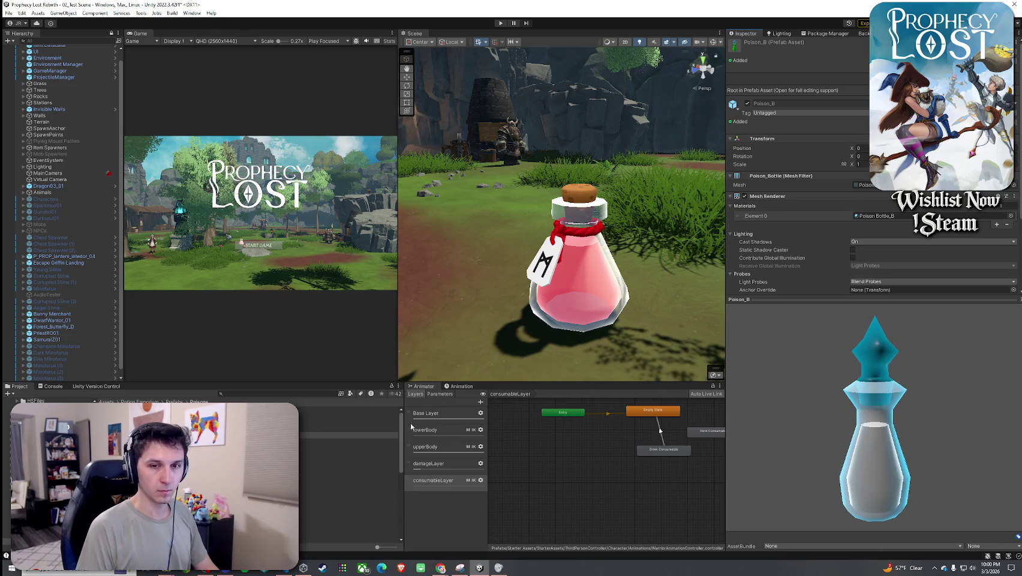
# - Open Special Potions, rotate the Potion_Special_A preview, then preview Potion_Special_B
pyautogui.press('BackSpace')
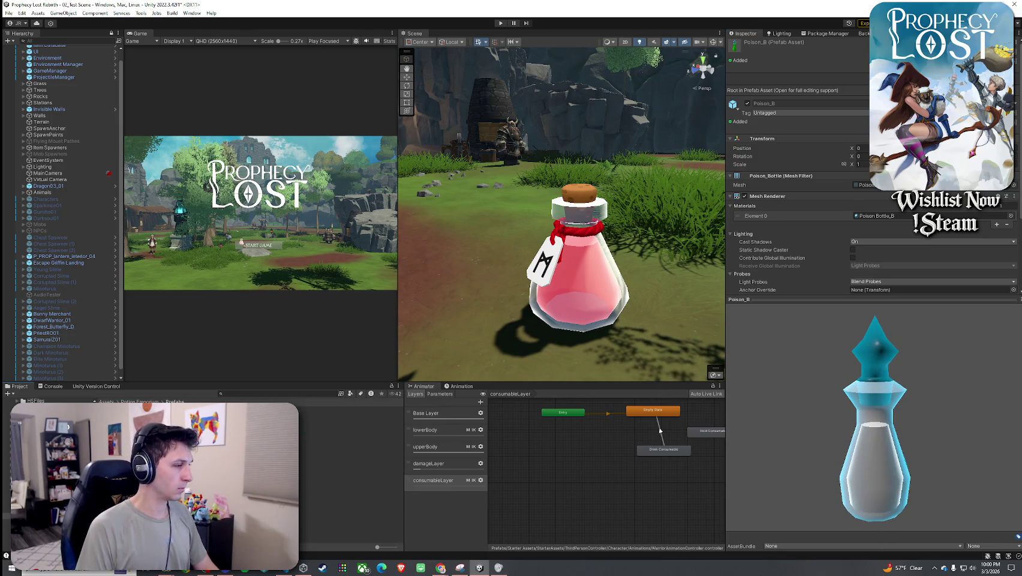
pyautogui.press('Down')
pyautogui.press('Return')
pyautogui.press('Down')
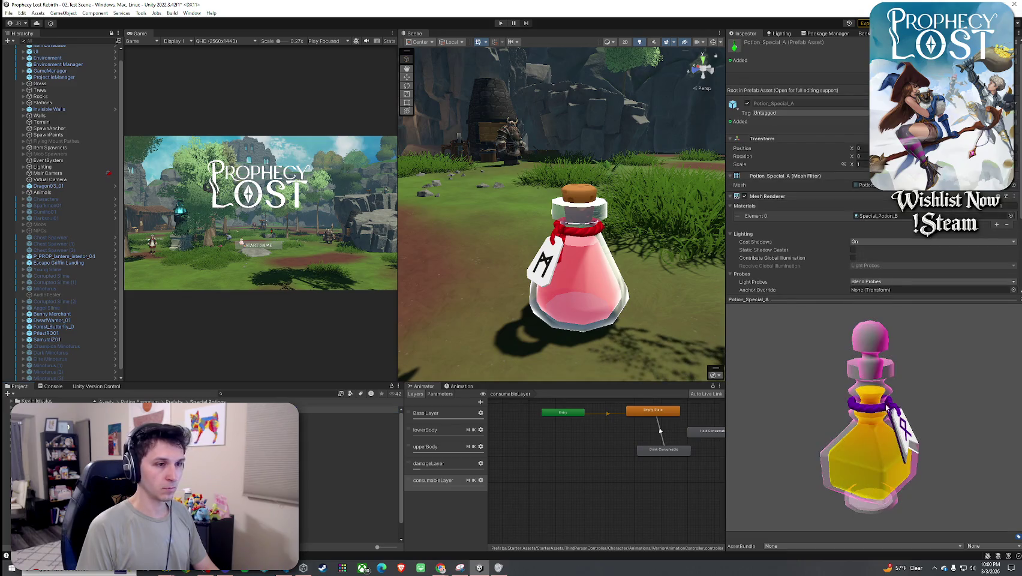
pyautogui.moveTo(881, 372)
pyautogui.mouseDown()
pyautogui.moveTo(900, 383)
pyautogui.moveTo(923, 440)
pyautogui.moveTo(706, 388)
pyautogui.mouseUp()
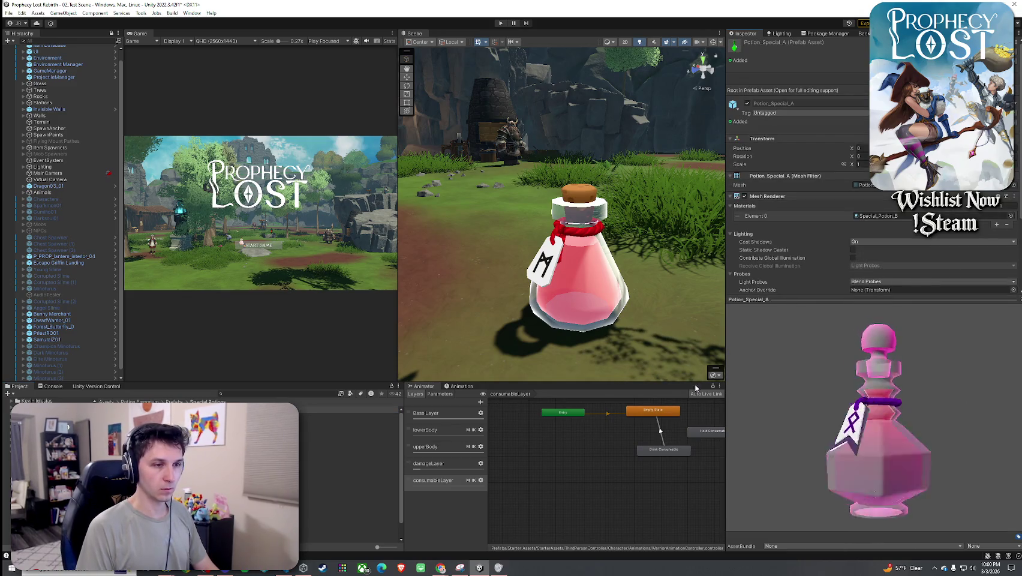
pyautogui.press('Down')
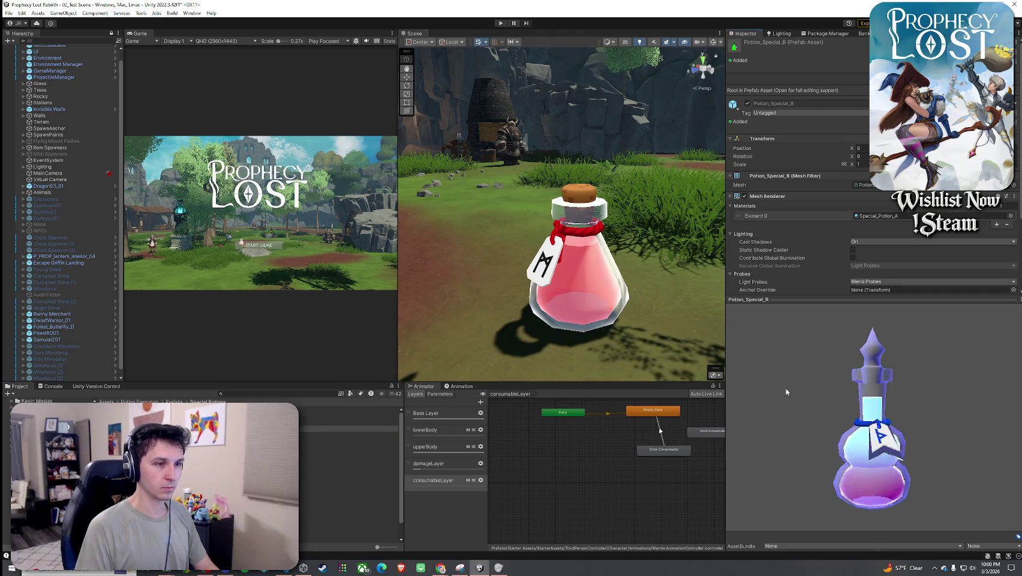
# - Cancel placing Potion_Special_B and delete the red Potion_A_M bottle from the scene
pyautogui.moveTo(324, 428)
pyautogui.mouseDown()
pyautogui.moveTo(444, 312)
pyautogui.moveTo(485, 292)
pyautogui.moveTo(614, 298)
pyautogui.mouseUp()
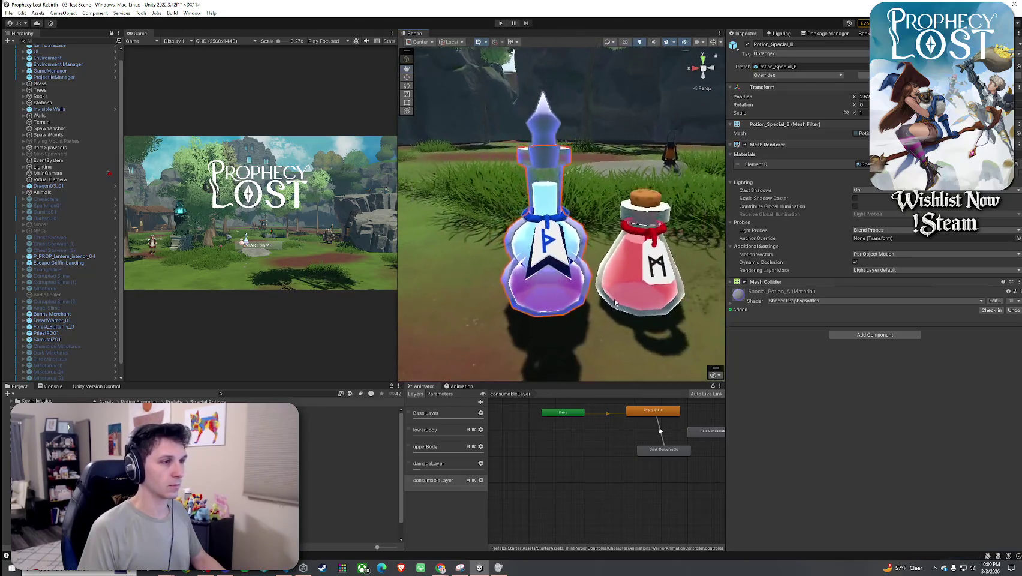
pyautogui.press('Escape')
pyautogui.press('Up')
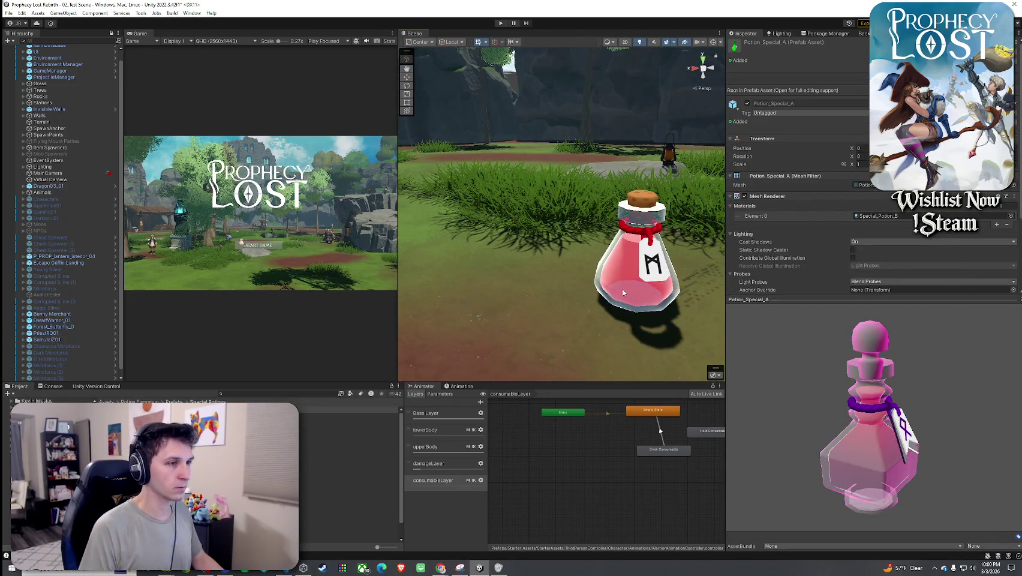
pyautogui.click(626, 290)
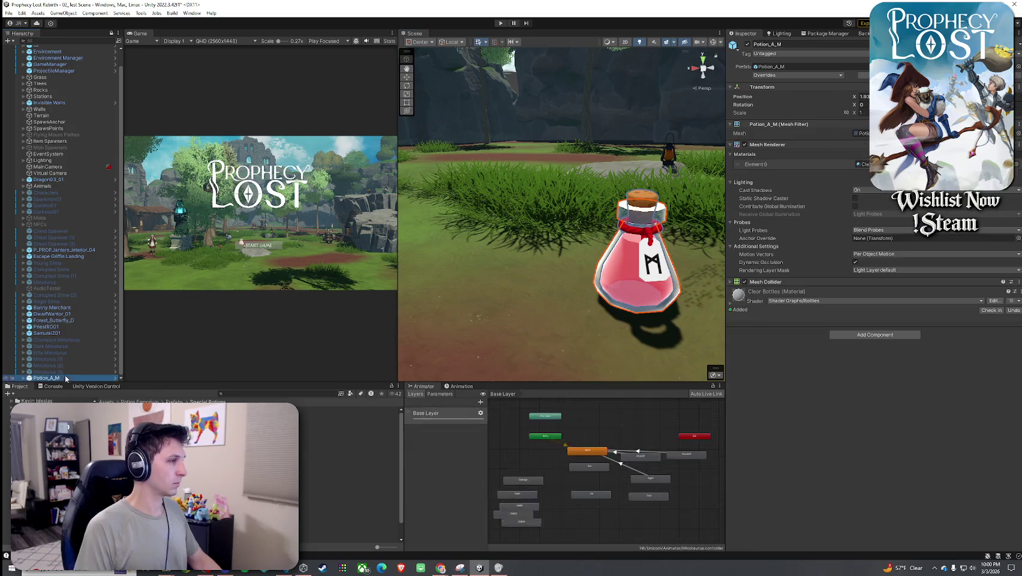
pyautogui.press('Delete')
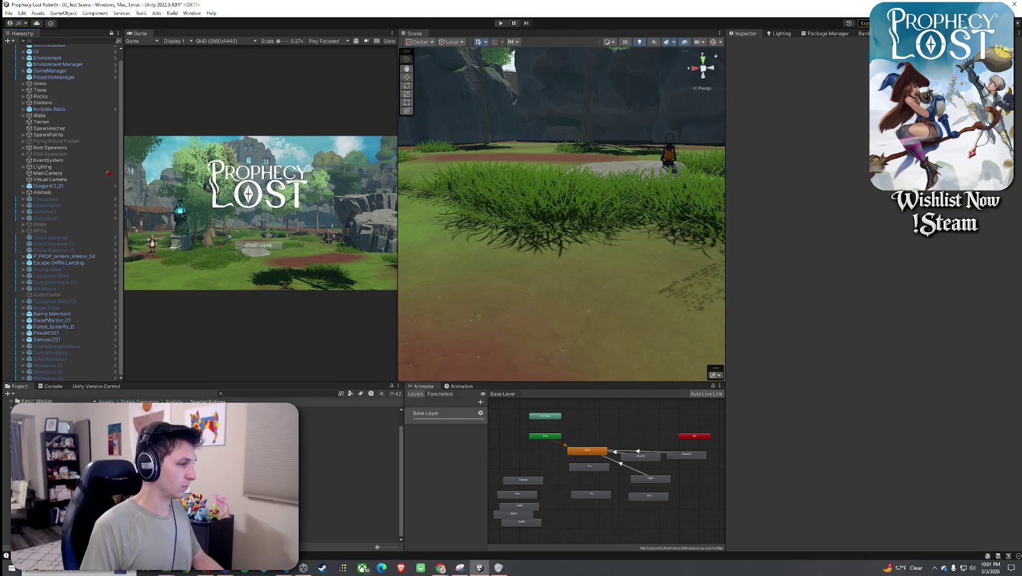
# - Search the Project for 'small healing potion' and open the Small Red Potion ITEM prefab
pyautogui.click(244, 394)
pyautogui.write('potio')
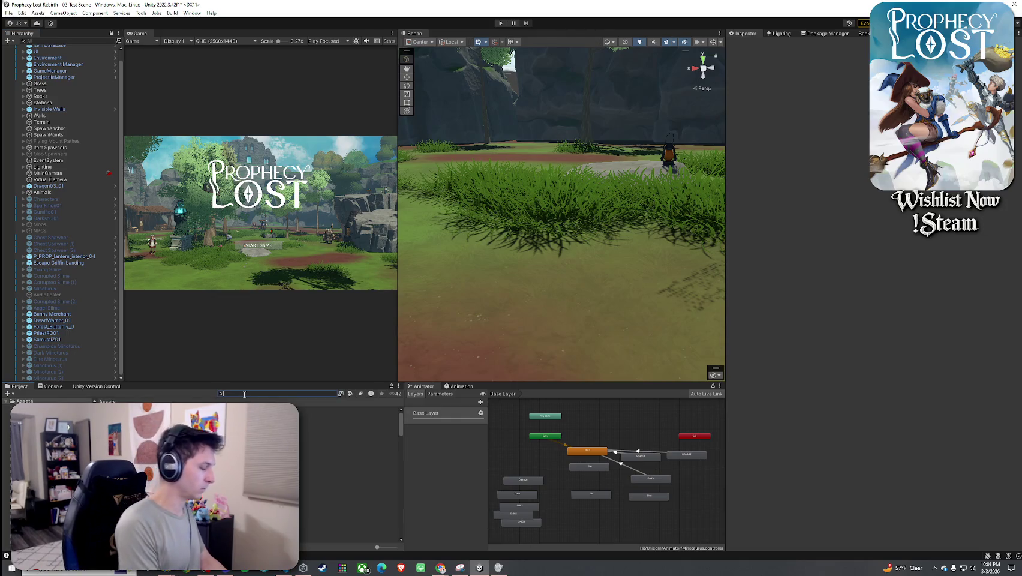
pyautogui.press('BackSpace')
pyautogui.press('BackSpace')
pyautogui.press('BackSpace')
pyautogui.write('small')
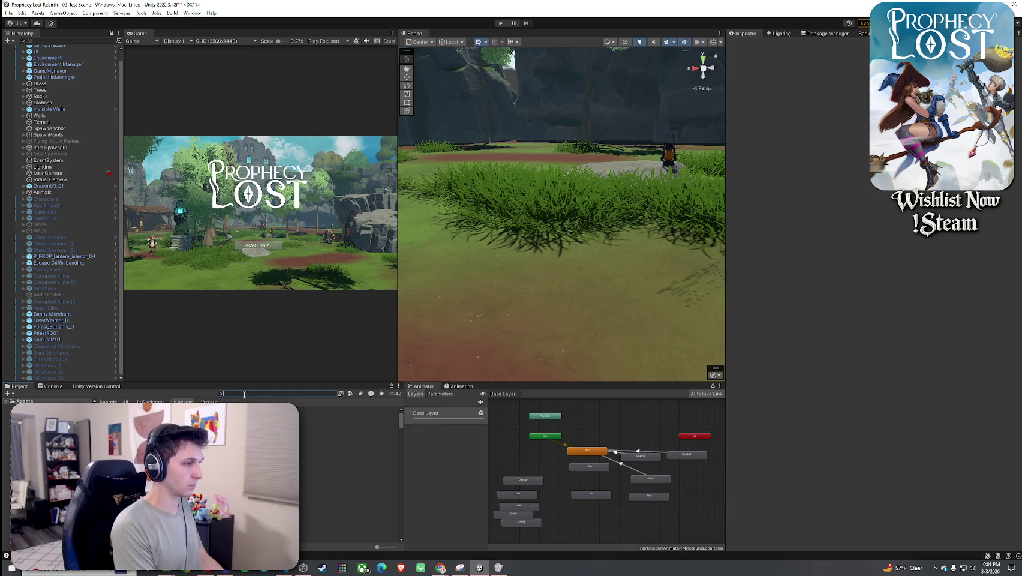
pyautogui.write(' healing potion')
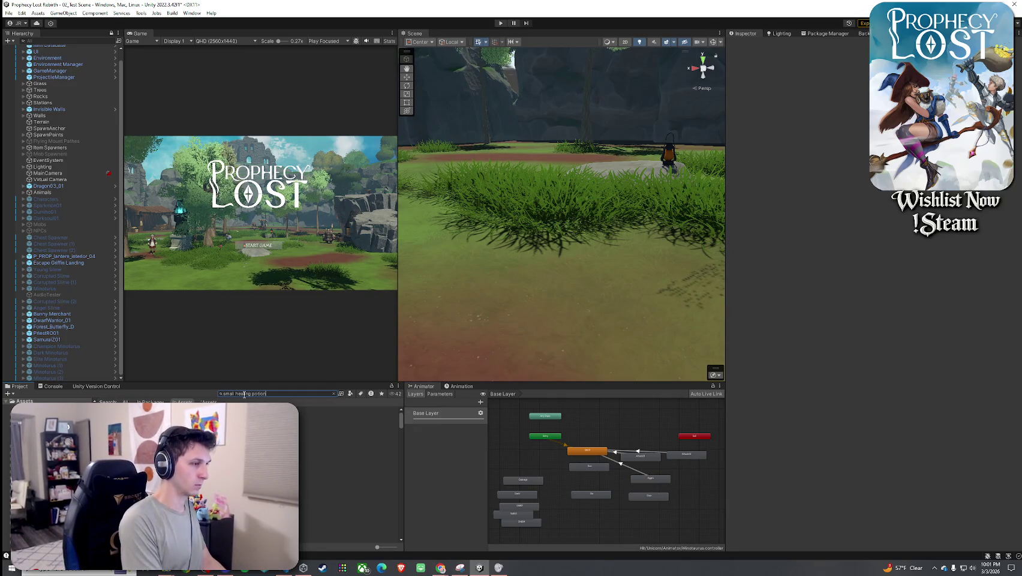
pyautogui.click(236, 409)
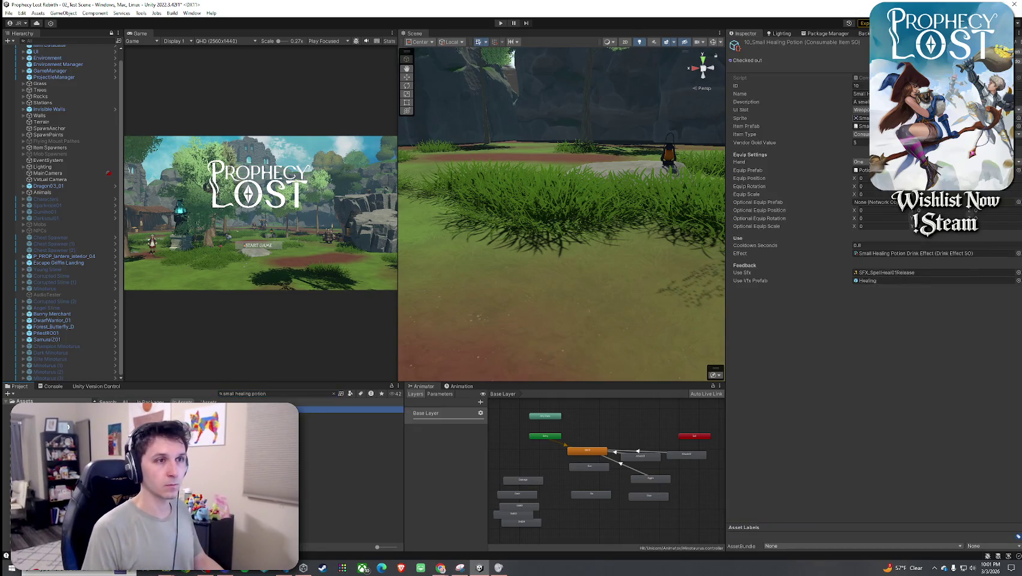
pyautogui.doubleClick(351, 474)
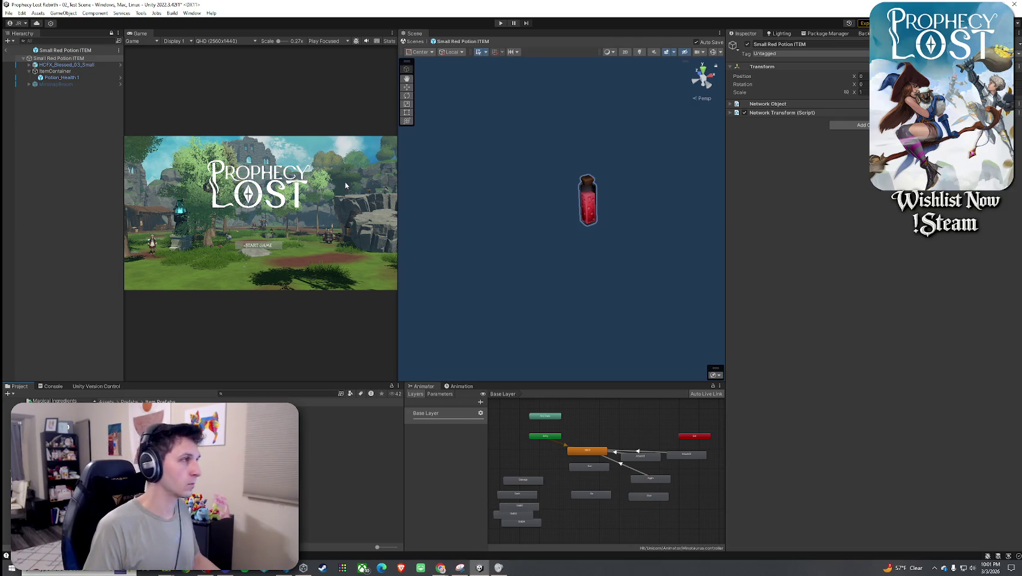
# - Open the nested Potion_Health 1 prefab in prefab mode from the Hierarchy
pyautogui.rightClick(71, 83)
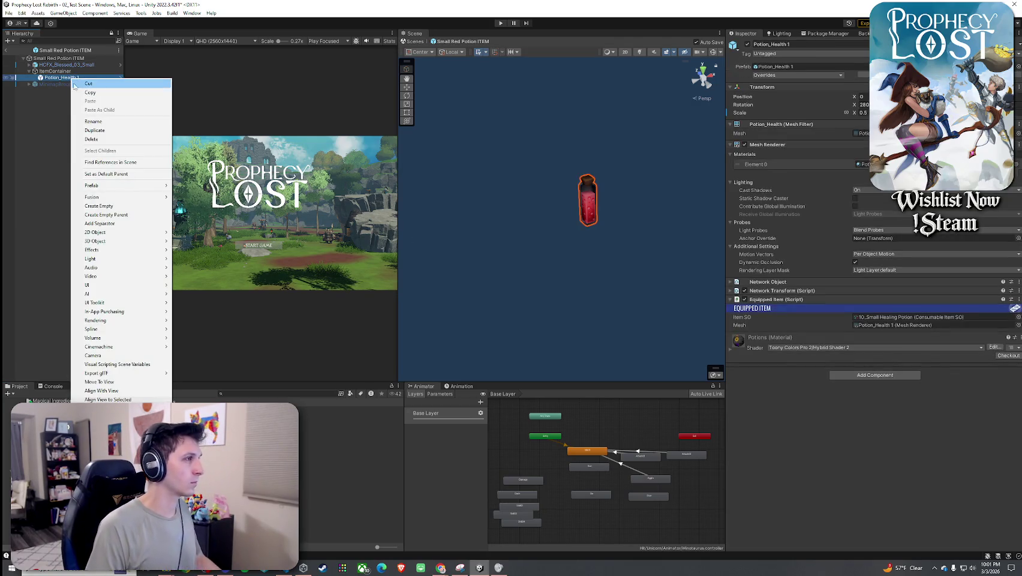
pyautogui.click(94, 85)
pyautogui.doubleClick(96, 78)
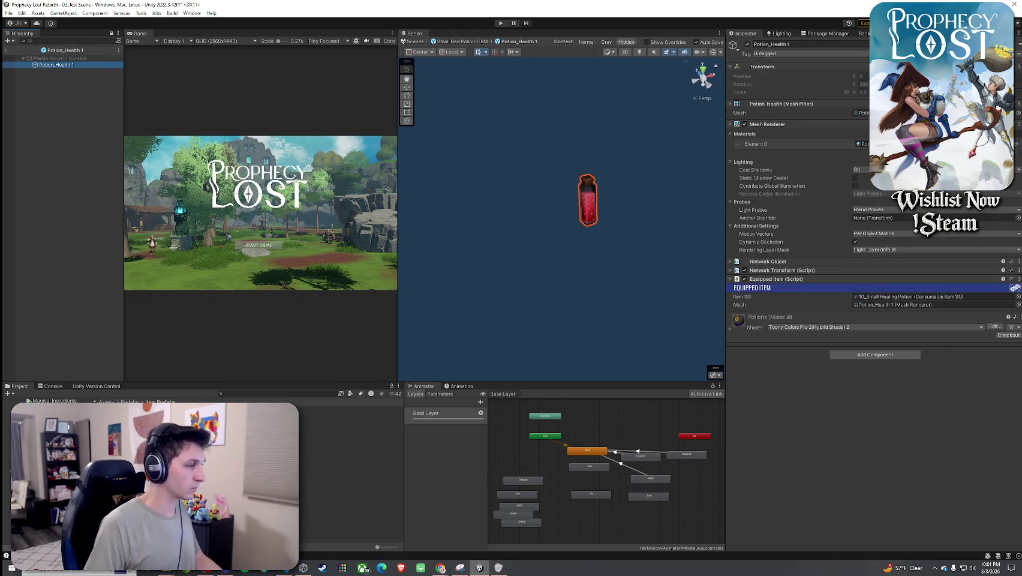
# - Search the Project for 'Potion A' and open the Potions A model folder
pyautogui.click(276, 394)
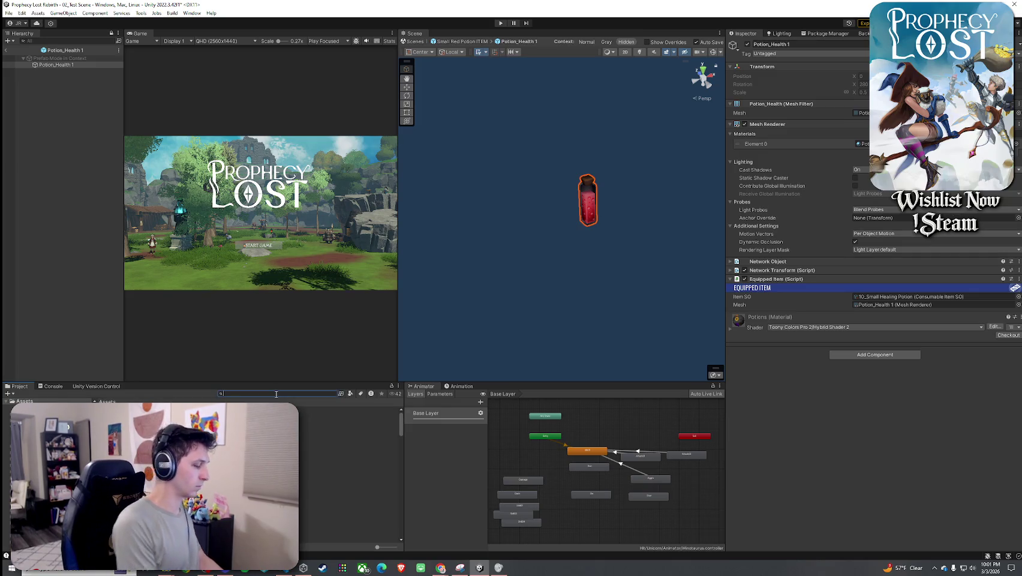
pyautogui.write('Potion A')
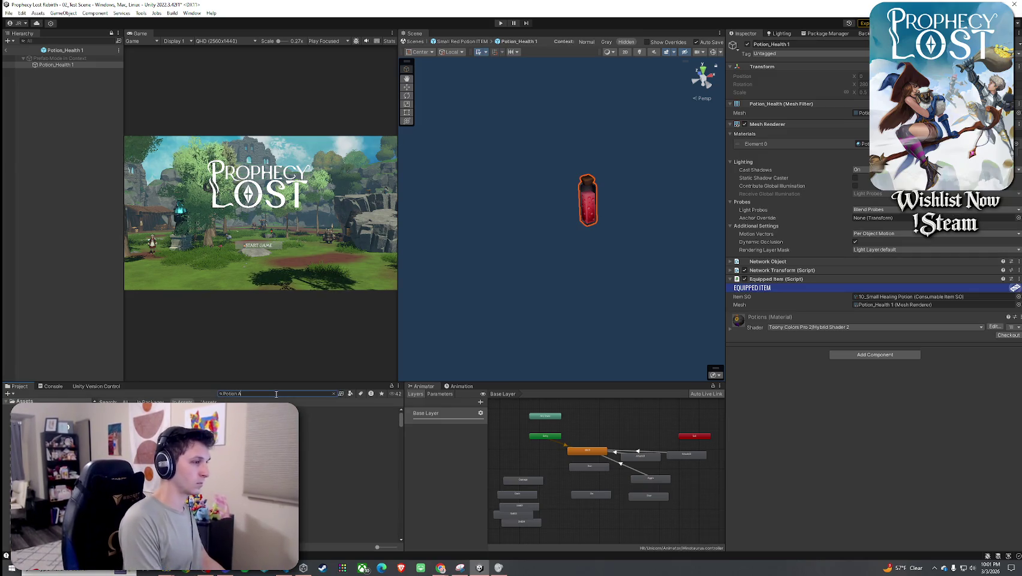
pyautogui.doubleClick(312, 410)
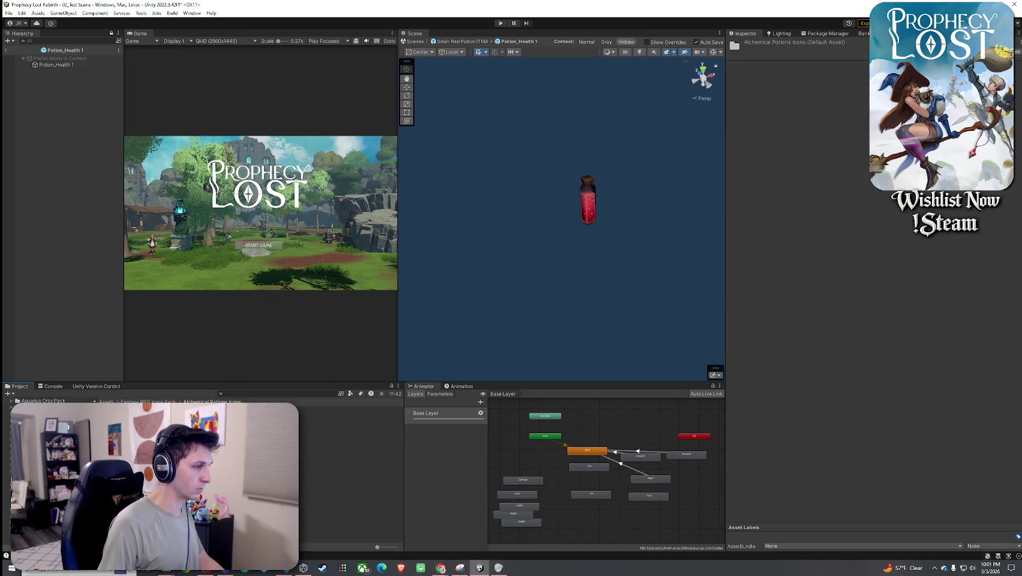
pyautogui.click(239, 394)
pyautogui.write('Potion')
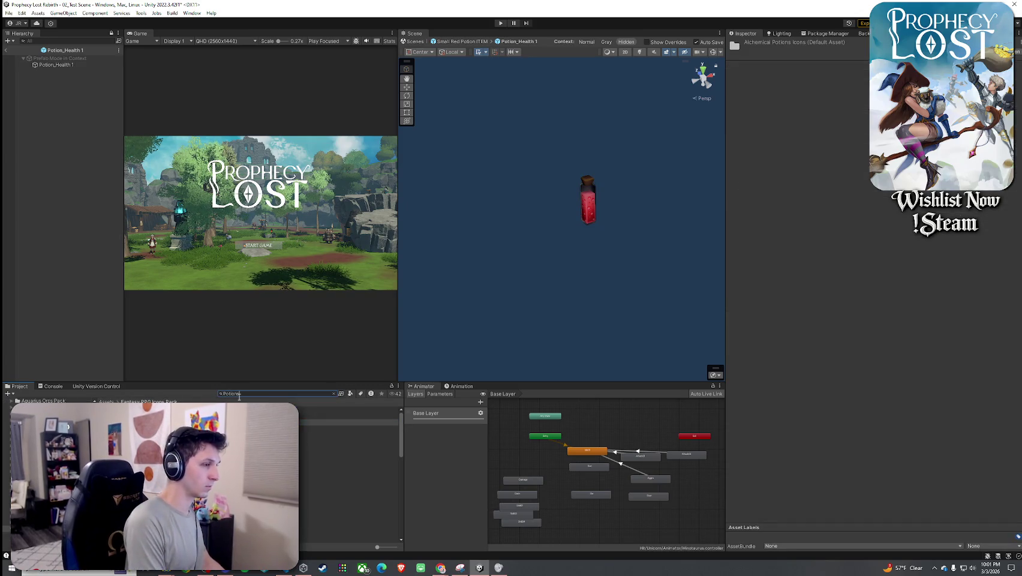
pyautogui.write('A')
pyautogui.doubleClick(336, 416)
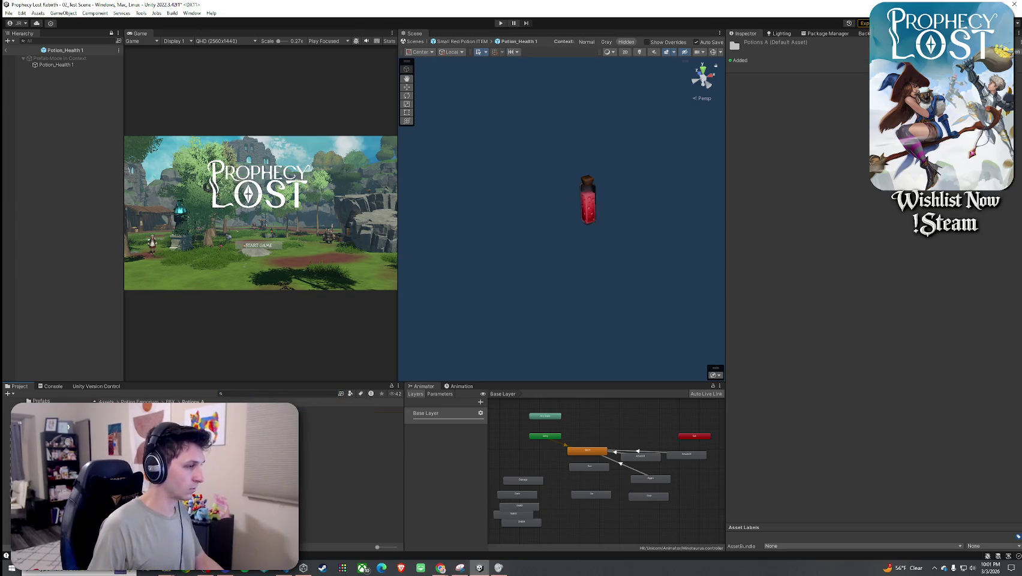
# - Preview the Potion_A_S, Potion_A_M and Potion_A_L models, then return to Potion Emporium
pyautogui.press('Down')
pyautogui.press('Down')
pyautogui.press('Down')
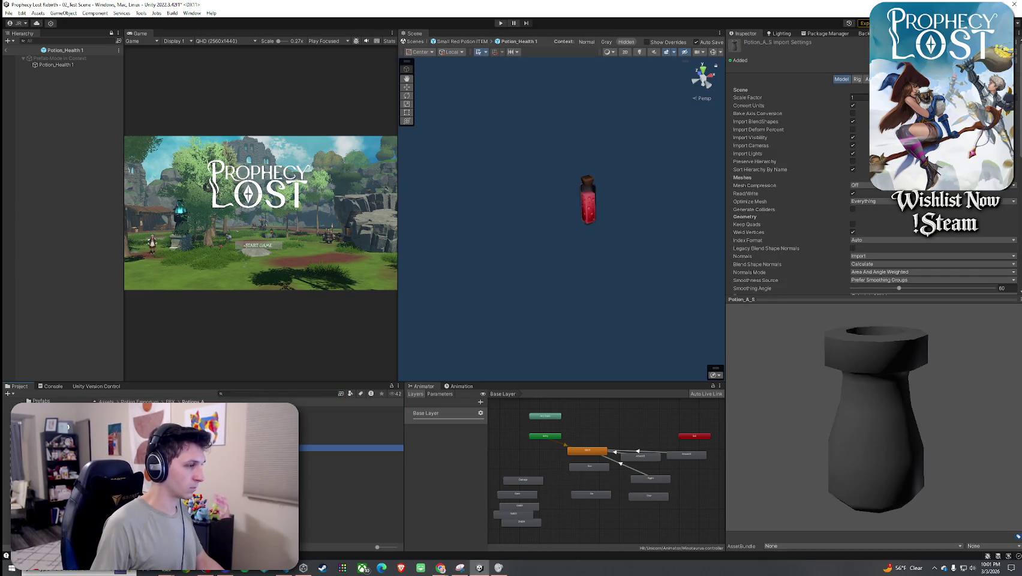
pyautogui.press('Up')
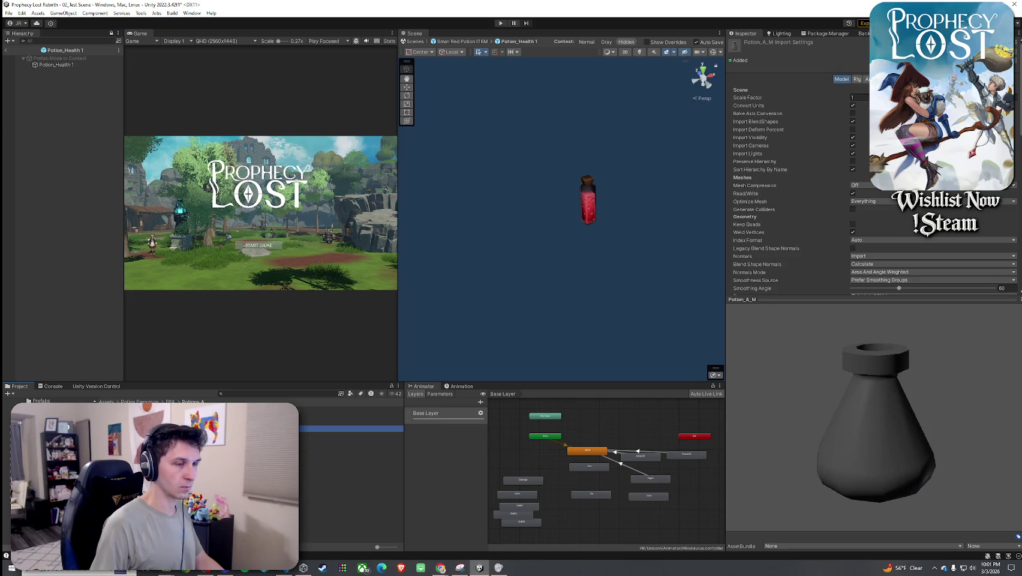
pyautogui.press('Up')
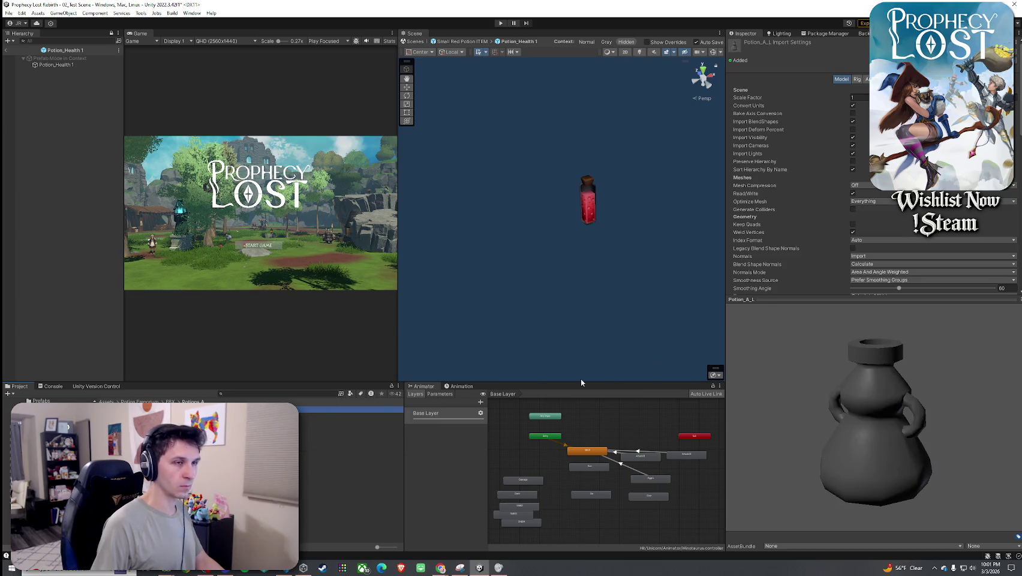
pyautogui.press('BackSpace')
# - Preview Potion_A_S and its String_Loop_A part in Prefabs, then open Potion_A_S for editing
pyautogui.press('Down')
pyautogui.press('Down')
pyautogui.click(312, 436)
pyautogui.click(312, 461)
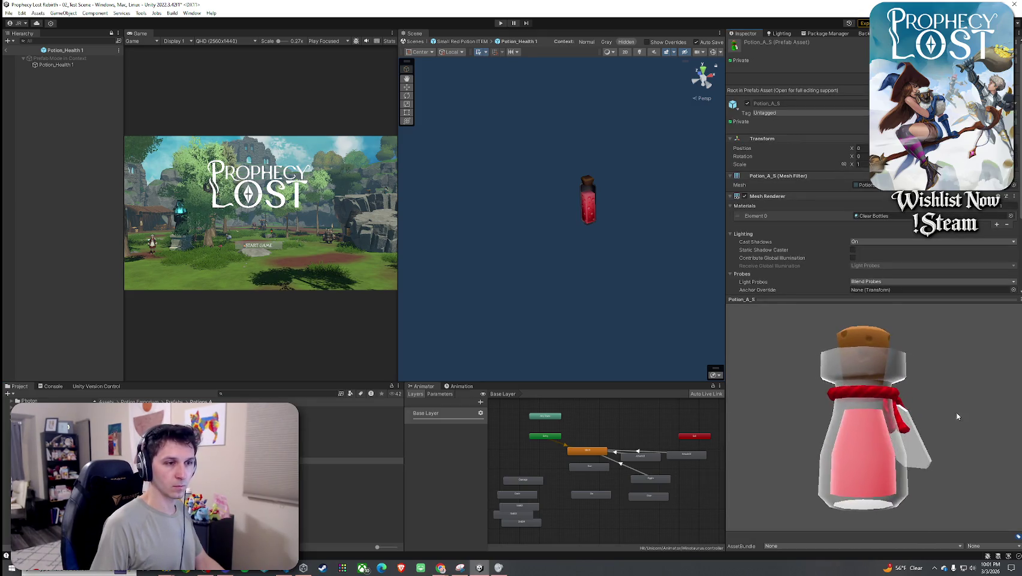
pyautogui.press('Down')
pyautogui.press('Down')
pyautogui.press('Down')
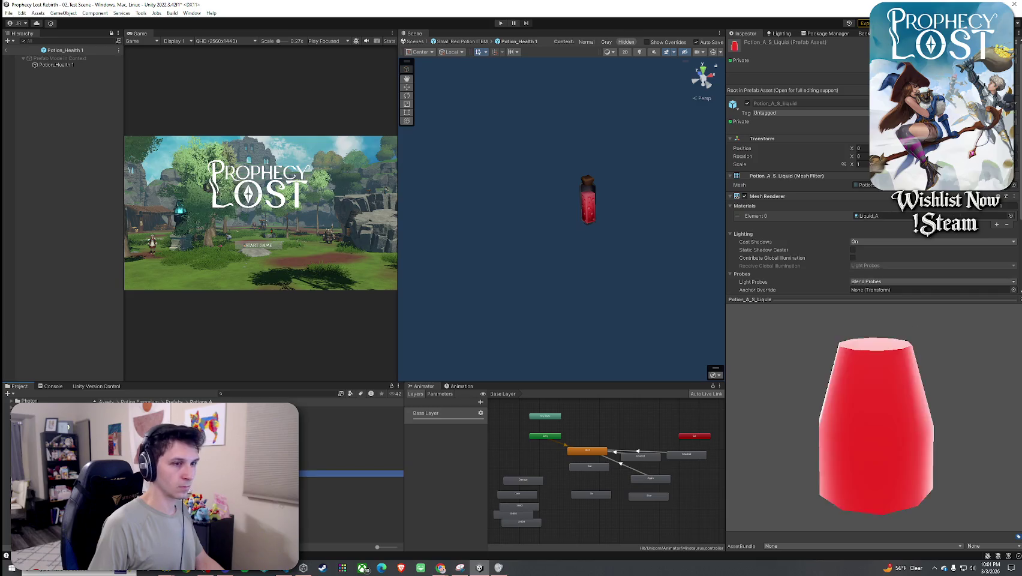
pyautogui.press('Down')
pyautogui.press('Down')
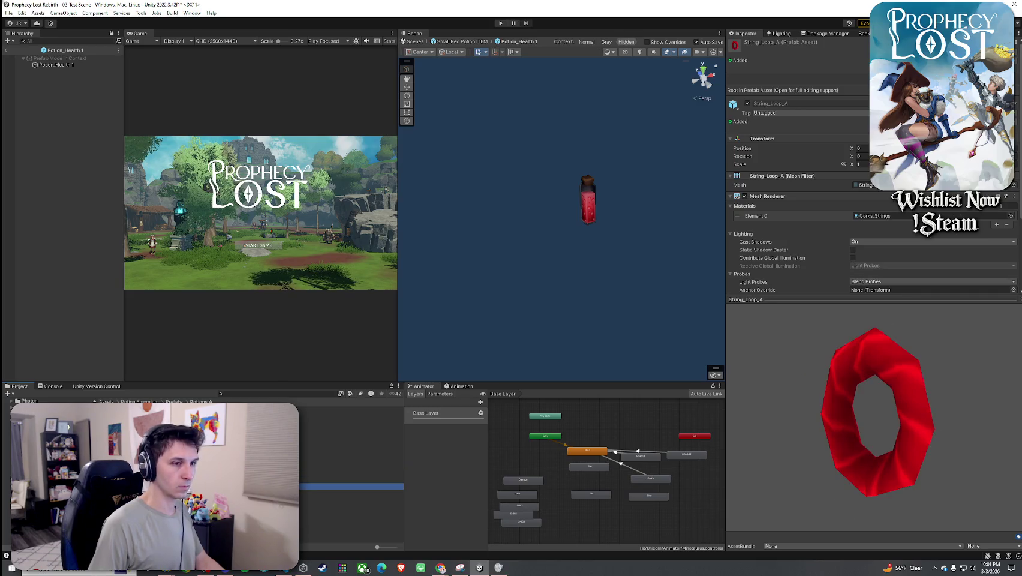
pyautogui.doubleClick(72, 462)
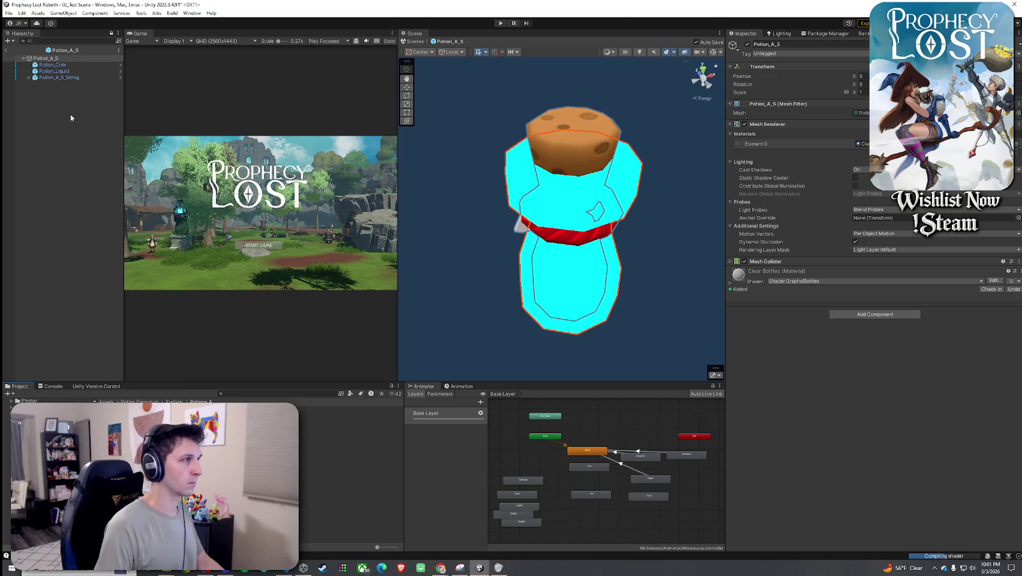
# - Inspect the Potion_A_S_String parts, String_Loop_A and Tag_A, and hide the Tag_A label
pyautogui.click(59, 78)
pyautogui.press('f')
pyautogui.click(202, 96)
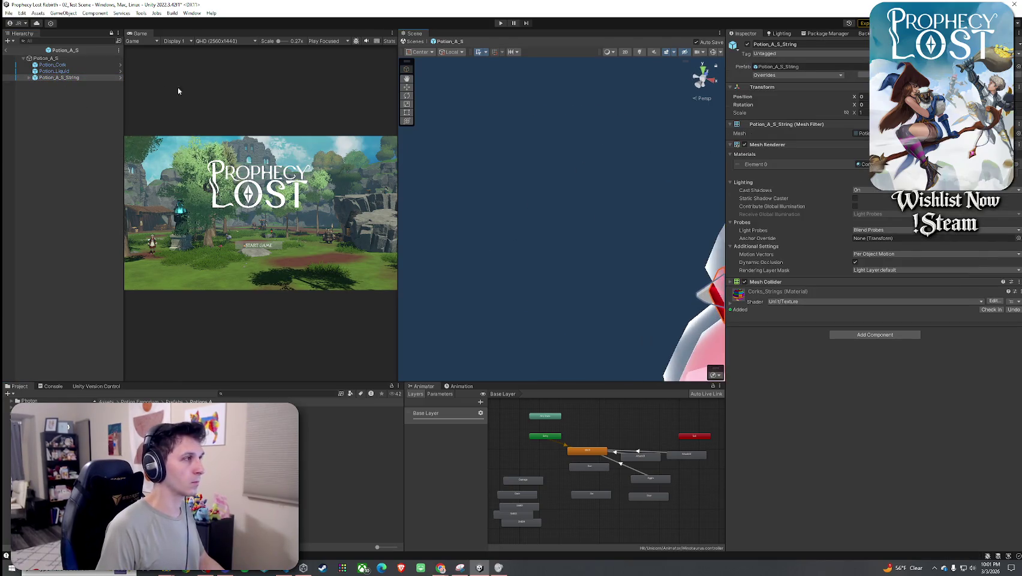
pyautogui.click(28, 78)
pyautogui.click(53, 84)
pyautogui.doubleClick(52, 90)
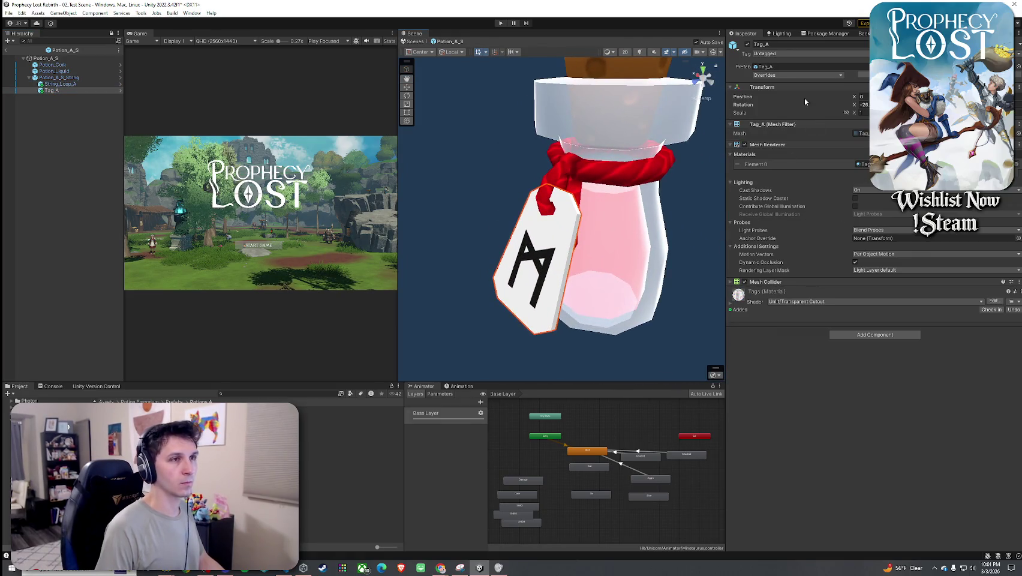
pyautogui.click(747, 45)
# - Select the Potion_A_S bottle and return its Clear Bottles Opacity to 0.2
pyautogui.moveTo(660, 228)
pyautogui.mouseDown()
pyautogui.moveTo(727, 230)
pyautogui.moveTo(530, 218)
pyautogui.mouseUp()
pyautogui.scroll(1, 529, 218)
pyautogui.click(529, 217)
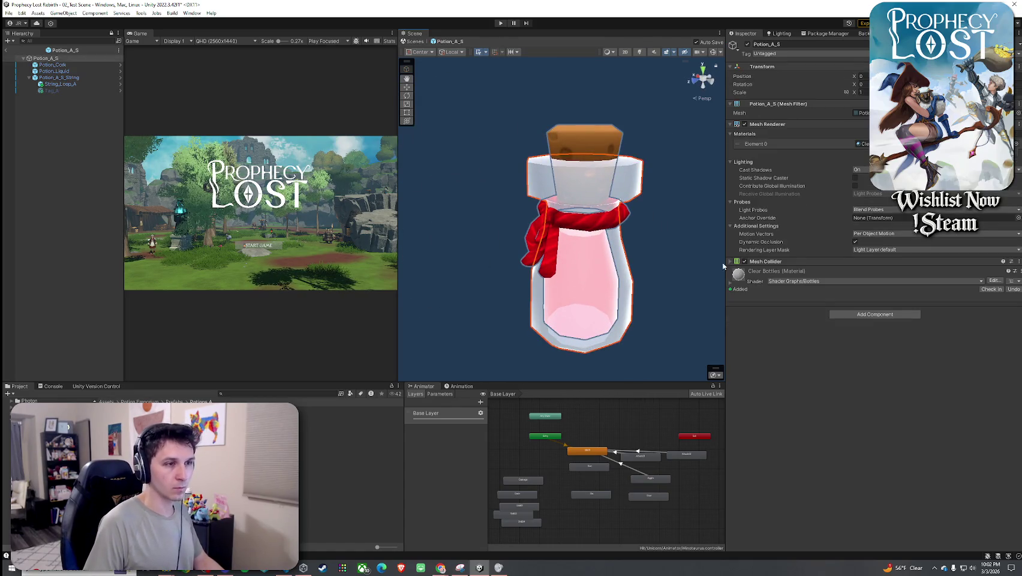
pyautogui.click(731, 289)
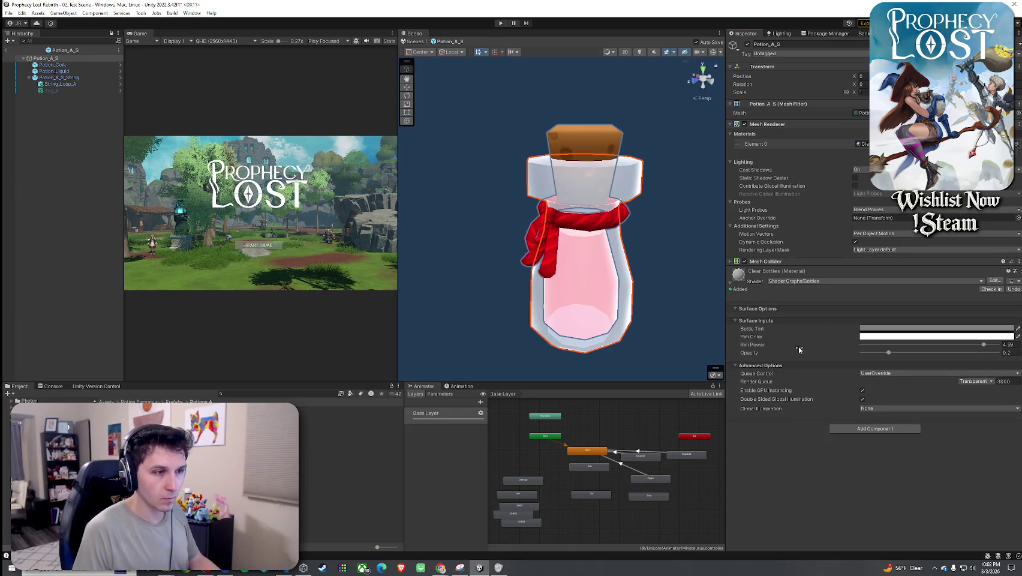
pyautogui.moveTo(889, 354); pyautogui.dragTo(886, 353)
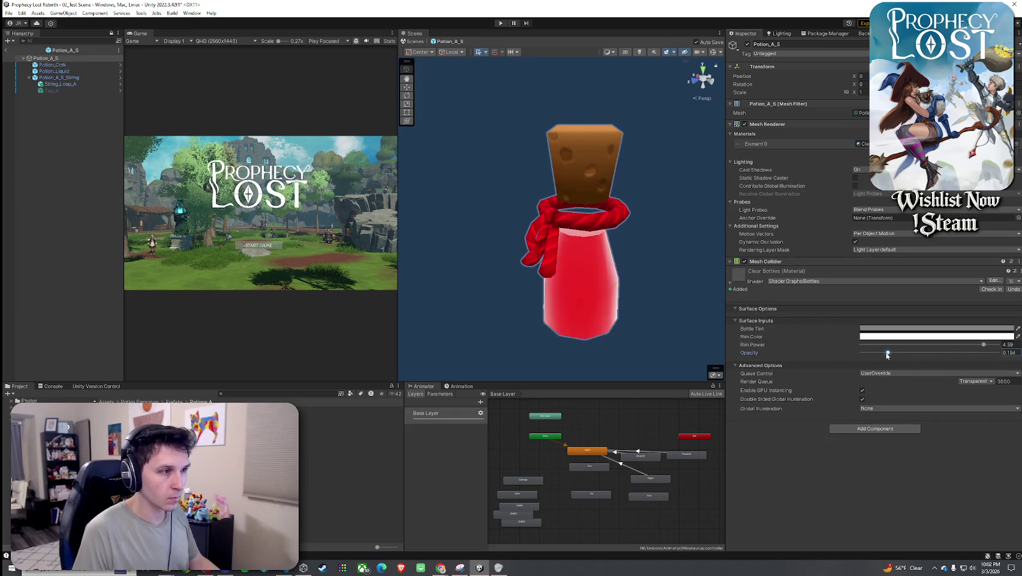
pyautogui.hotkey('ctrl', 'z')
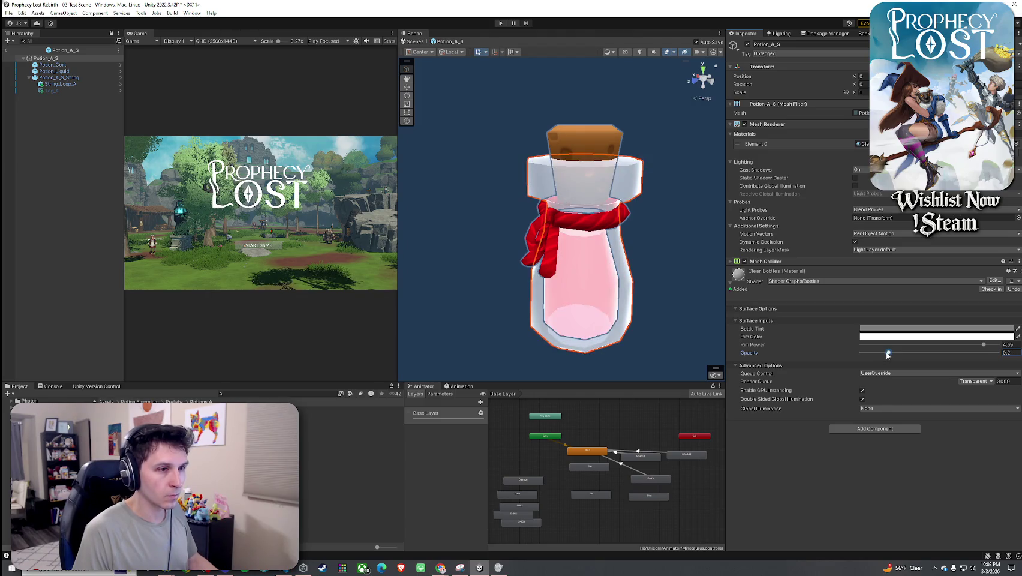
pyautogui.moveTo(897, 354)
pyautogui.mouseDown()
pyautogui.moveTo(965, 352)
pyautogui.moveTo(869, 359)
pyautogui.moveTo(889, 358)
pyautogui.mouseUp()
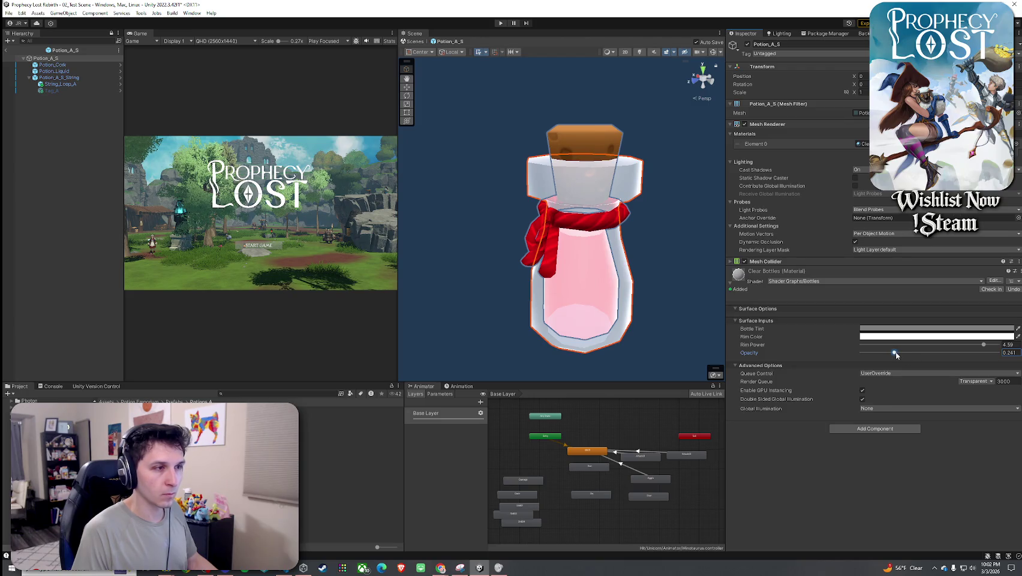
pyautogui.moveTo(894, 355); pyautogui.dragTo(932, 351)
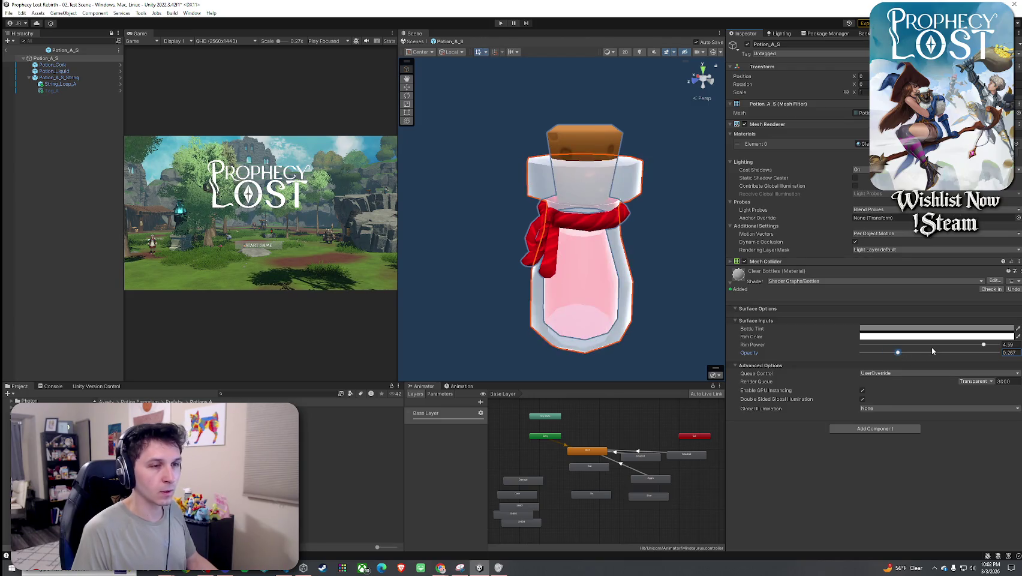
# - Check the Tags material and Potion_Cork, then nudge the bottle's Rim Power to 4.59
pyautogui.hotkey('ctrl', 'z')
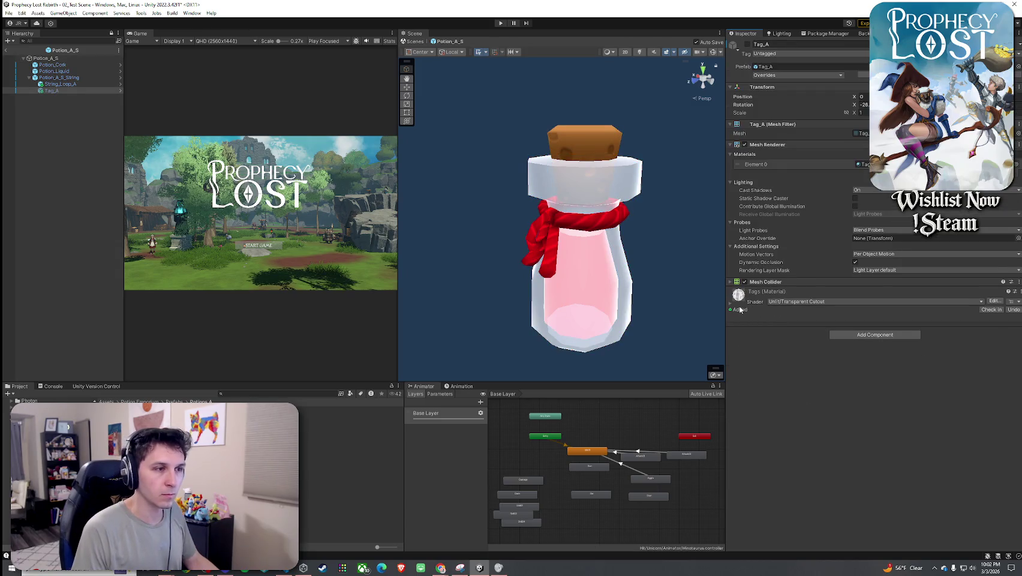
pyautogui.click(742, 309)
pyautogui.click(580, 195)
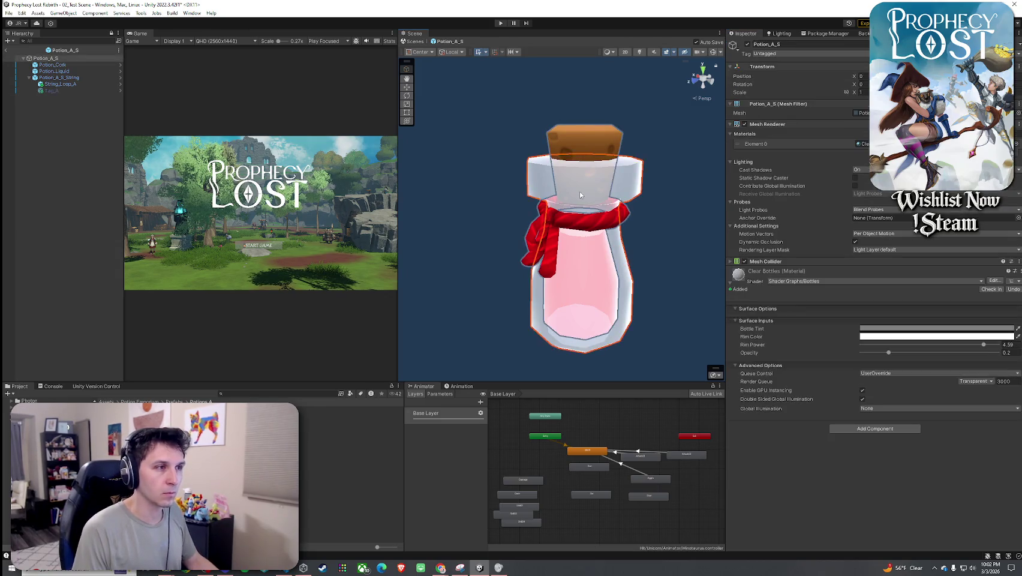
pyautogui.click(592, 202)
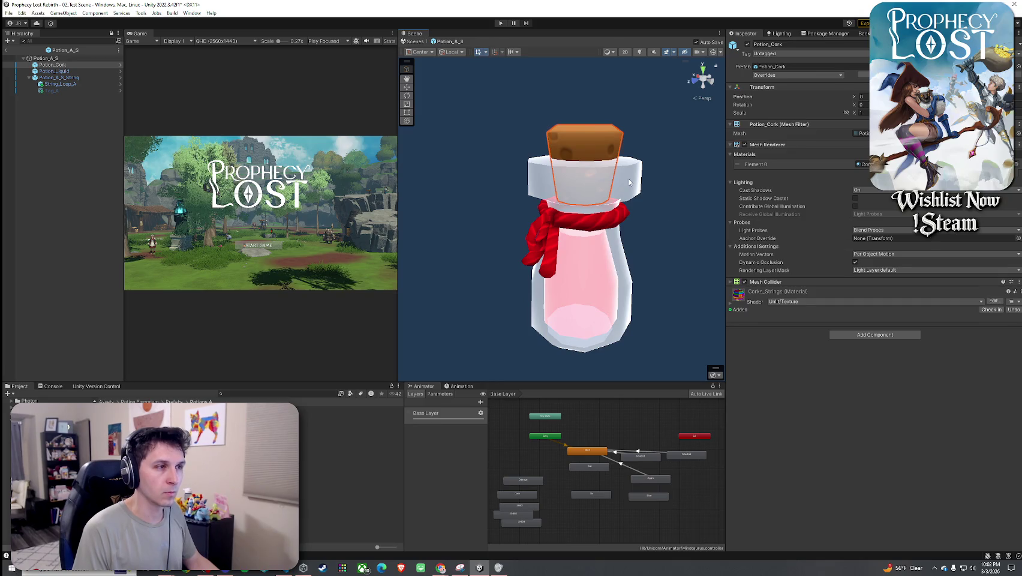
pyautogui.click(629, 182)
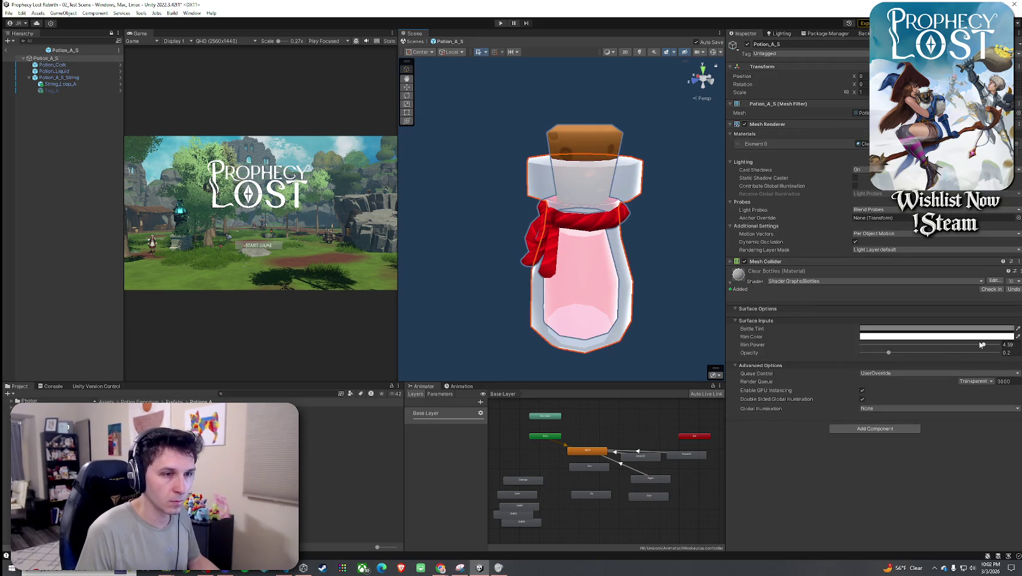
pyautogui.moveTo(971, 347)
pyautogui.mouseDown()
pyautogui.moveTo(872, 346)
pyautogui.moveTo(985, 350)
pyautogui.mouseUp()
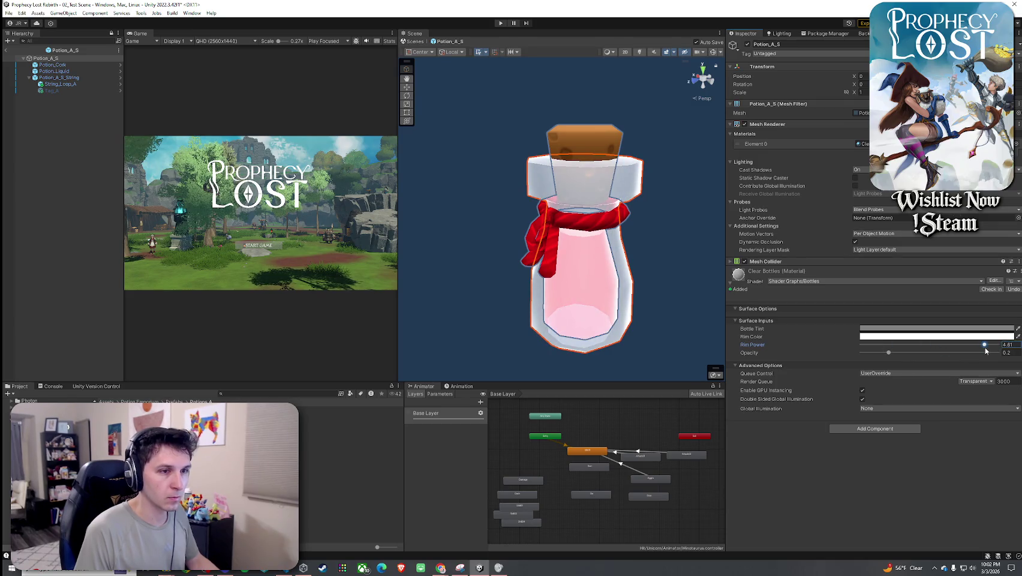
# - Lower the Bottle Tint's alpha in the colour picker for a translucent glass look
pyautogui.click(954, 337)
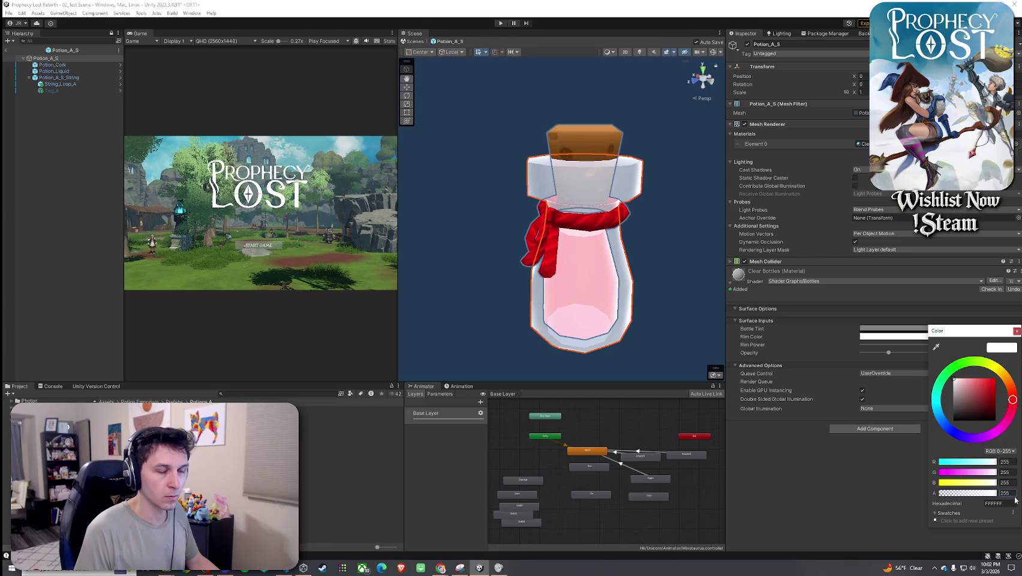
pyautogui.click(1016, 330)
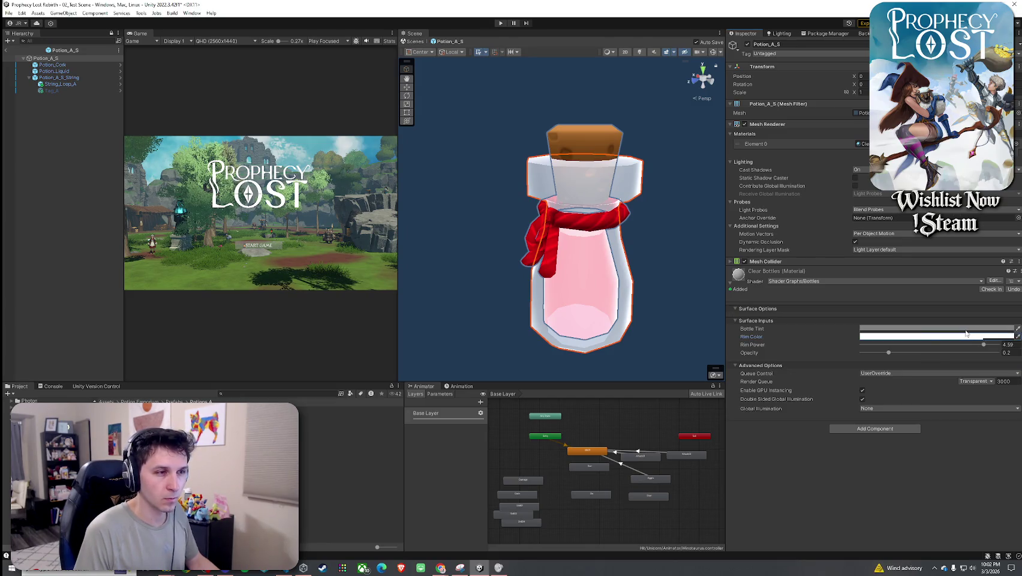
pyautogui.click(984, 328)
pyautogui.moveTo(986, 486); pyautogui.dragTo(932, 495)
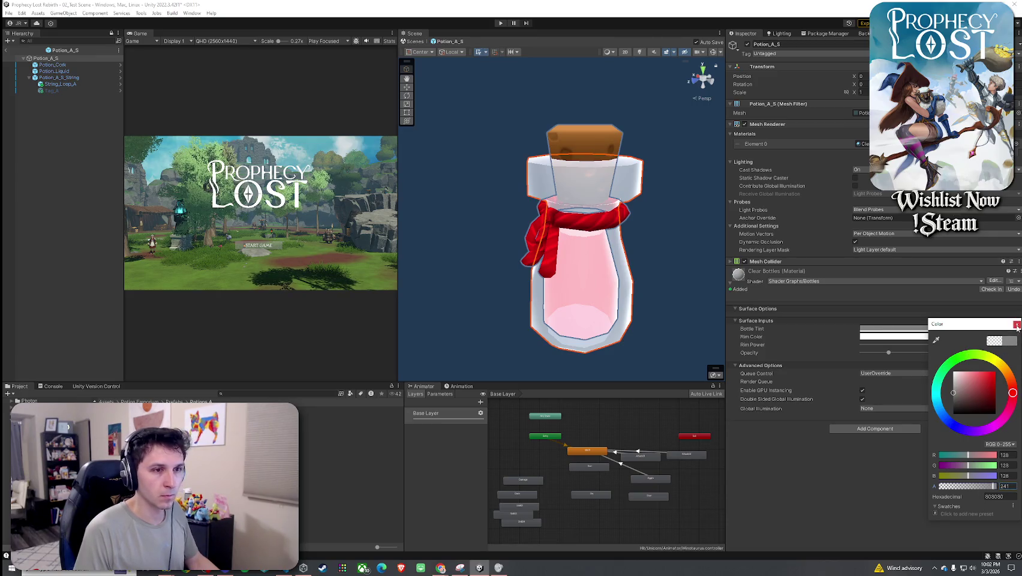
pyautogui.click(1017, 325)
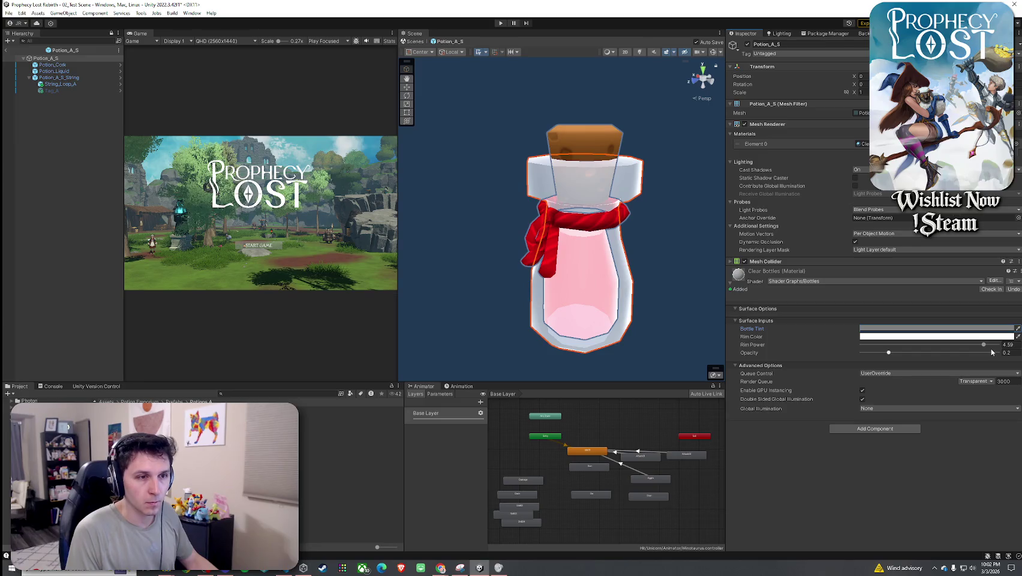
pyautogui.press('Down')
pyautogui.press('Up')
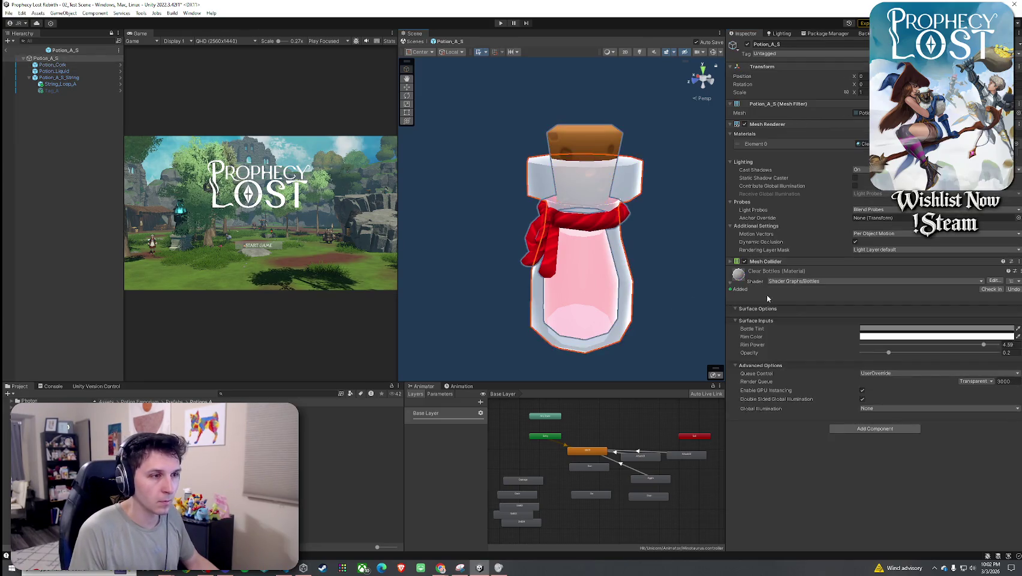
pyautogui.click(903, 330)
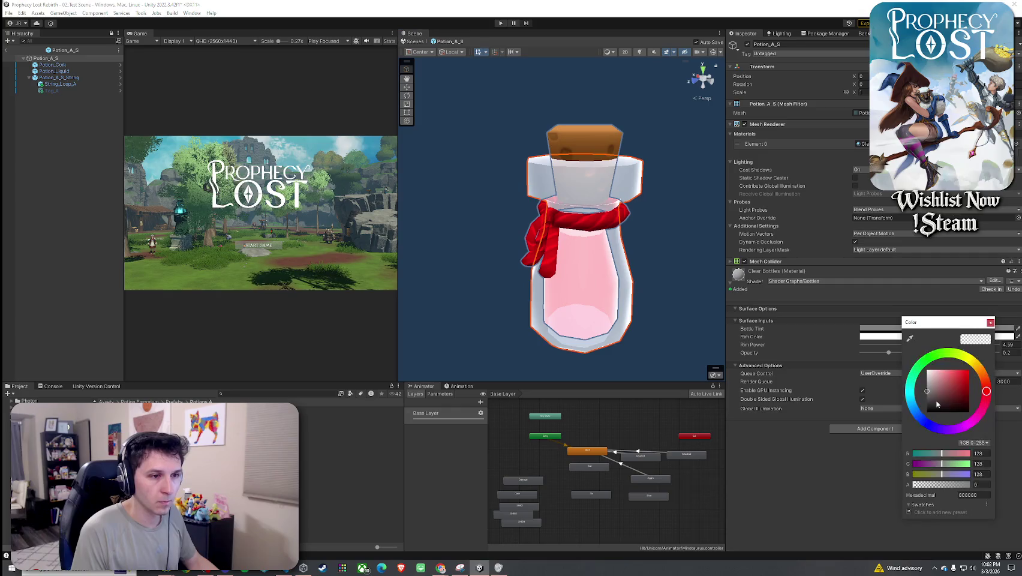
pyautogui.click(990, 322)
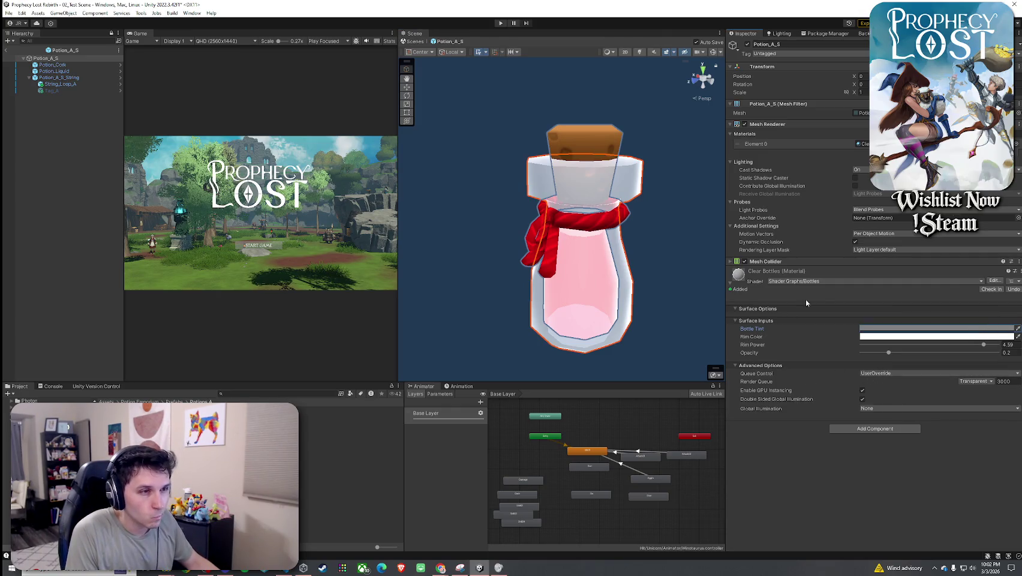
pyautogui.click(894, 282)
pyautogui.write('cle')
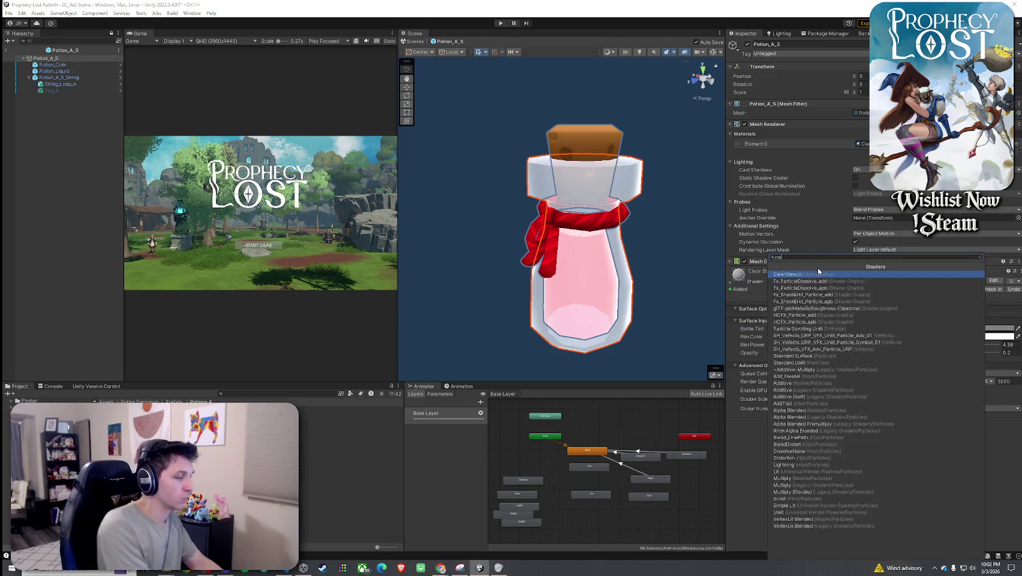
pyautogui.write('ar')
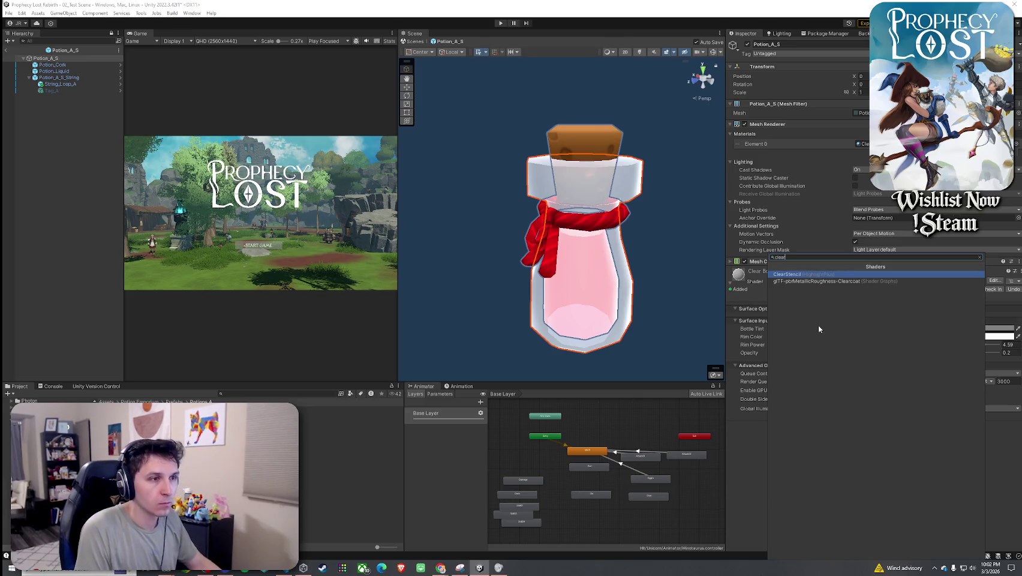
pyautogui.press('Return')
pyautogui.click(801, 280)
pyautogui.write('transpa')
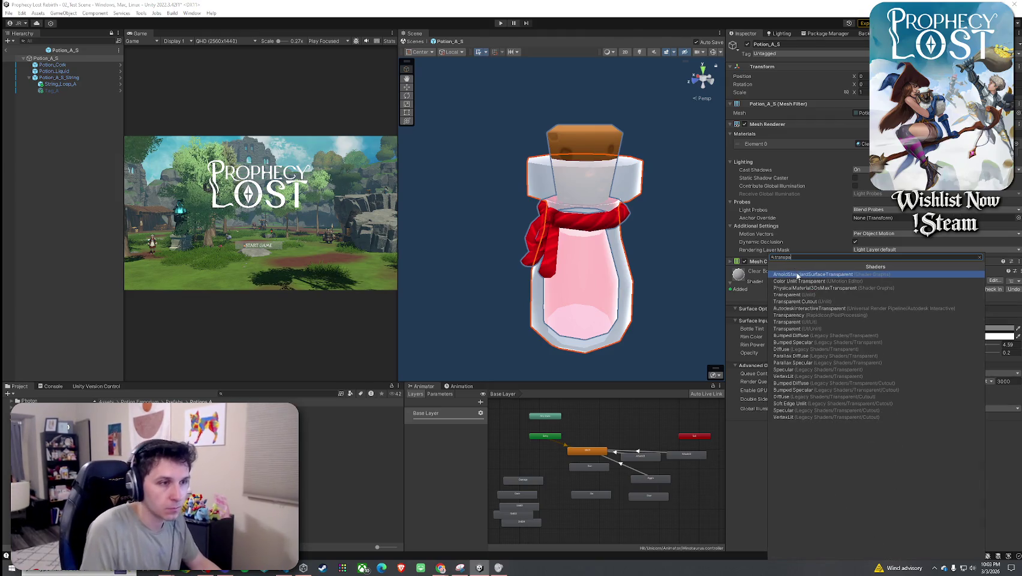
pyautogui.click(801, 281)
pyautogui.hotkey('ctrl', 'z')
pyautogui.click(804, 283)
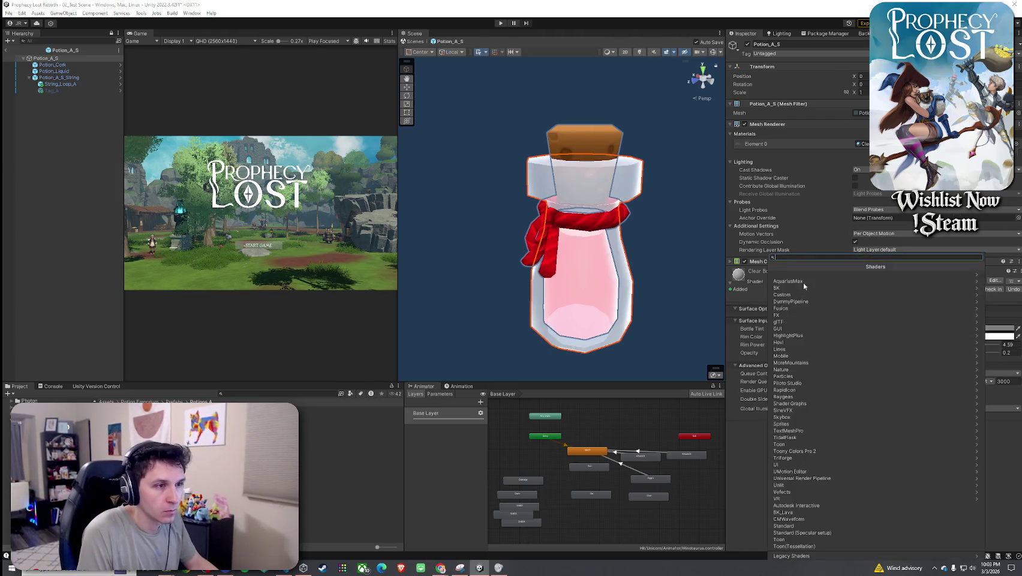
pyautogui.write('trans')
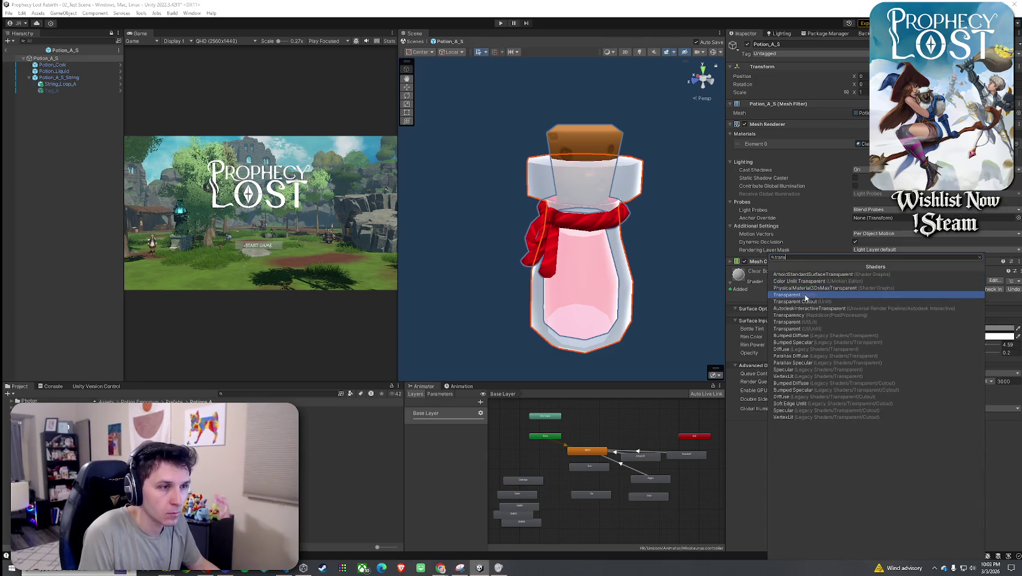
pyautogui.click(808, 295)
pyautogui.hotkey('ctrl', 'z')
pyautogui.click(802, 281)
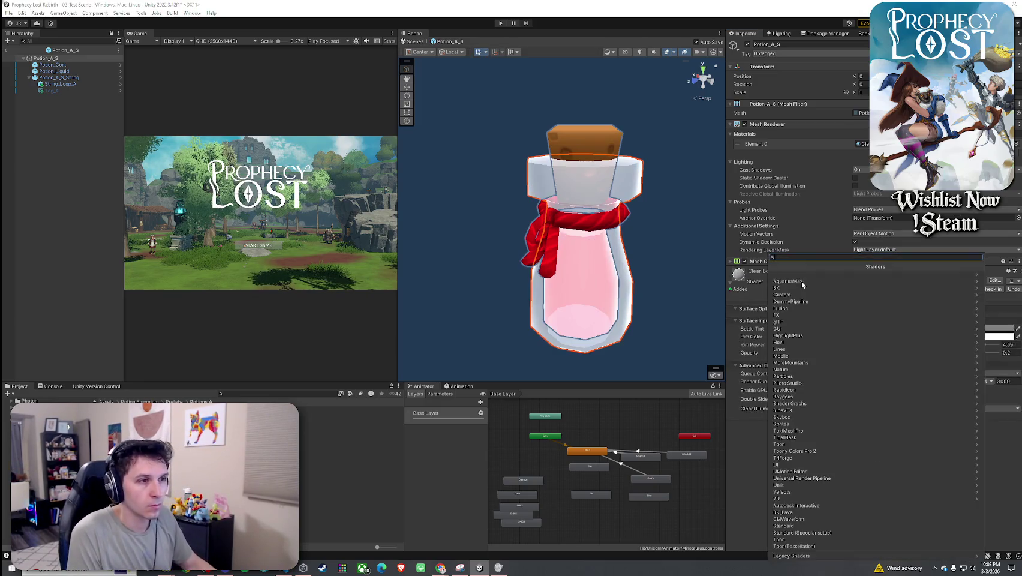
pyautogui.write('trans')
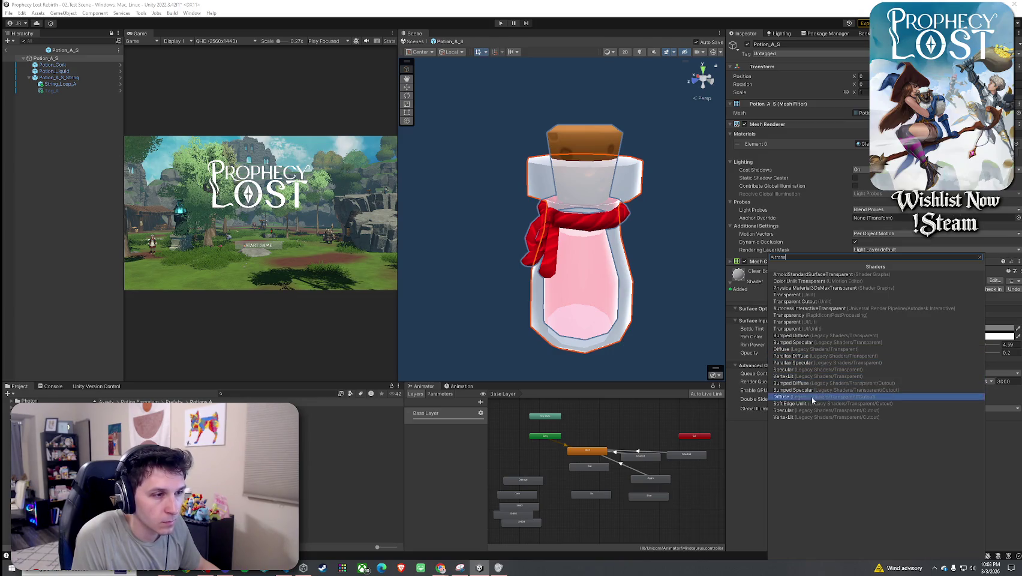
pyautogui.press('BackSpace')
pyautogui.press('BackSpace')
pyautogui.press('BackSpace')
pyautogui.press('Escape')
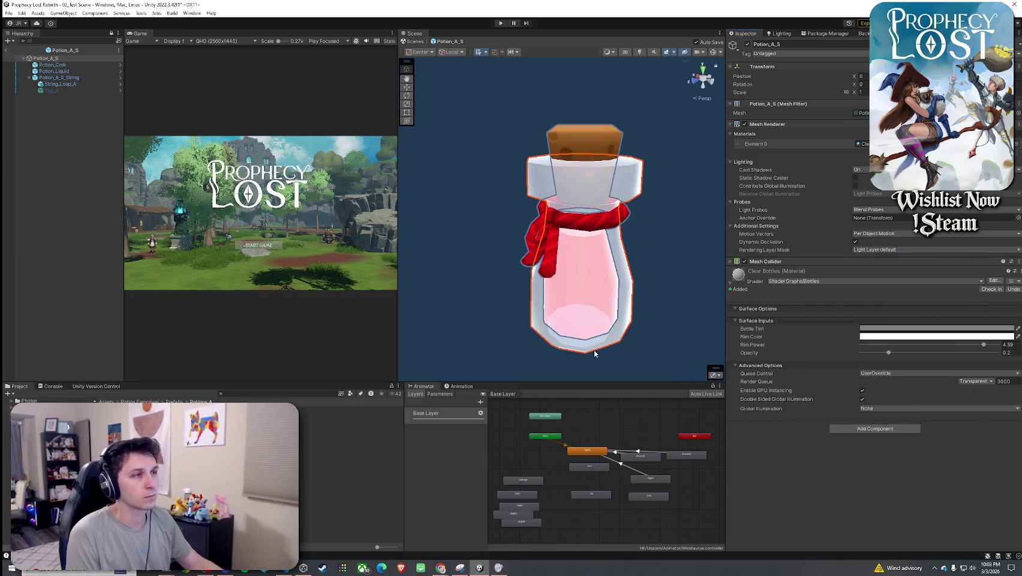
# - Exit prefab mode and place a Potion_A_S potion on the scene's dirt path
pyautogui.click(9, 51)
pyautogui.moveTo(336, 442)
pyautogui.mouseDown()
pyautogui.moveTo(384, 442)
pyautogui.moveTo(536, 287)
pyautogui.mouseUp()
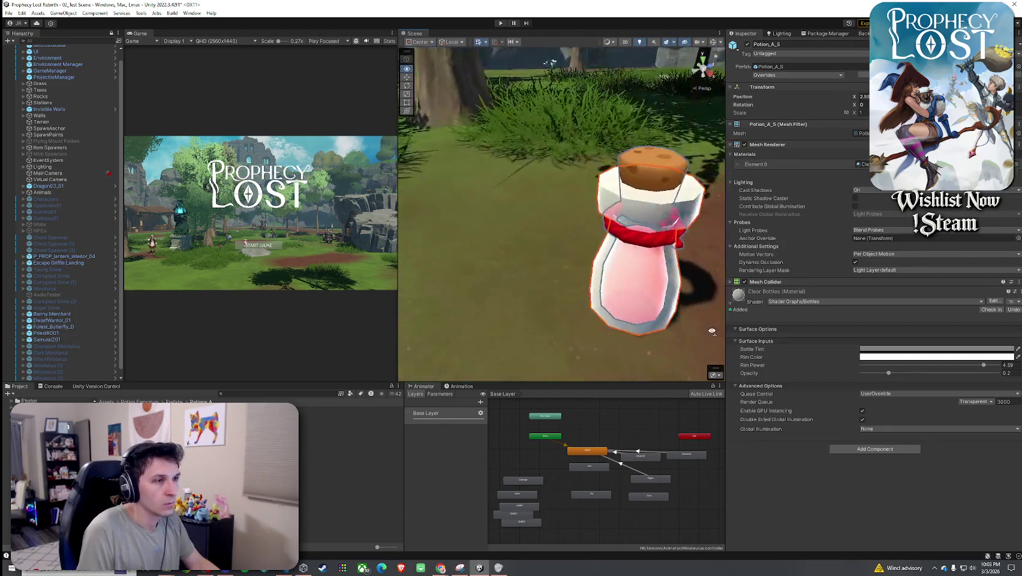
pyautogui.scroll(-5, 711, 331)
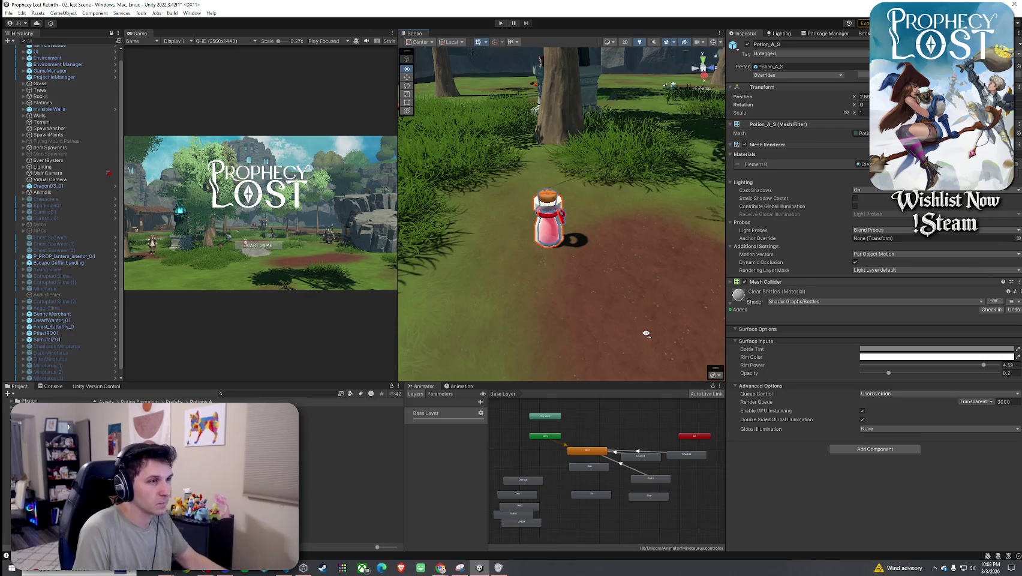
pyautogui.moveTo(646, 333); pyautogui.dragTo(522, 328)
pyautogui.click(523, 293)
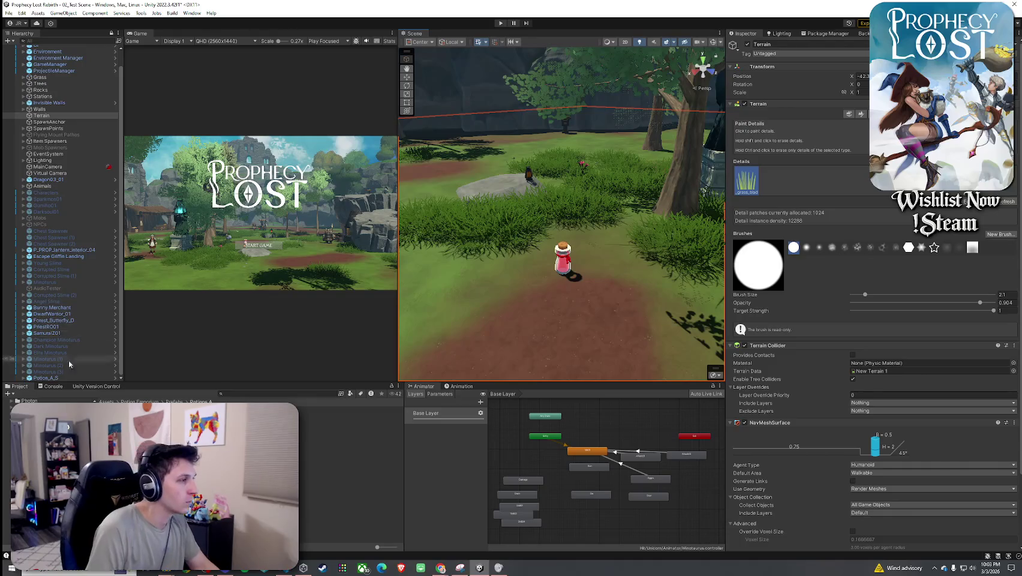
pyautogui.click(177, 394)
# - Reopen the Potion_A_S prefab, collapse the string children and fold the Clear Bottles material
pyautogui.click(356, 395)
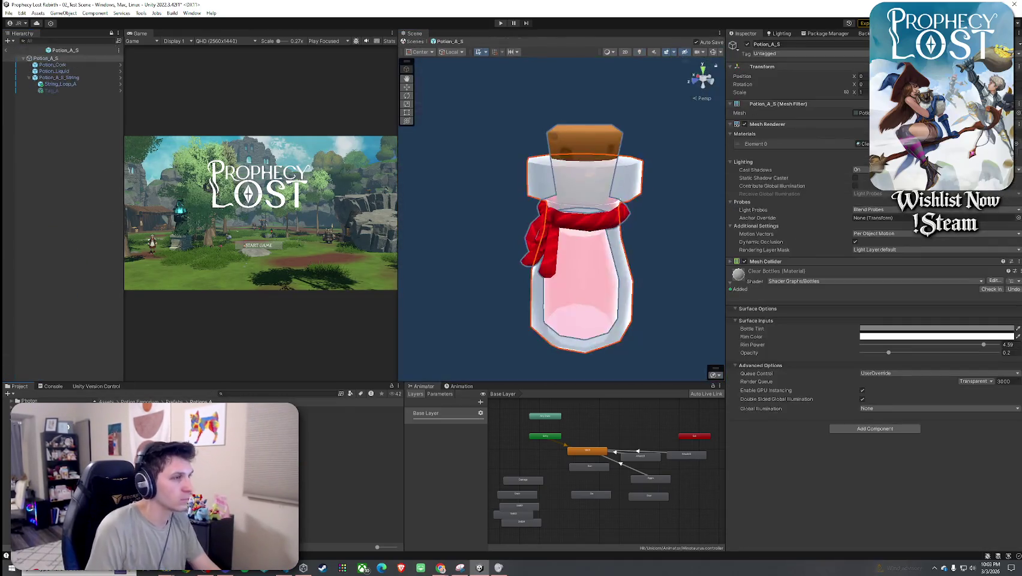
pyautogui.click(85, 172)
pyautogui.click(29, 78)
pyautogui.click(45, 58)
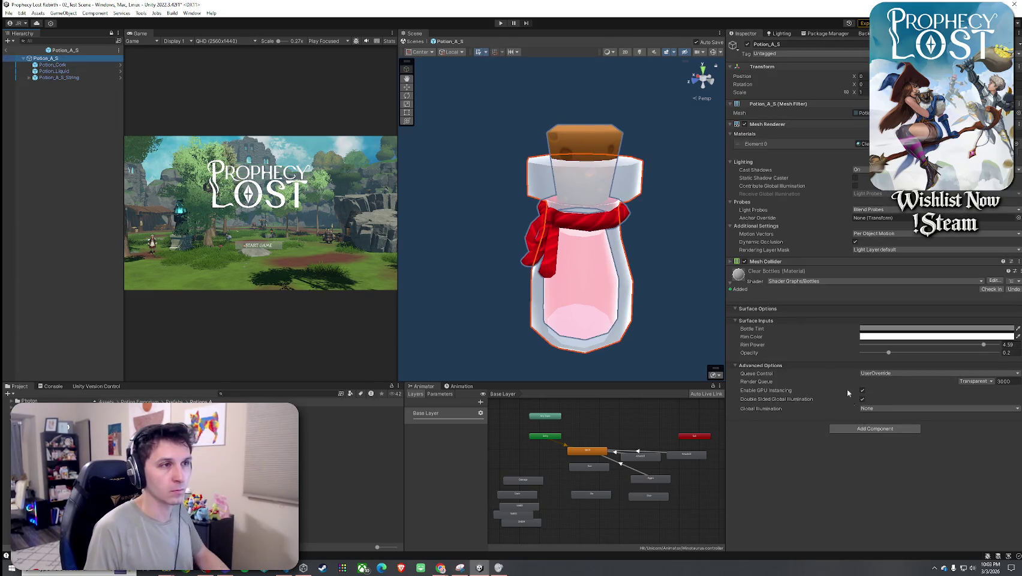
pyautogui.click(730, 284)
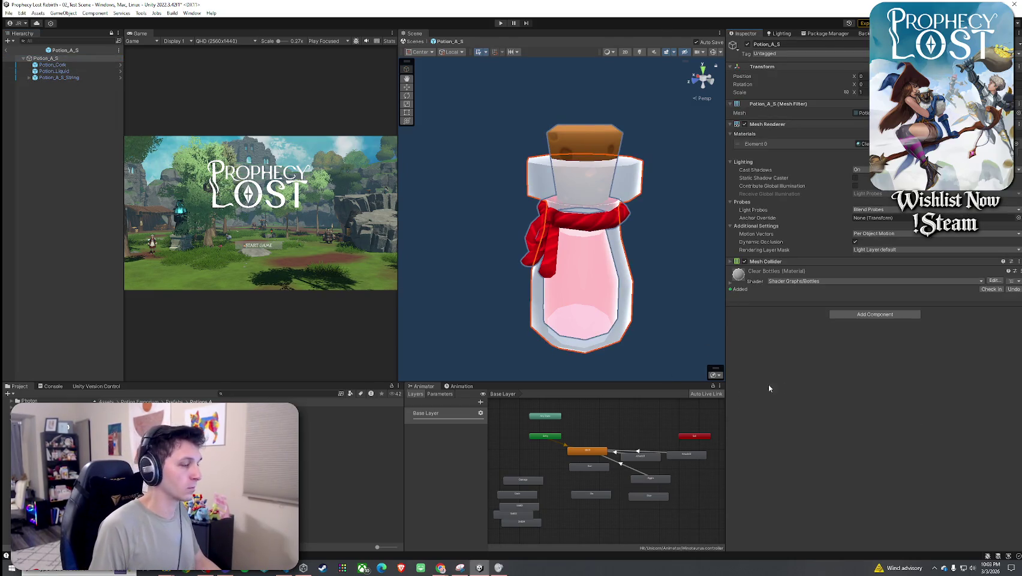
pyautogui.click(859, 314)
# - Add Network Object, Network Transform and Equipped Item components to Potion_A_S
pyautogui.write('network object')
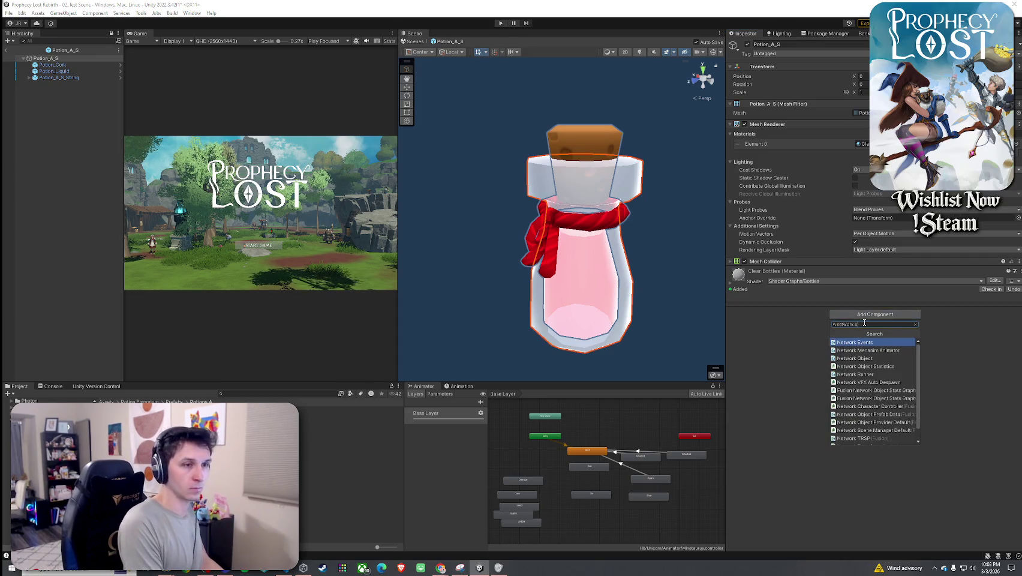
pyautogui.click(867, 343)
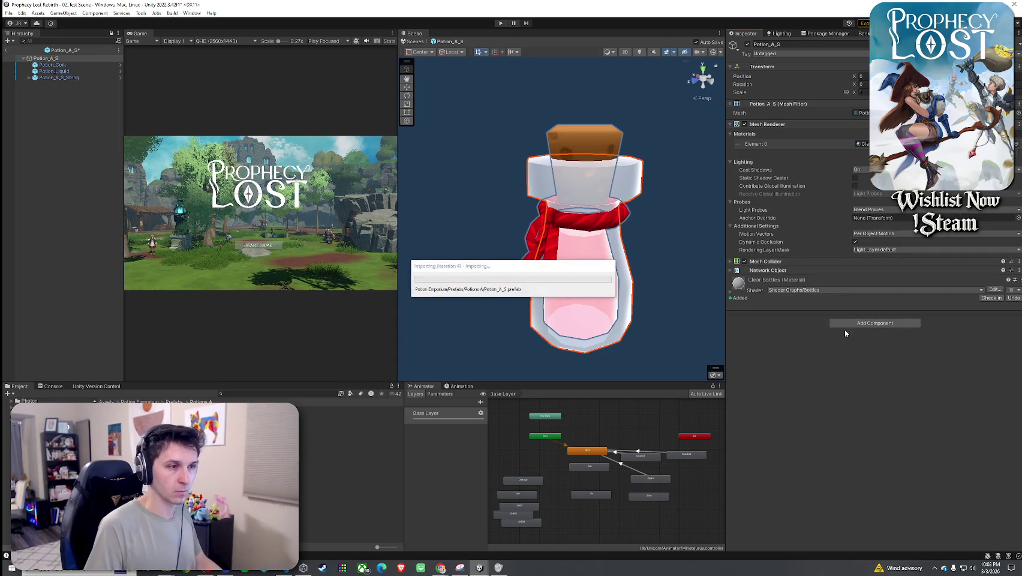
pyautogui.click(876, 323)
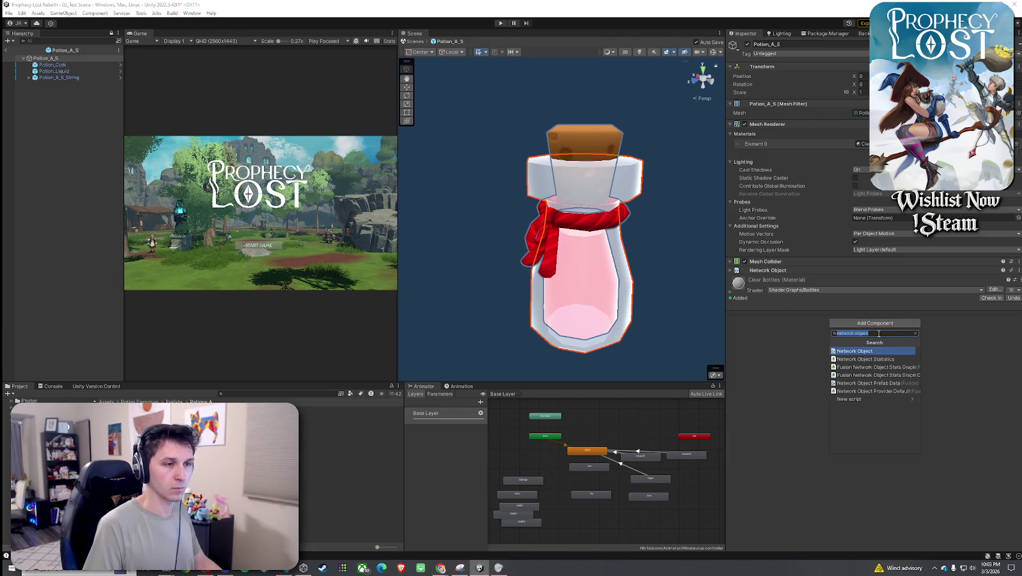
pyautogui.write('network trans')
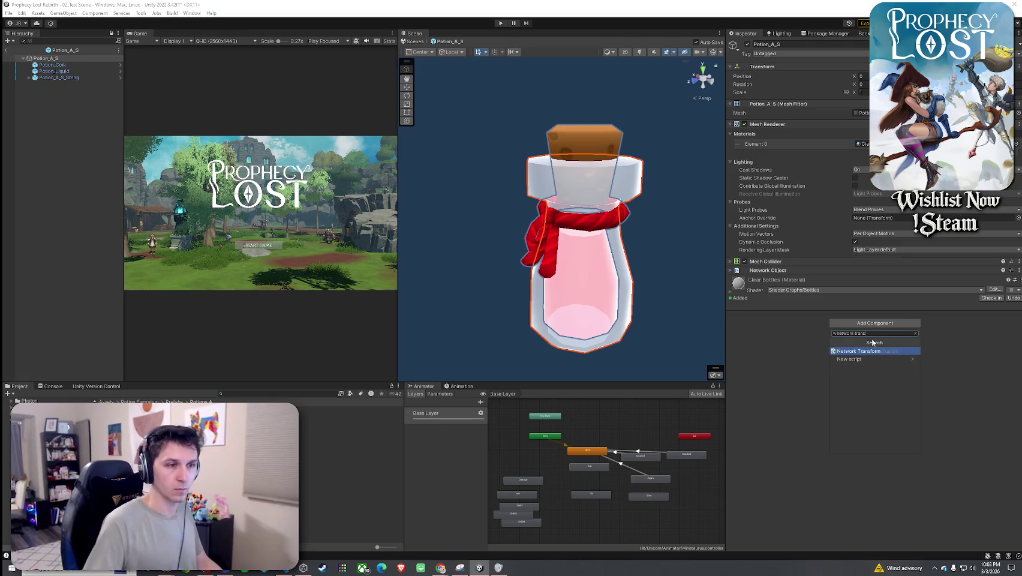
pyautogui.click(875, 351)
pyautogui.click(878, 330)
pyautogui.write('eq')
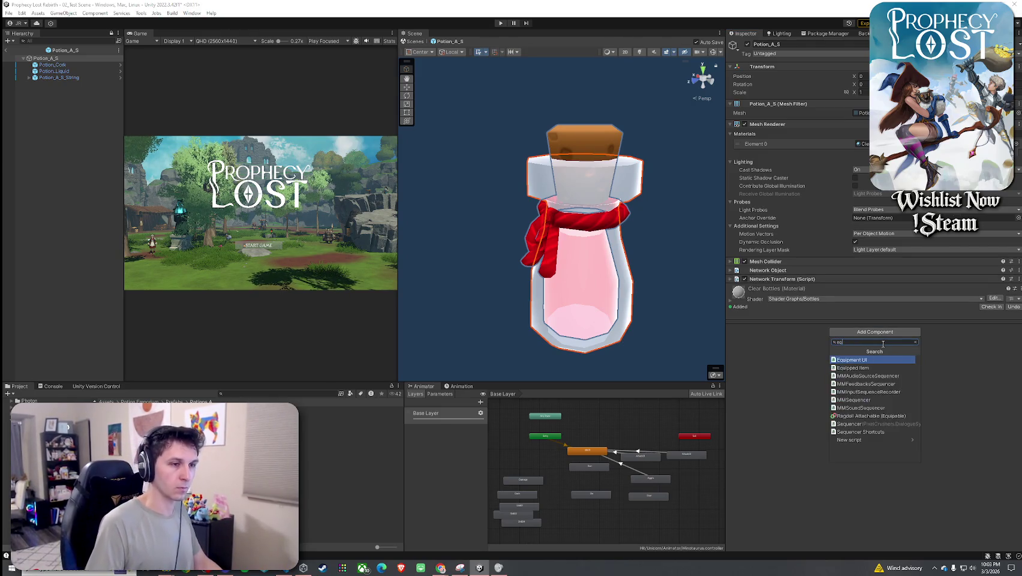
pyautogui.click(882, 367)
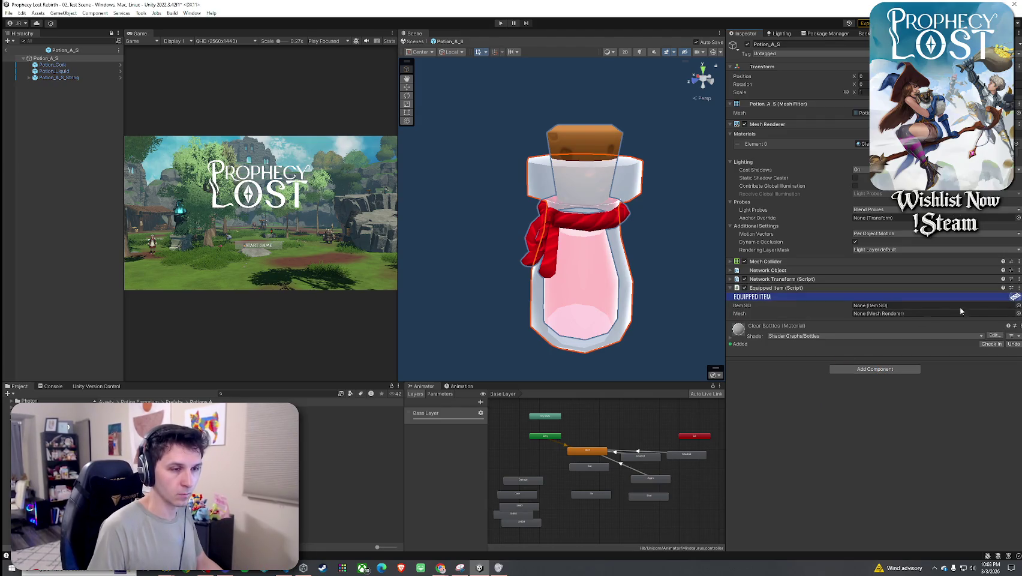
# - Set Item SO to 10_Small Healing Potion and link the Mesh Renderer to Equipped Item's Mesh
pyautogui.click(1017, 308)
pyautogui.click(739, 402)
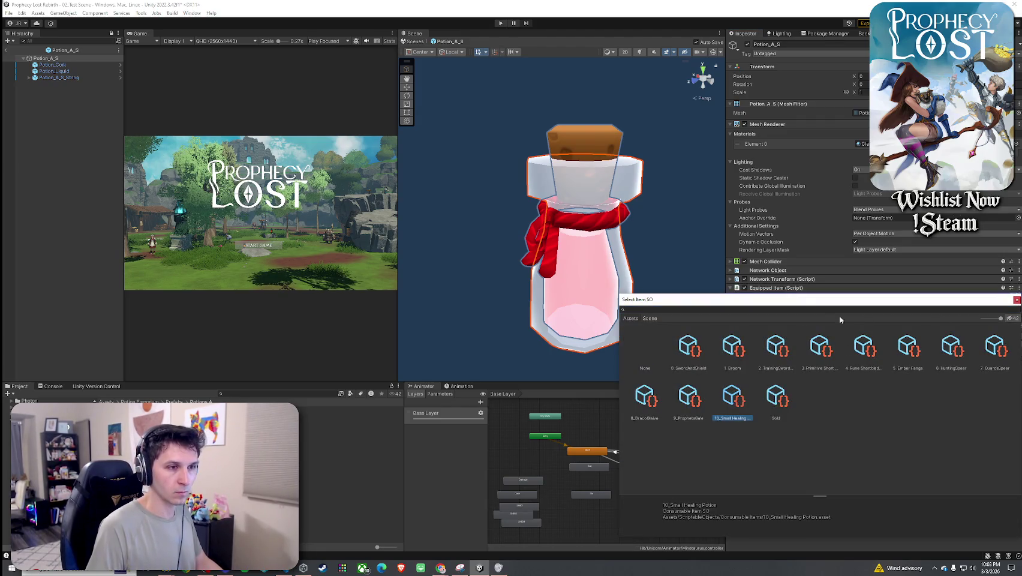
pyautogui.press('Return')
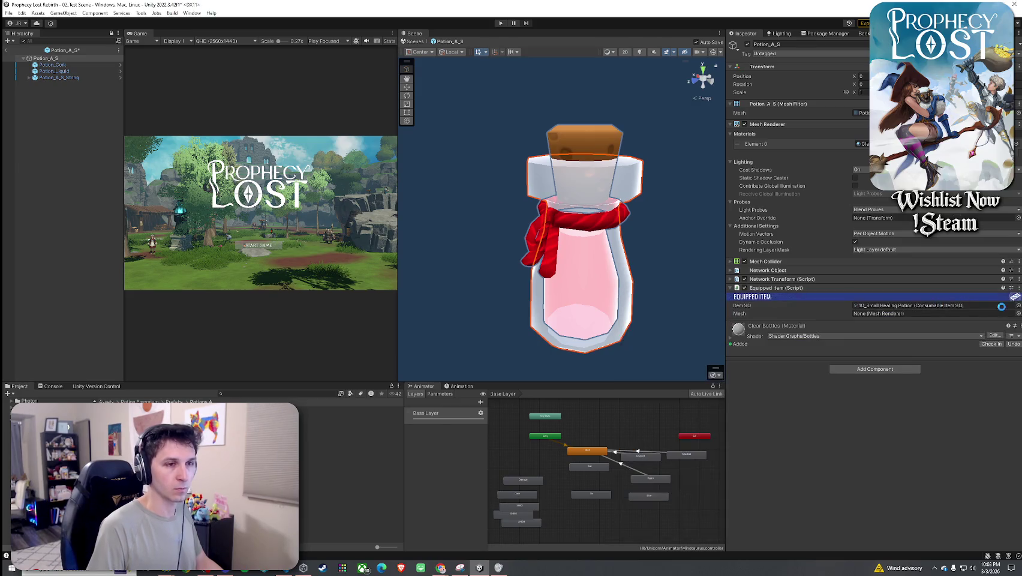
pyautogui.moveTo(782, 133); pyautogui.dragTo(885, 314)
# - Exit prefab mode, find 'small healing potion' in the Project, and open Small Red Potion ITEM
pyautogui.click(11, 52)
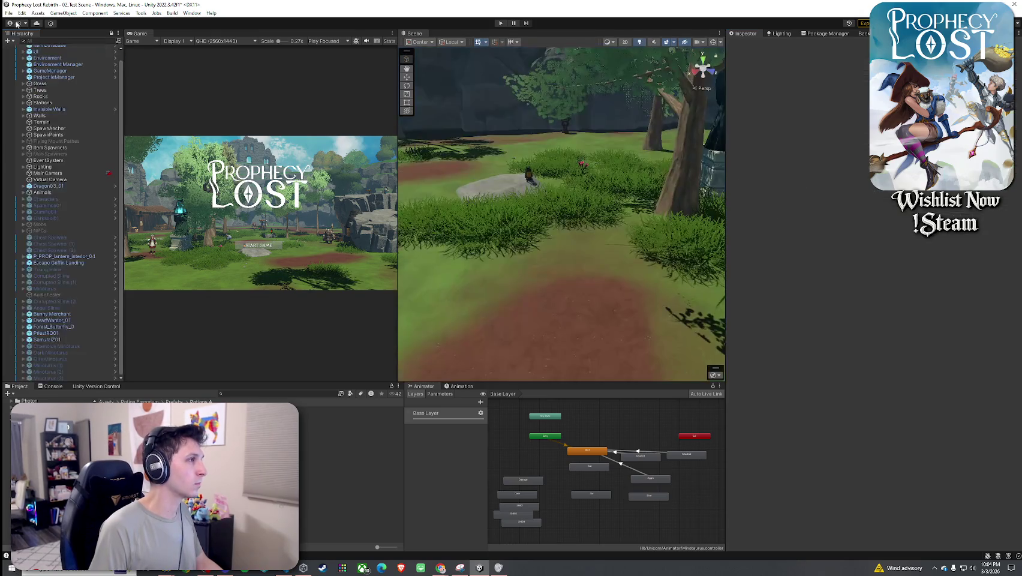
pyautogui.write('small healing po')
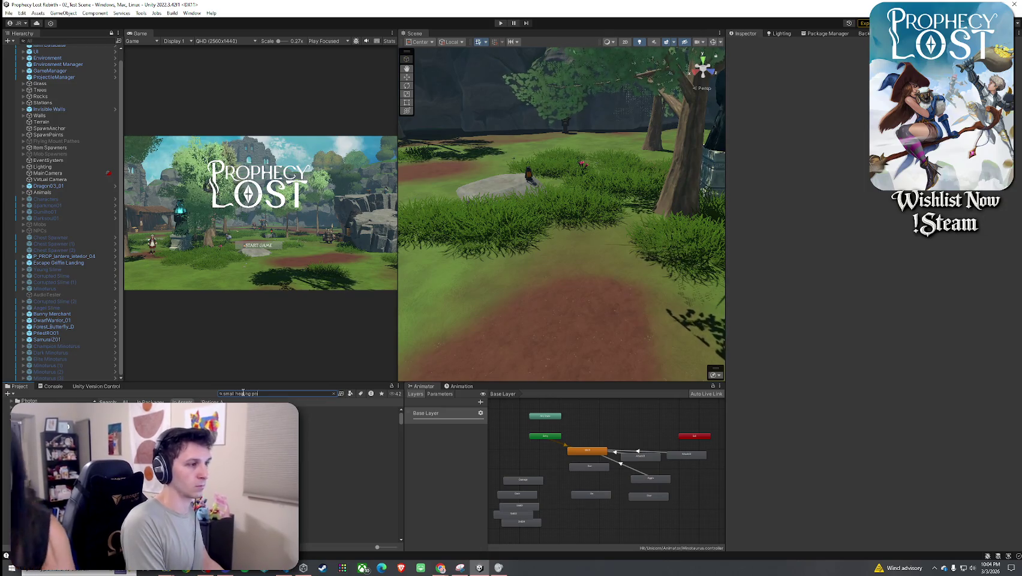
pyautogui.write('tion')
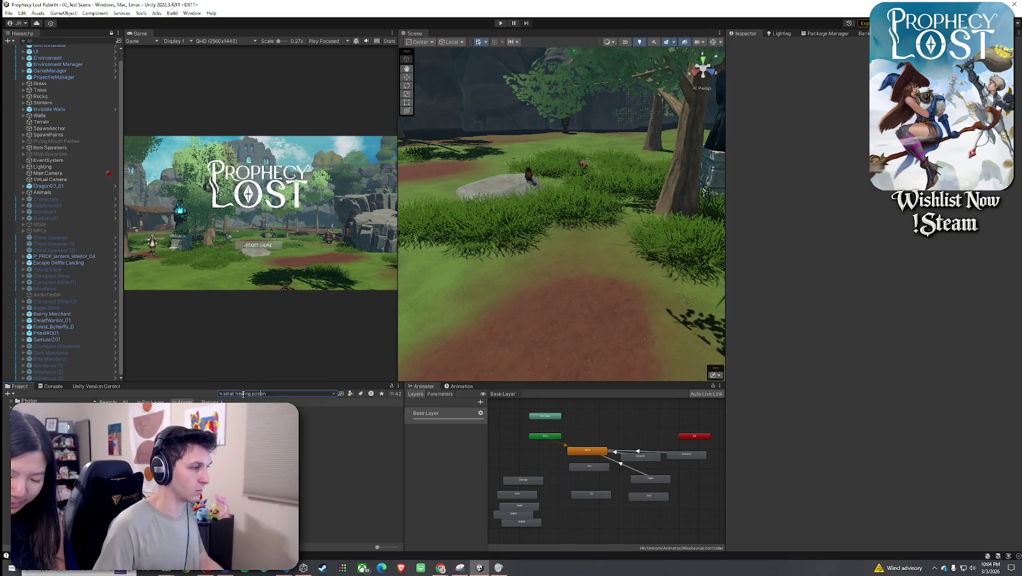
pyautogui.click(351, 409)
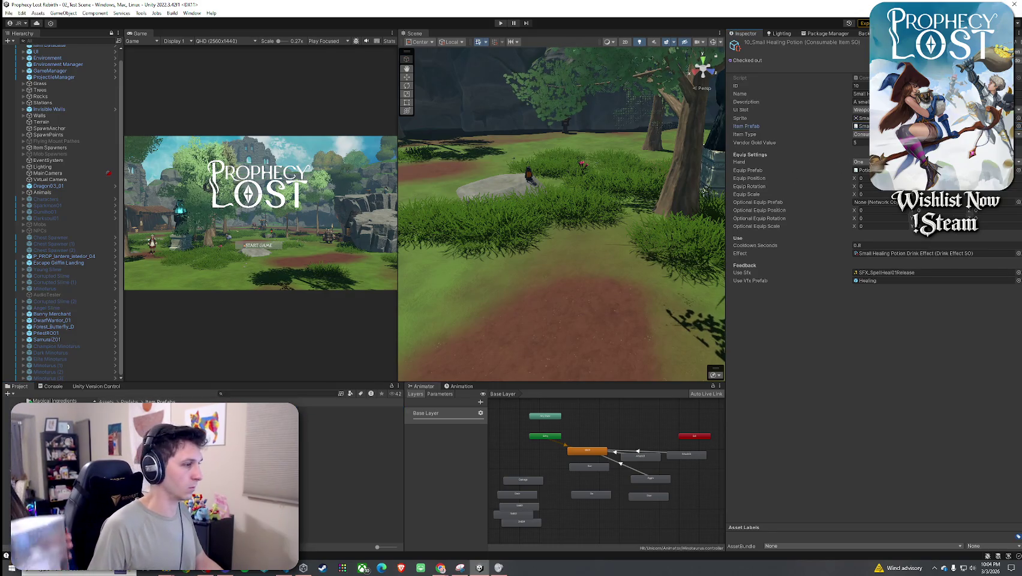
pyautogui.doubleClick(861, 126)
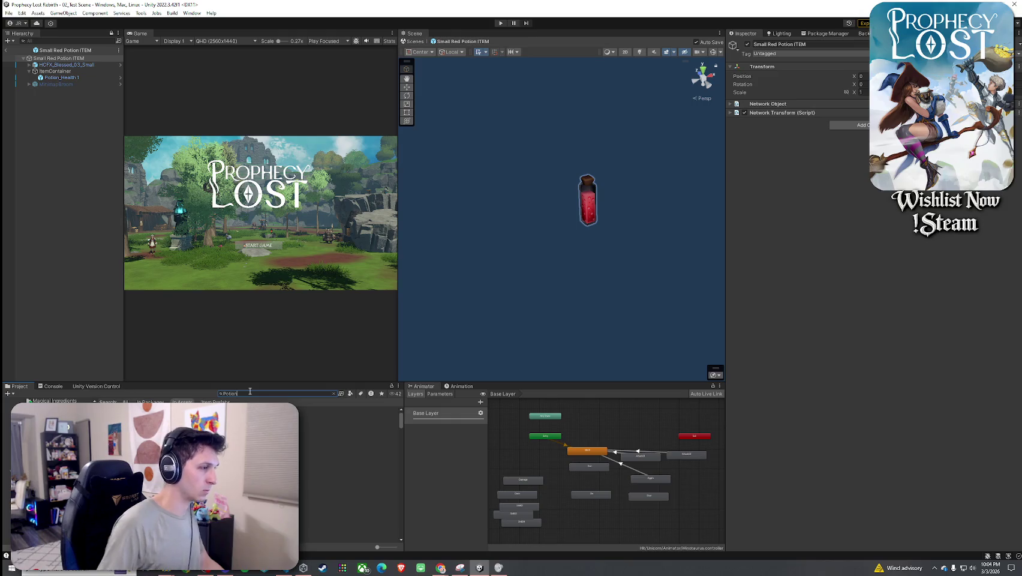
# - Place Potion_A_S under ItemContainer and copy Potion_Health 1's Transform position
pyautogui.moveTo(324, 460)
pyautogui.mouseDown()
pyautogui.moveTo(57, 73)
pyautogui.moveTo(67, 71)
pyautogui.moveTo(70, 86)
pyautogui.mouseUp()
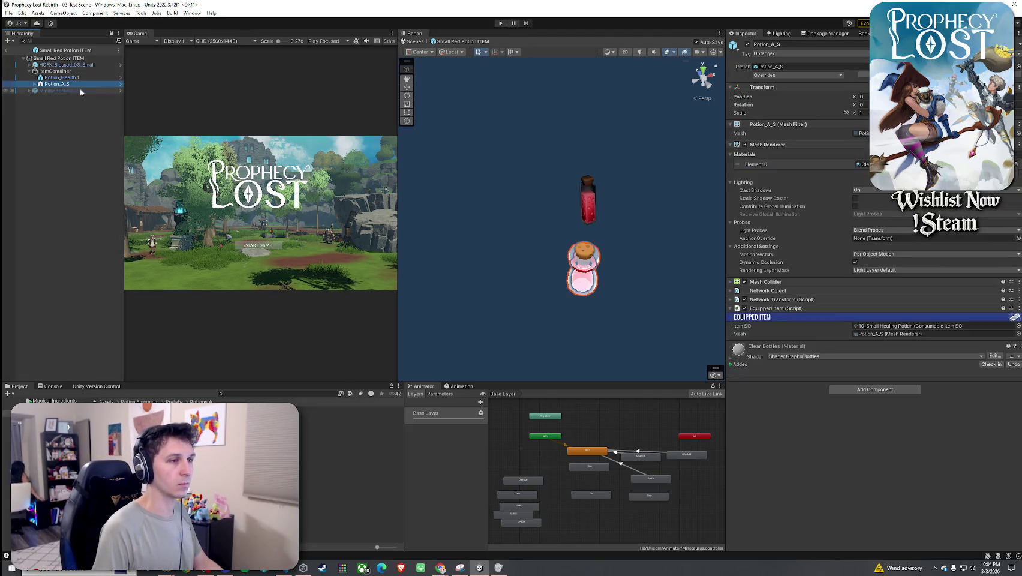
pyautogui.scroll(5, 547, 161)
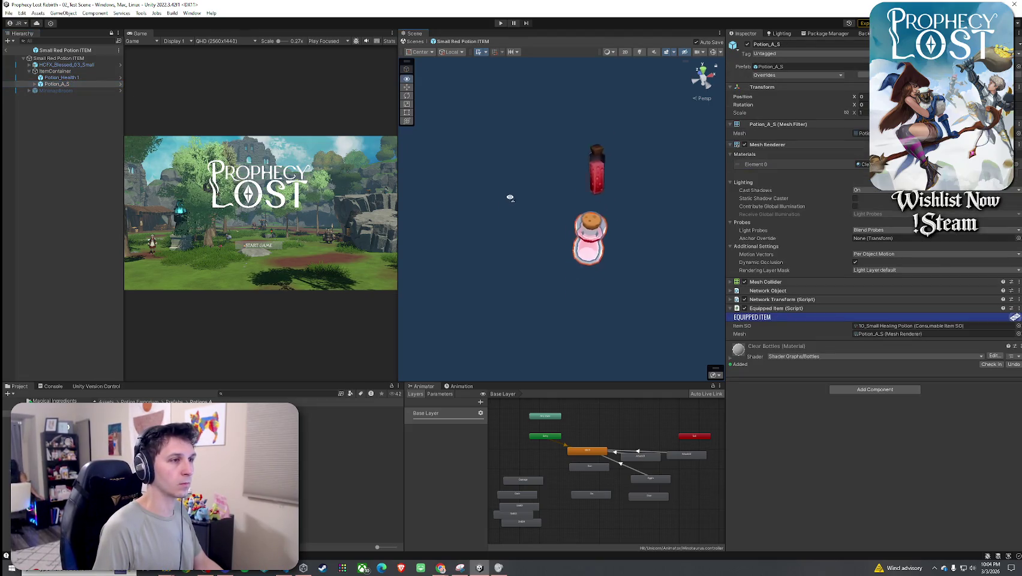
pyautogui.click(87, 78)
pyautogui.click(1018, 87)
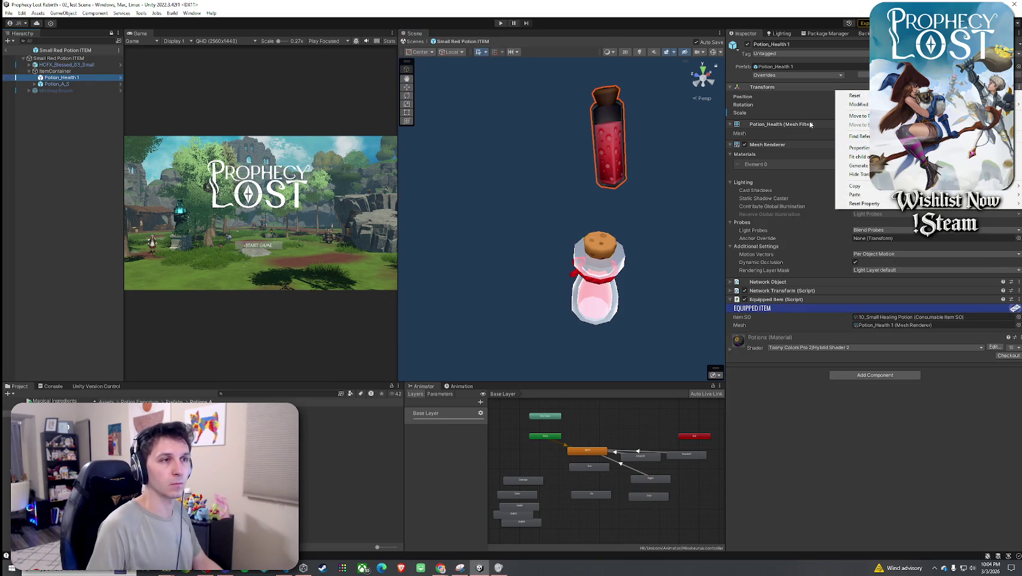
pyautogui.moveTo(854, 186)
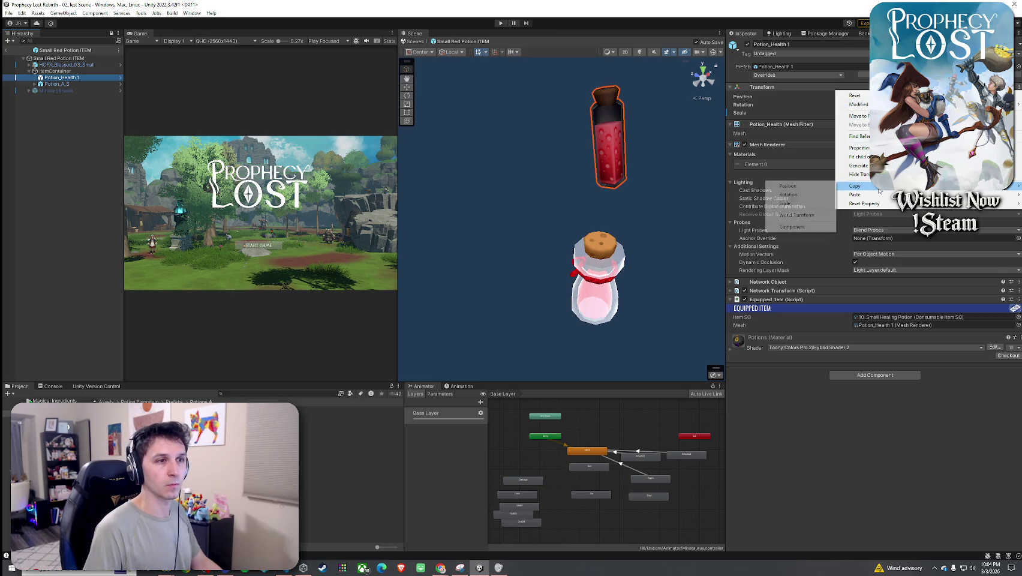
pyautogui.click(796, 188)
# - Paste the copied position onto Potion_A_S and set its scale to 0.8
pyautogui.click(64, 84)
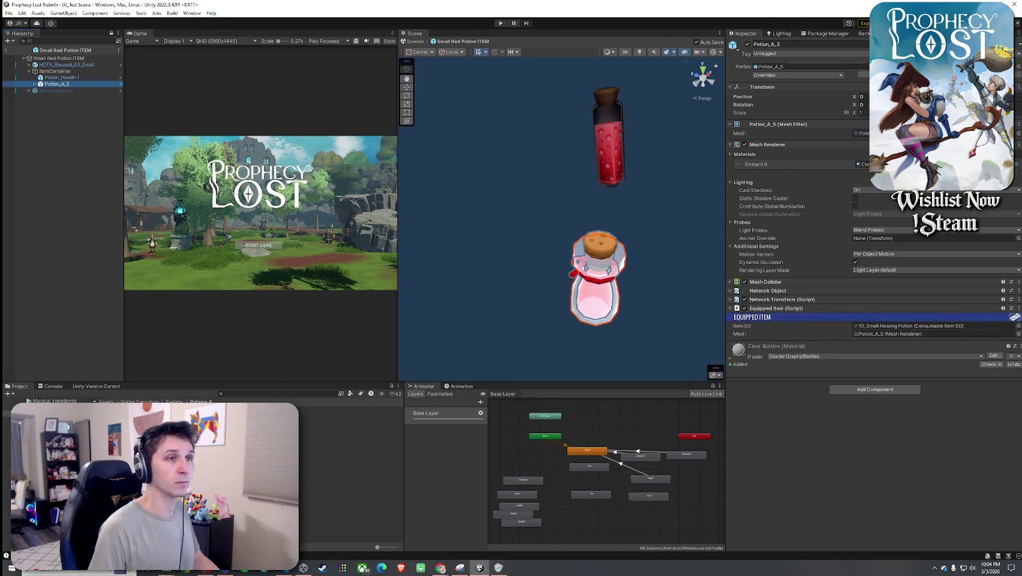
pyautogui.click(1018, 87)
pyautogui.moveTo(869, 186)
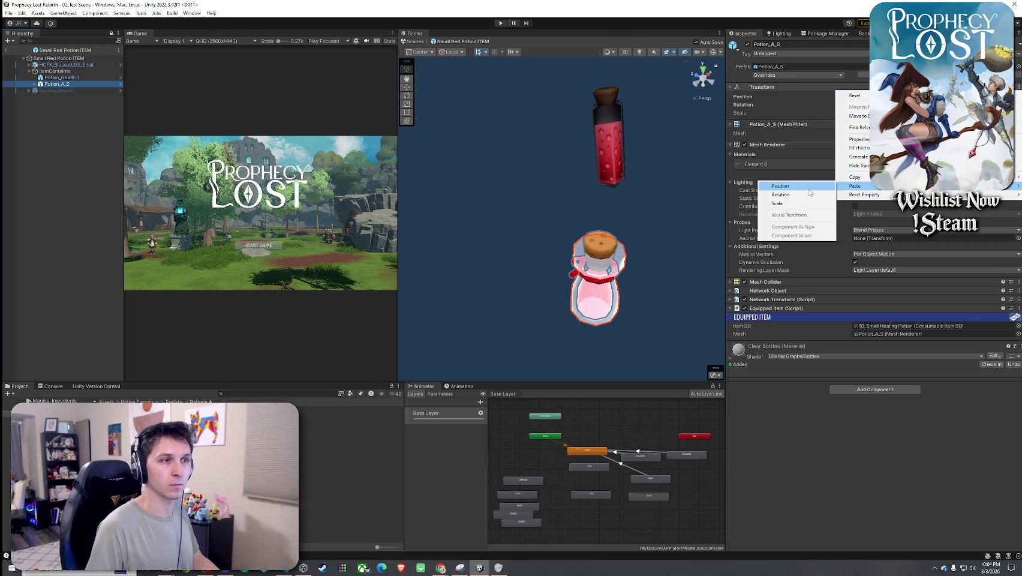
pyautogui.click(796, 187)
pyautogui.press('f')
pyautogui.moveTo(630, 186)
pyautogui.mouseDown()
pyautogui.moveTo(529, 175)
pyautogui.moveTo(543, 174)
pyautogui.mouseUp()
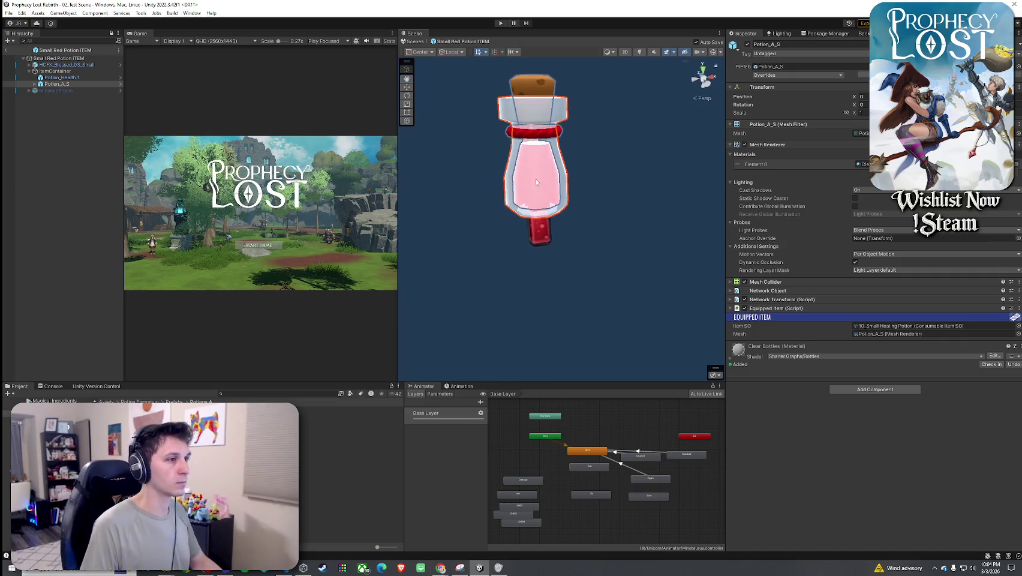
pyautogui.click(864, 113)
pyautogui.write('0')
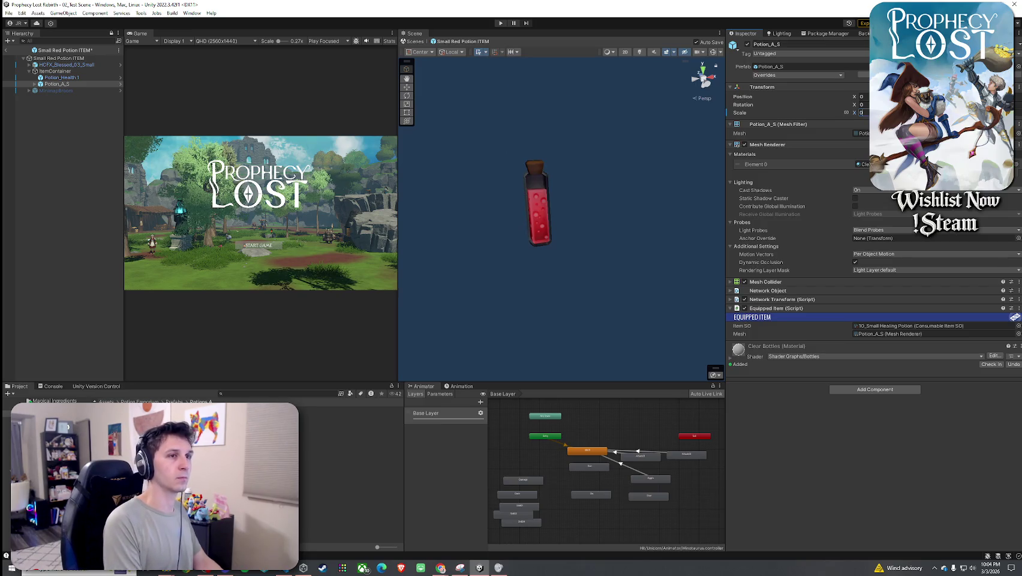
pyautogui.write('.5')
pyautogui.press('BackSpace')
pyautogui.write('8')
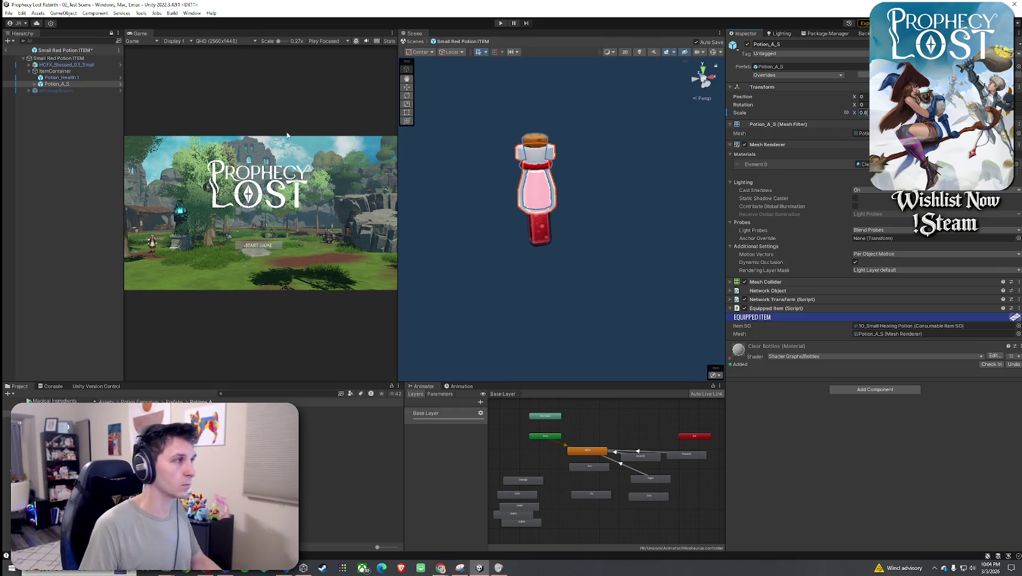
# - Delete the old Potion_Health 1 and inspect the HCFX_Blessed_03_Small effect around the potion
pyautogui.click(62, 77)
pyautogui.click(111, 98)
pyautogui.hotkey('ctrl', 'z')
pyautogui.click(68, 77)
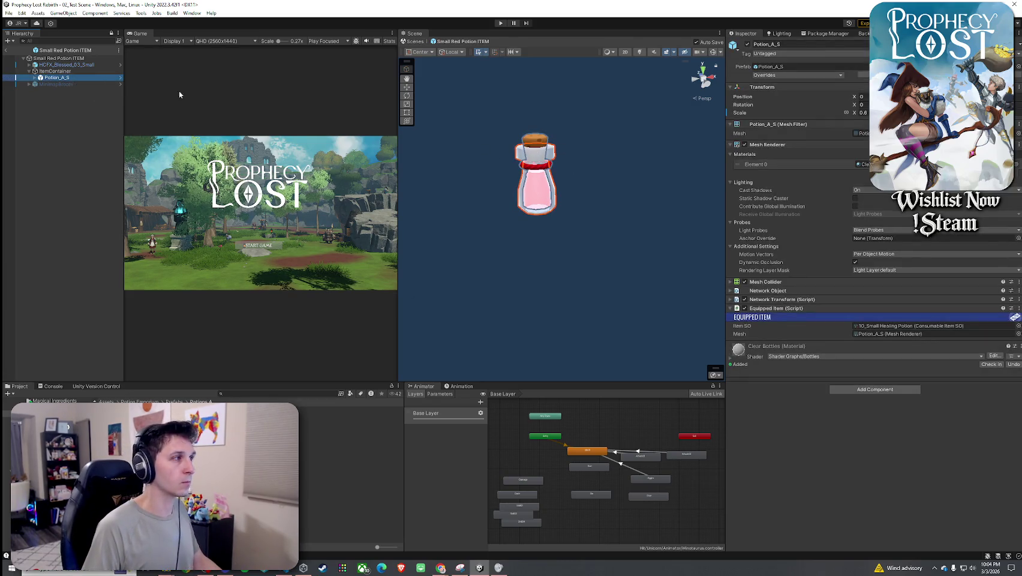
pyautogui.click(89, 64)
pyautogui.moveTo(498, 174)
pyautogui.mouseDown()
pyautogui.moveTo(471, 169)
pyautogui.moveTo(504, 174)
pyautogui.mouseUp()
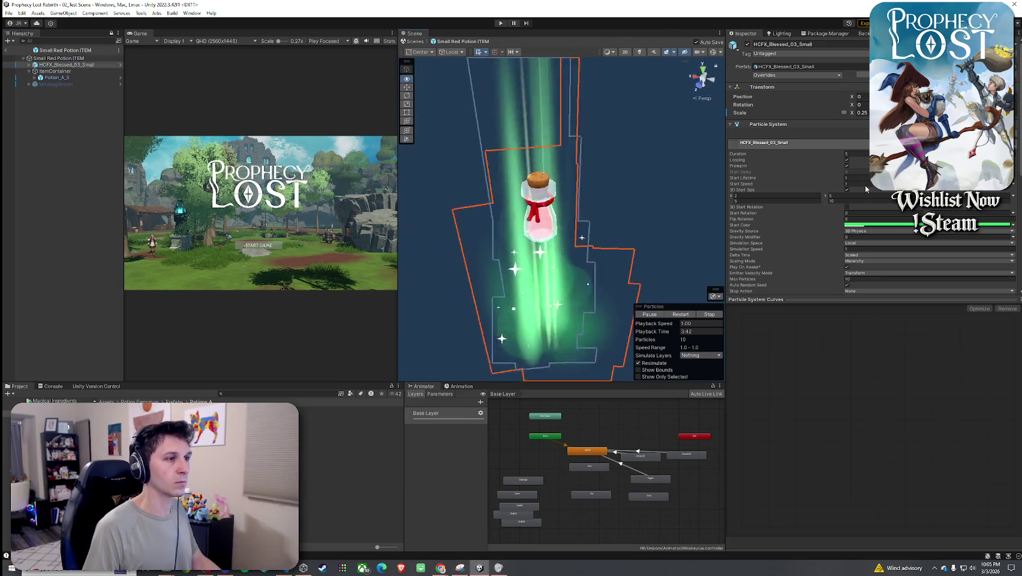
pyautogui.moveTo(600, 179); pyautogui.dragTo(624, 191)
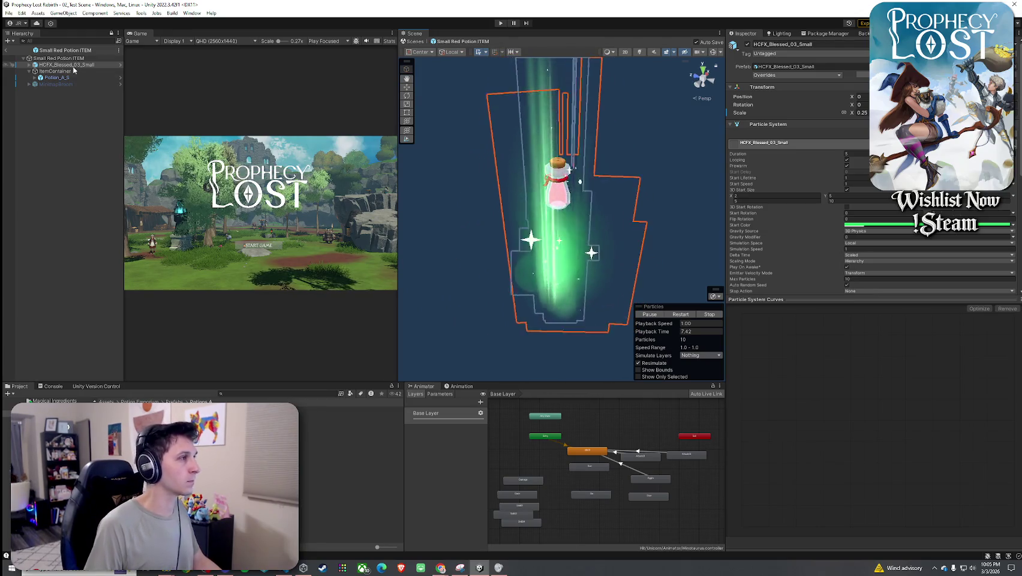
# - Check ItemContainer's referenced item asset and highlight object, then exit prefab mode
pyautogui.click(67, 79)
pyautogui.press('Up')
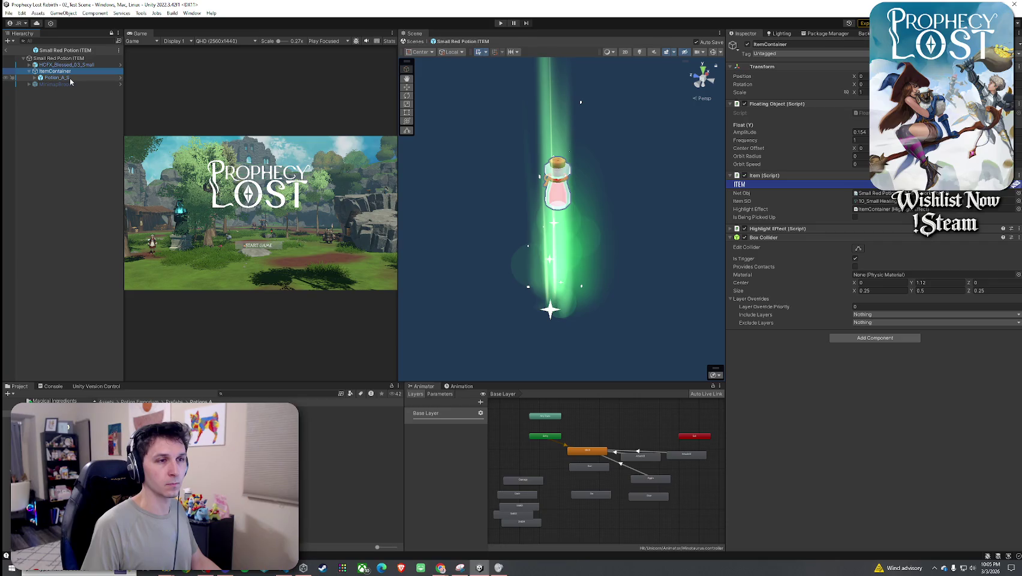
pyautogui.click(855, 201)
pyautogui.click(855, 209)
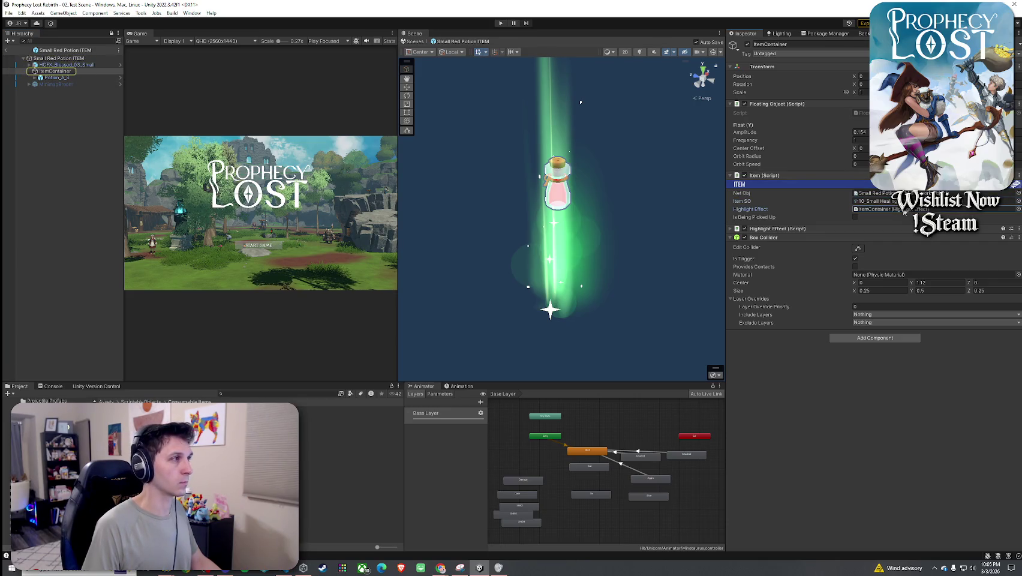
pyautogui.click(6, 51)
pyautogui.click(9, 13)
pyautogui.press('Escape')
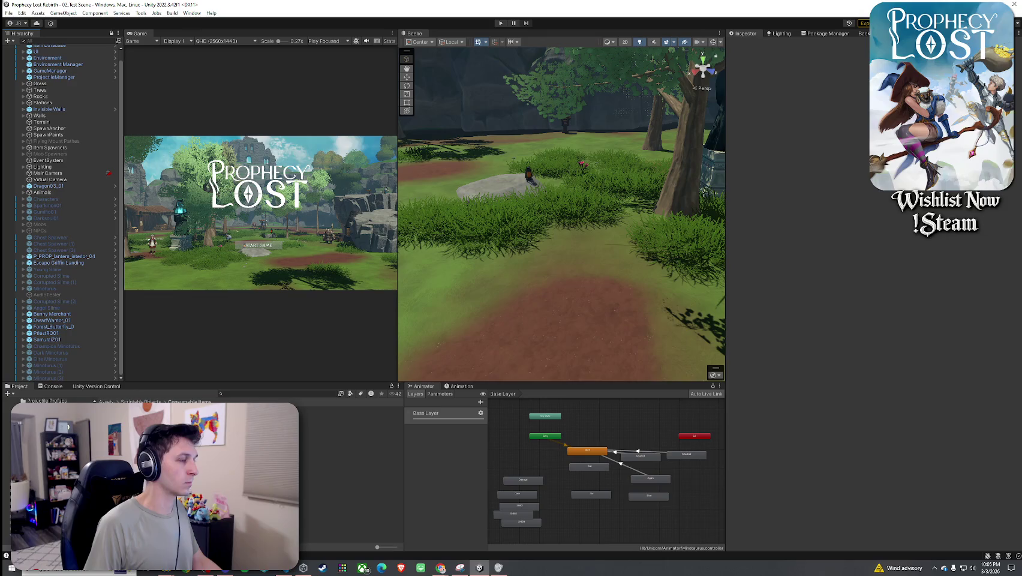
# - Search the Project for 'small red potion ITEM', then 'Potion A', and open the Potions A folder
pyautogui.click(348, 409)
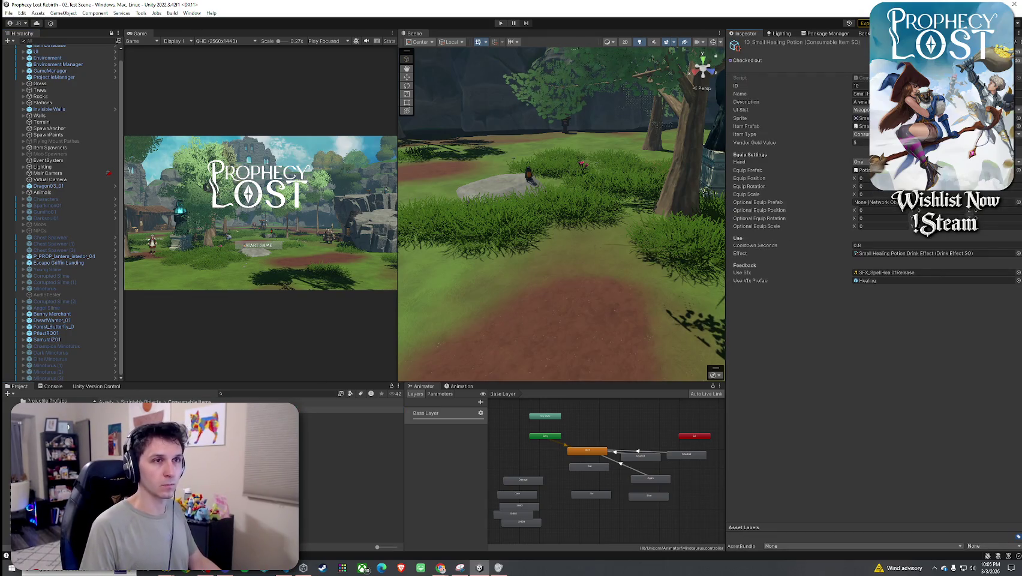
pyautogui.click(285, 393)
pyautogui.write('s')
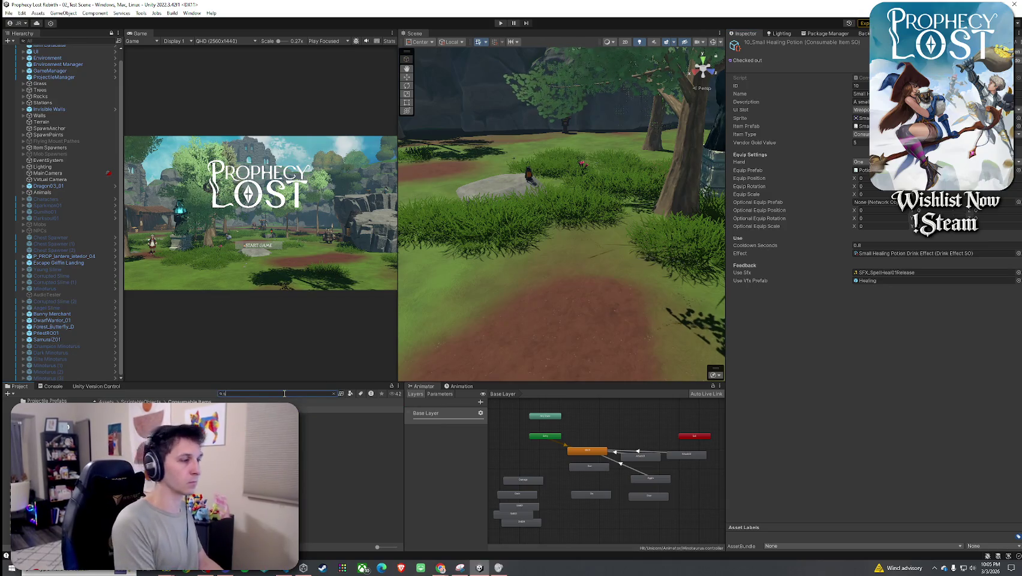
pyautogui.write('mall red potion ITEM')
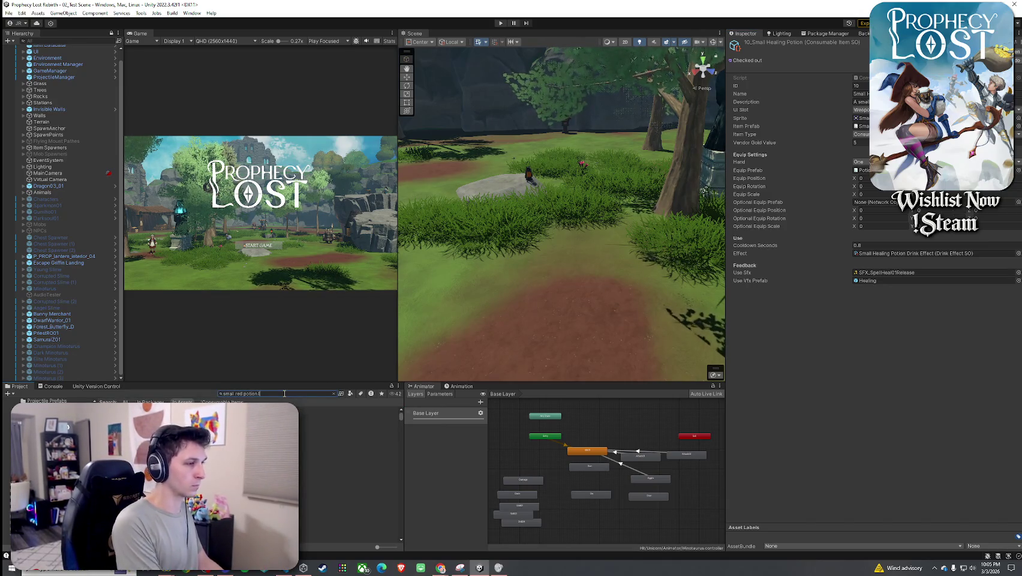
pyautogui.click(861, 126)
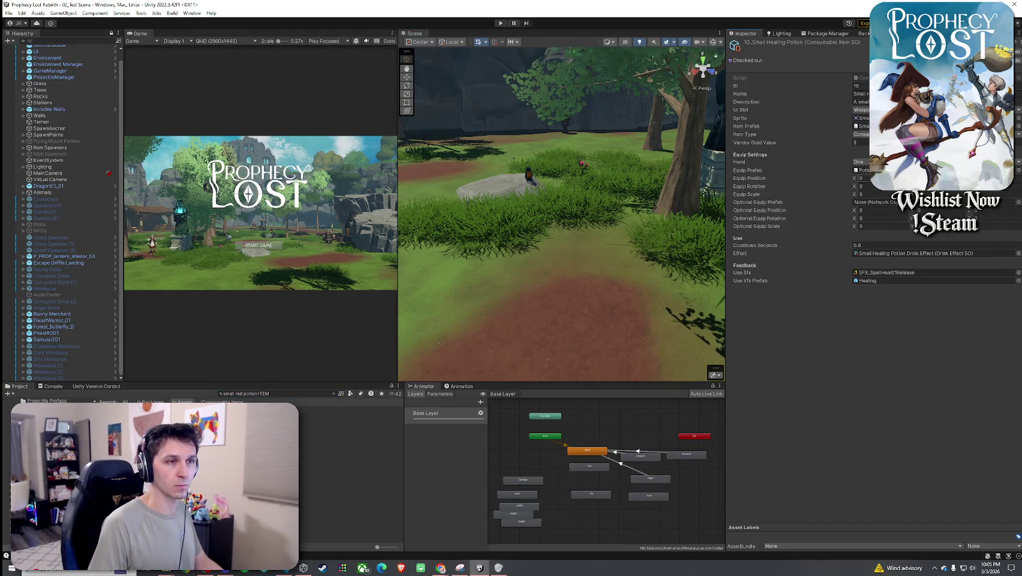
pyautogui.moveTo(300, 394); pyautogui.dragTo(164, 380)
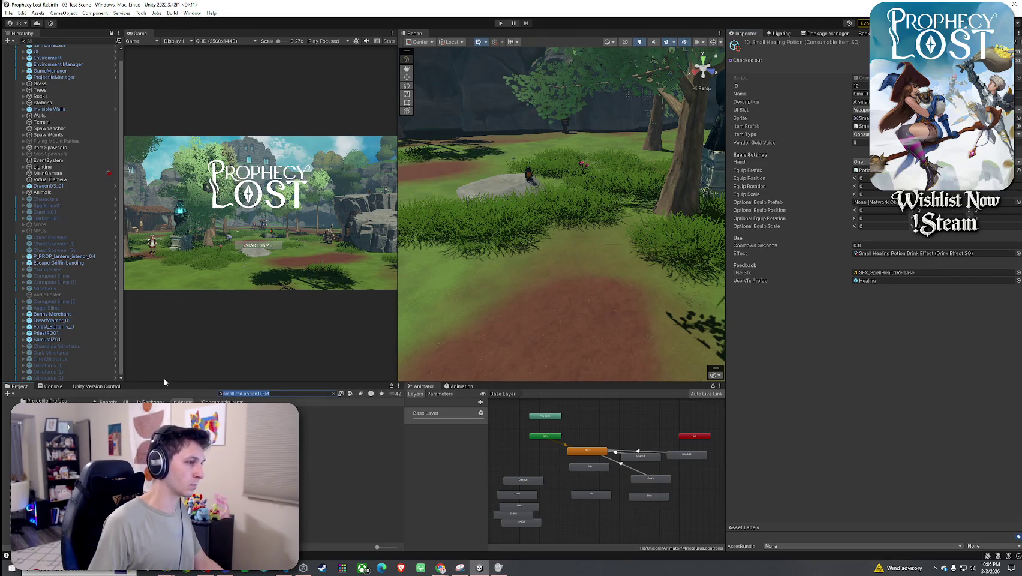
pyautogui.write('Potion A')
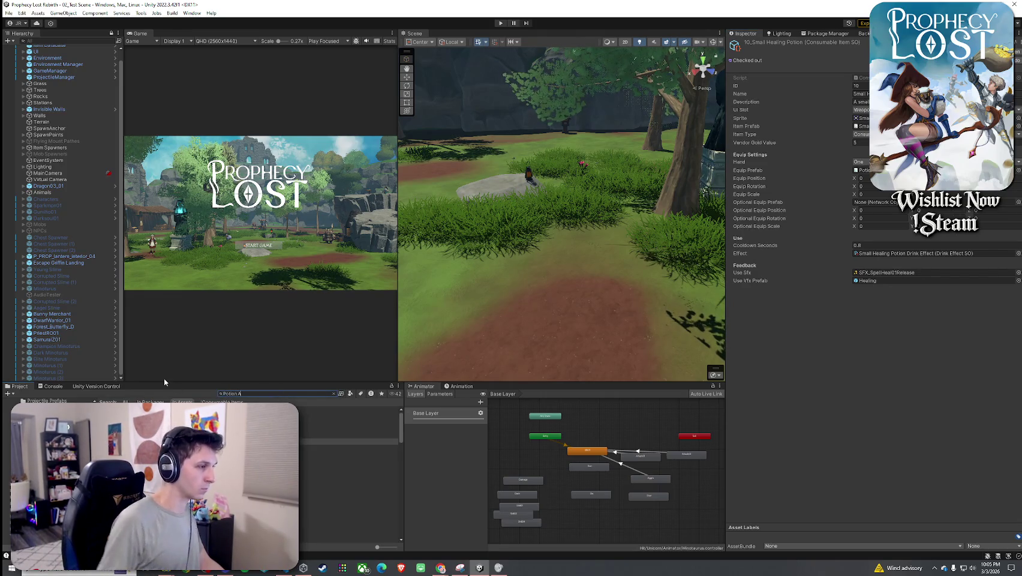
pyautogui.doubleClick(167, 415)
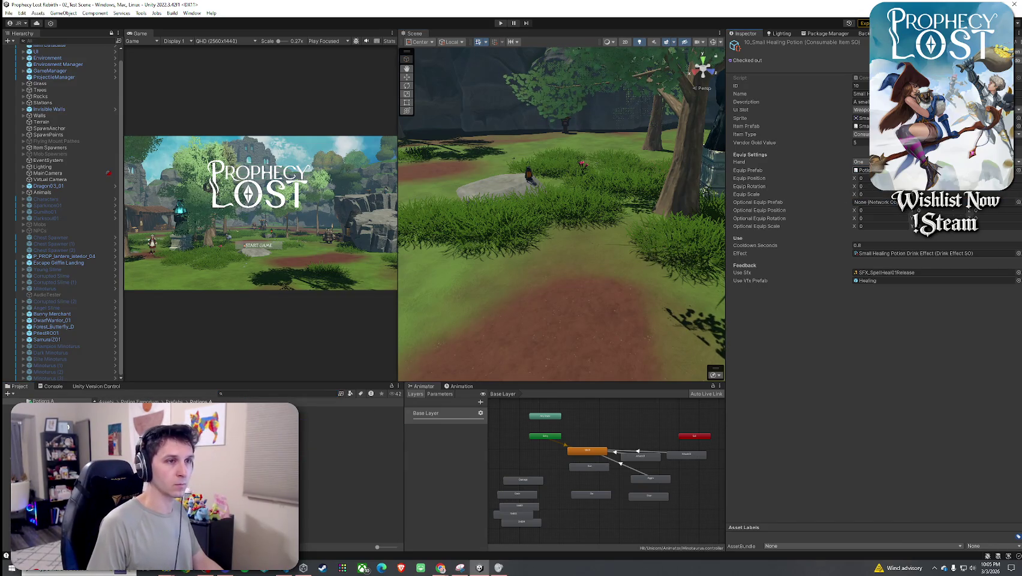
# - Open Element 10, 10_Small Healing Potion, from the Item Database and ping its Item Prefab
pyautogui.click(8, 12)
pyautogui.press('Escape')
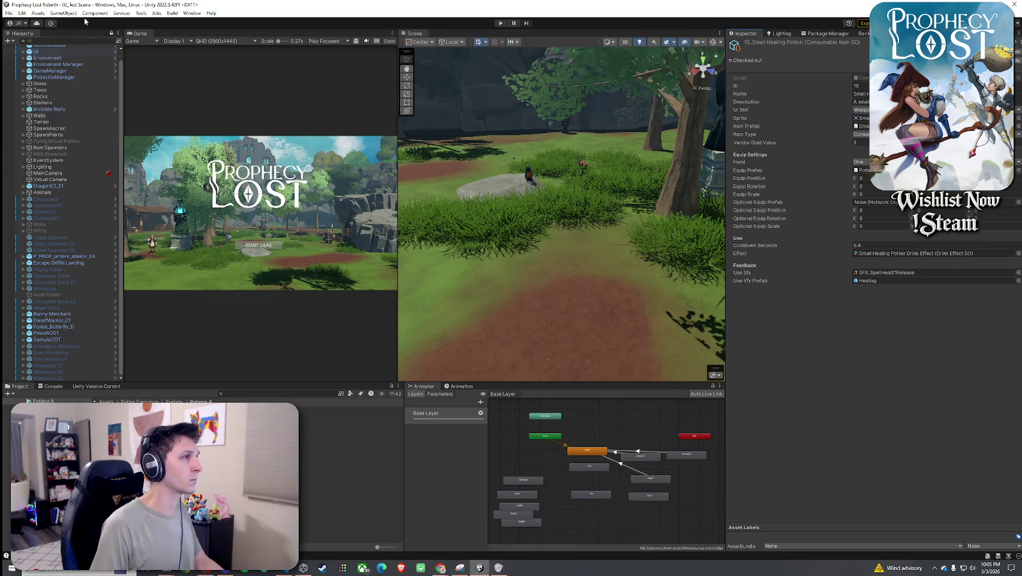
pyautogui.scroll(1, 78, 95)
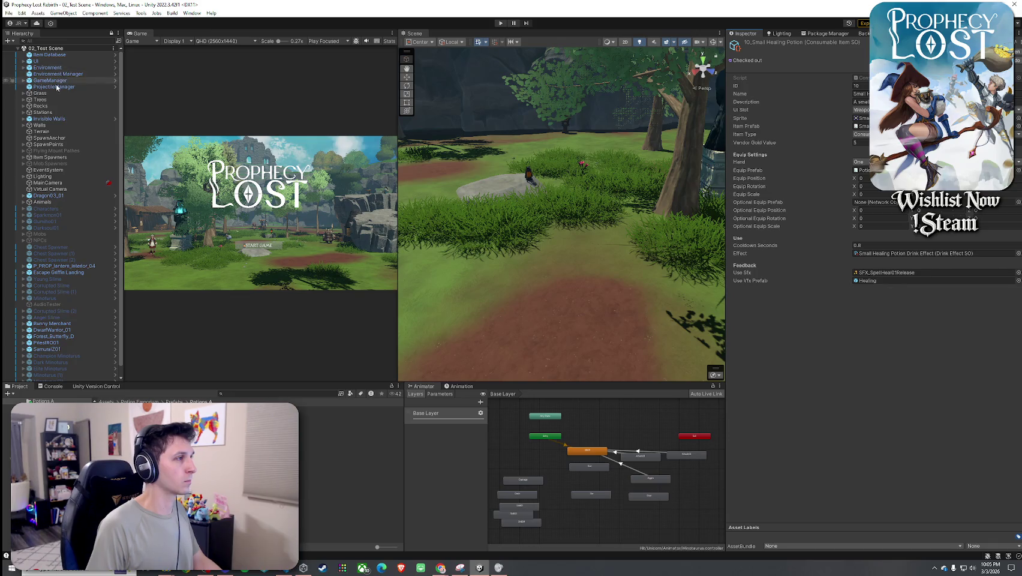
pyautogui.click(51, 55)
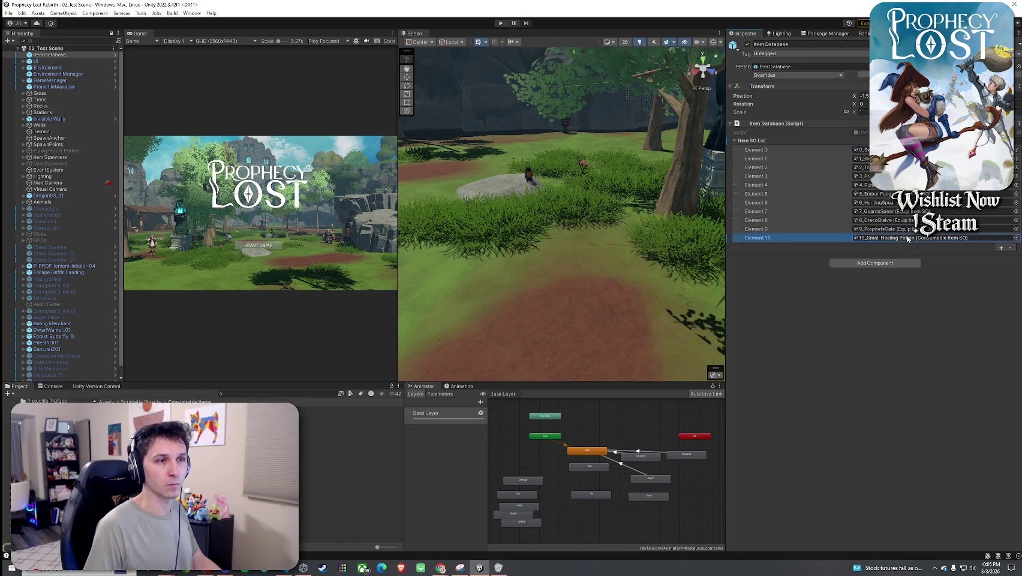
pyautogui.doubleClick(888, 238)
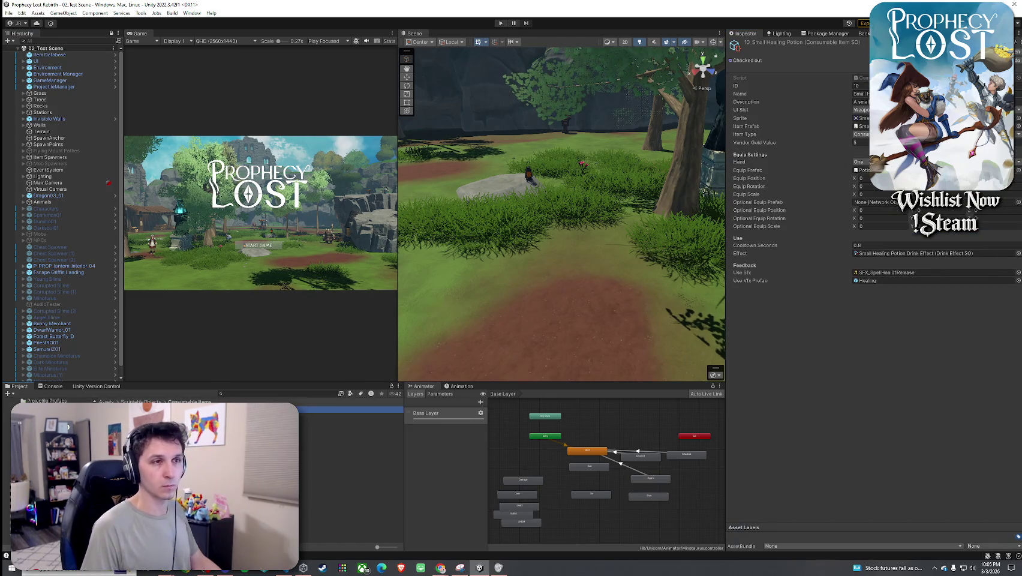
pyautogui.click(860, 126)
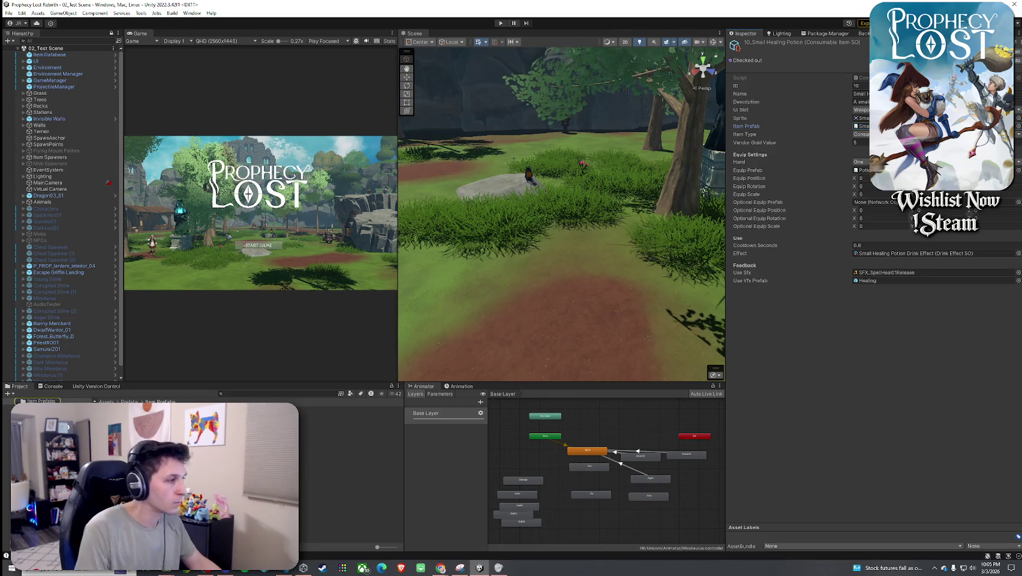
# - Launch Rapid Icon, shift the potion's position, and set Camera Scale Factor to 1
pyautogui.click(143, 13)
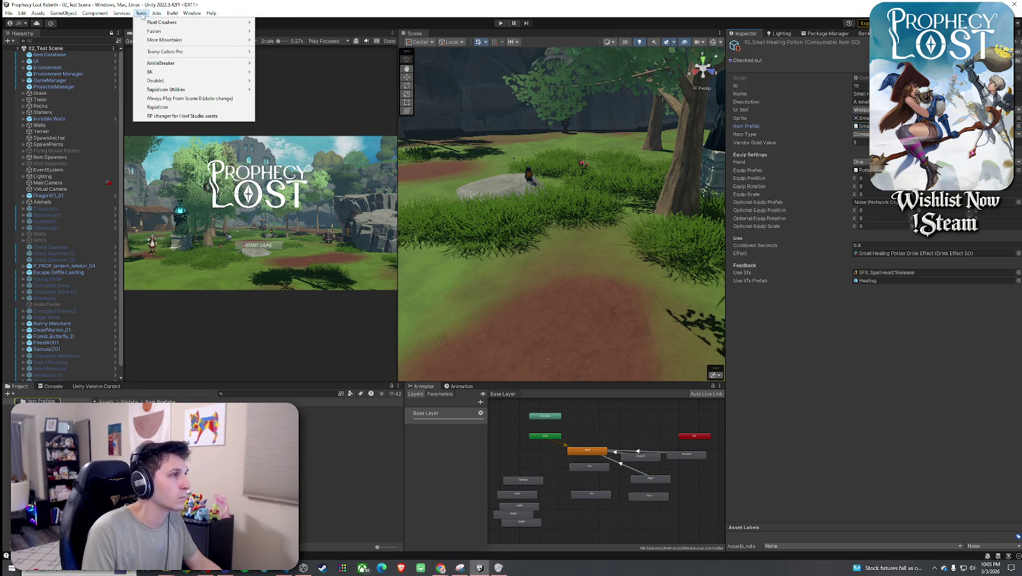
pyautogui.click(172, 106)
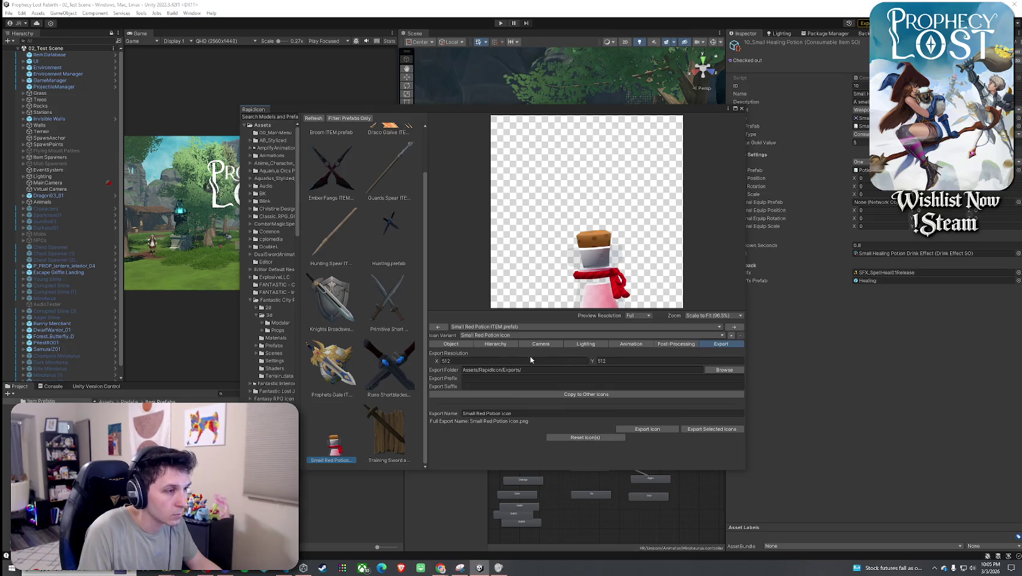
pyautogui.click(455, 345)
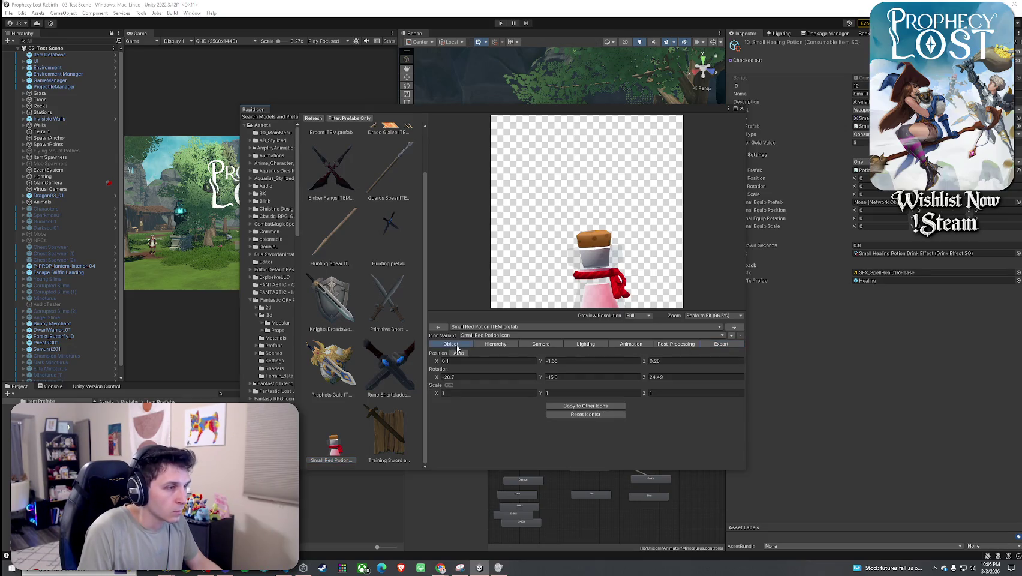
pyautogui.moveTo(541, 362)
pyautogui.mouseDown()
pyautogui.moveTo(514, 389)
pyautogui.moveTo(765, 393)
pyautogui.moveTo(541, 374)
pyautogui.mouseUp()
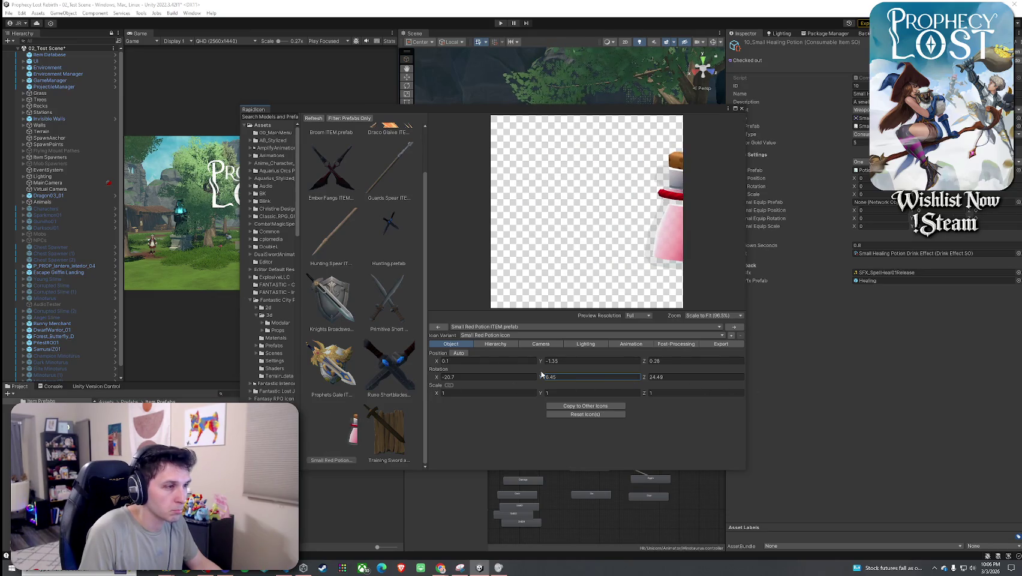
pyautogui.moveTo(431, 362); pyautogui.dragTo(442, 363)
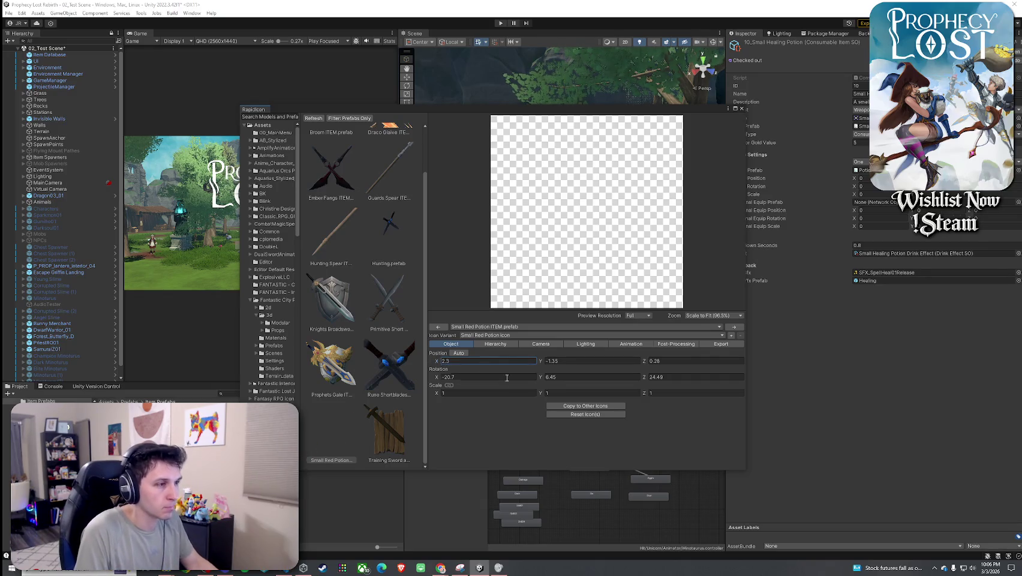
pyautogui.click(540, 344)
pyautogui.click(476, 407)
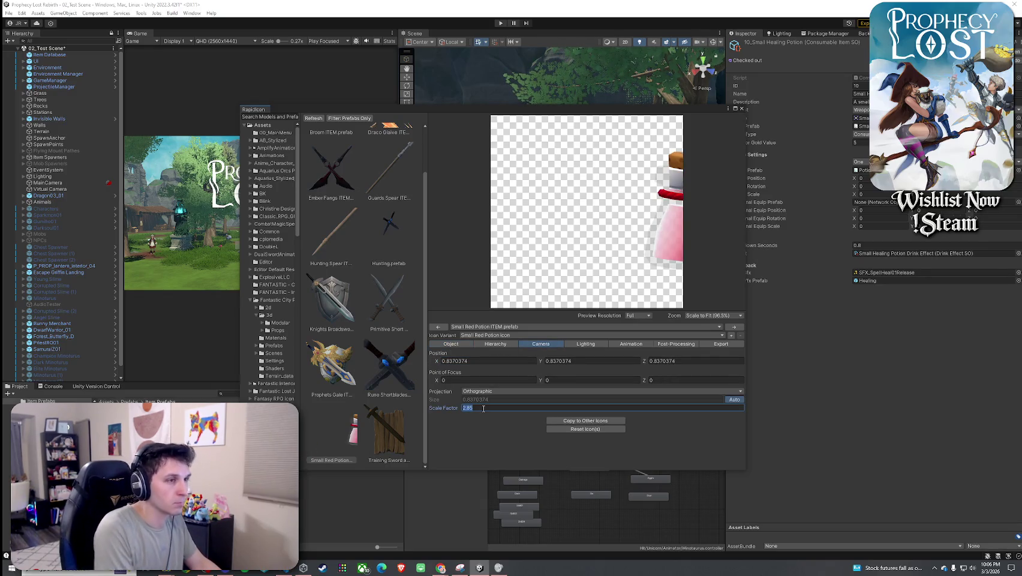
pyautogui.write('1')
pyautogui.click(450, 344)
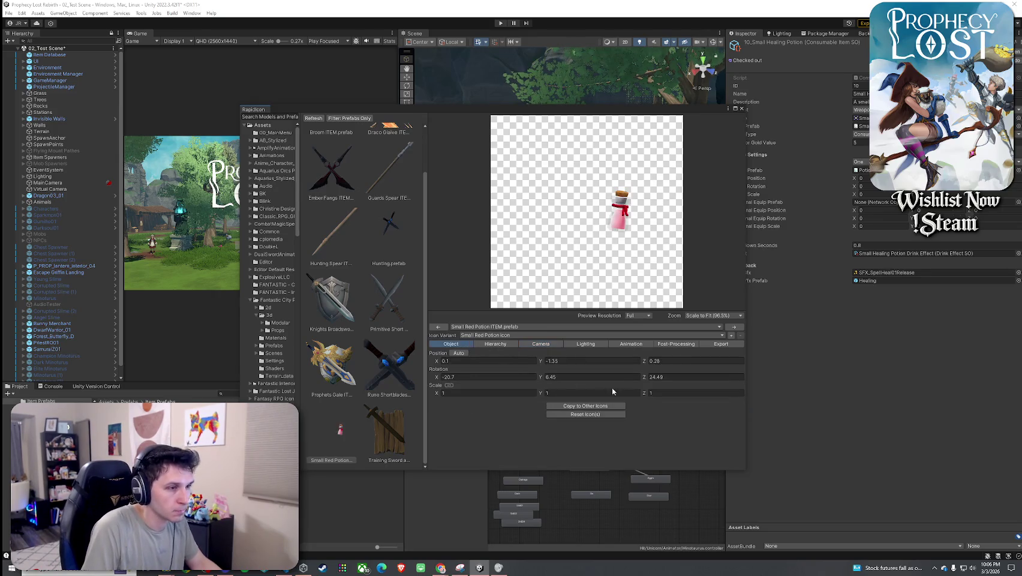
# - Rotate the potion to -37, 51.3, -3.3 and move it toward the preview centre
pyautogui.moveTo(532, 376)
pyautogui.mouseDown()
pyautogui.moveTo(234, 420)
pyautogui.moveTo(968, 410)
pyautogui.moveTo(816, 404)
pyautogui.mouseUp()
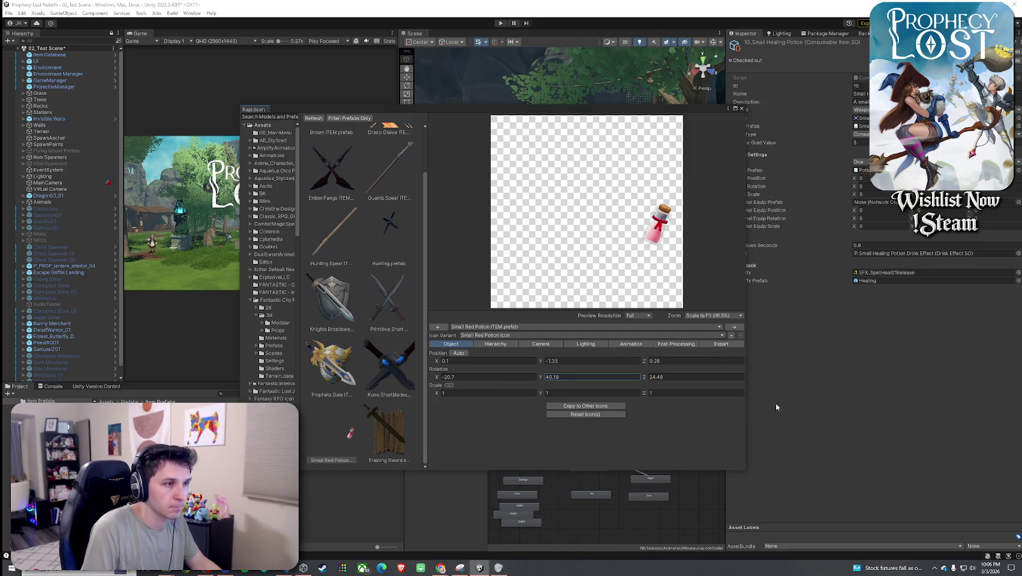
pyautogui.moveTo(436, 364); pyautogui.dragTo(478, 363)
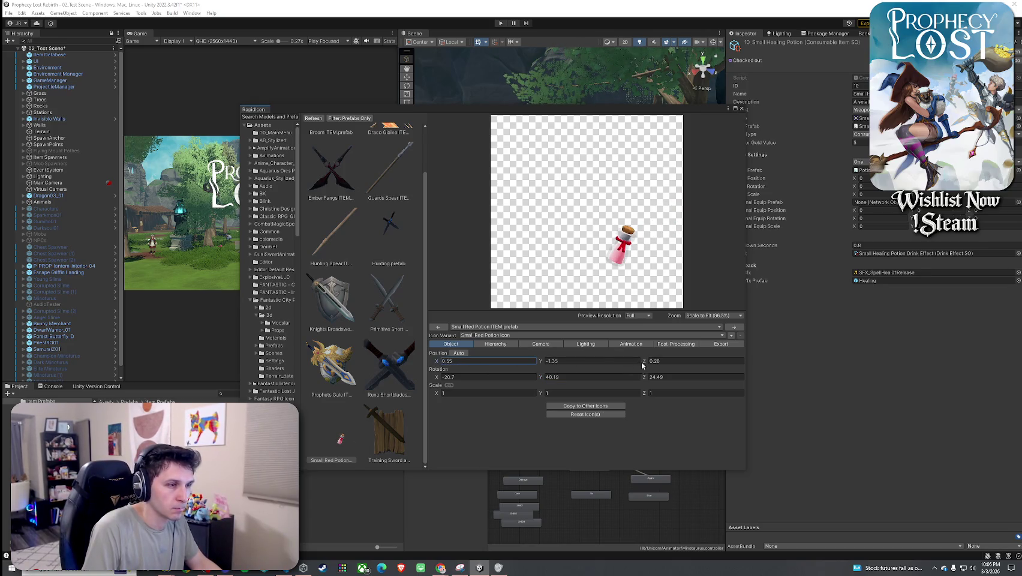
pyautogui.moveTo(650, 361)
pyautogui.mouseDown()
pyautogui.moveTo(542, 364)
pyautogui.moveTo(510, 379)
pyautogui.moveTo(584, 379)
pyautogui.mouseUp()
pyautogui.moveTo(898, 478); pyautogui.dragTo(787, 469)
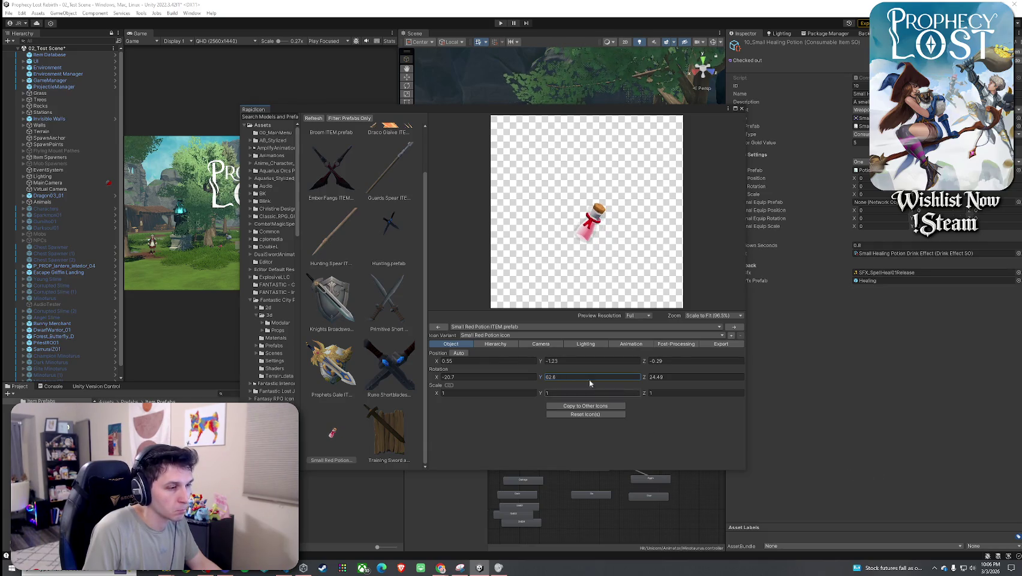
pyautogui.moveTo(437, 376); pyautogui.dragTo(402, 381)
pyautogui.write('-37')
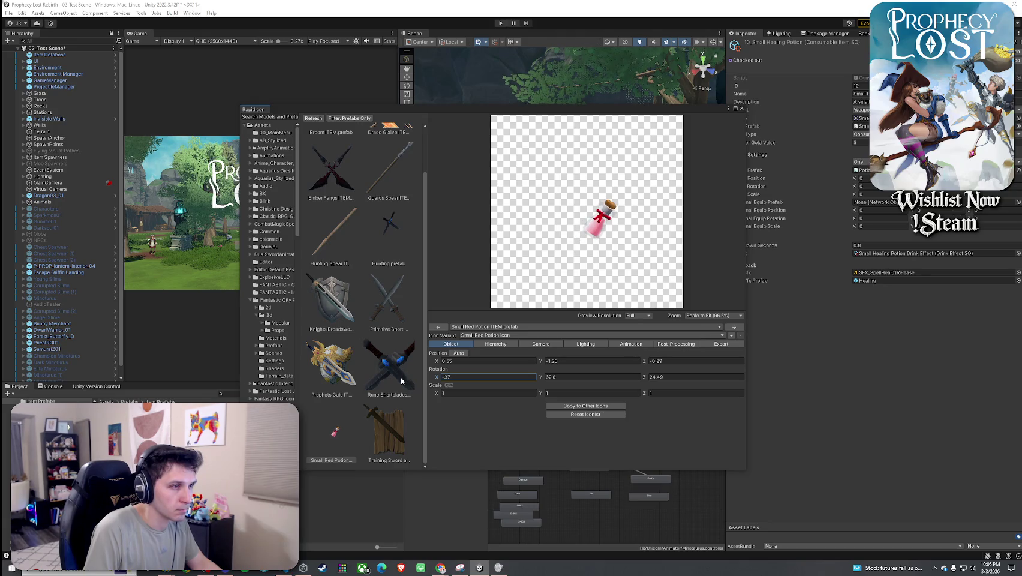
pyautogui.moveTo(690, 378)
pyautogui.mouseDown()
pyautogui.moveTo(706, 376)
pyautogui.moveTo(590, 375)
pyautogui.moveTo(534, 378)
pyautogui.moveTo(625, 387)
pyautogui.moveTo(538, 387)
pyautogui.mouseUp()
pyautogui.moveTo(527, 381); pyautogui.dragTo(511, 383)
pyautogui.moveTo(644, 378); pyautogui.dragTo(663, 380)
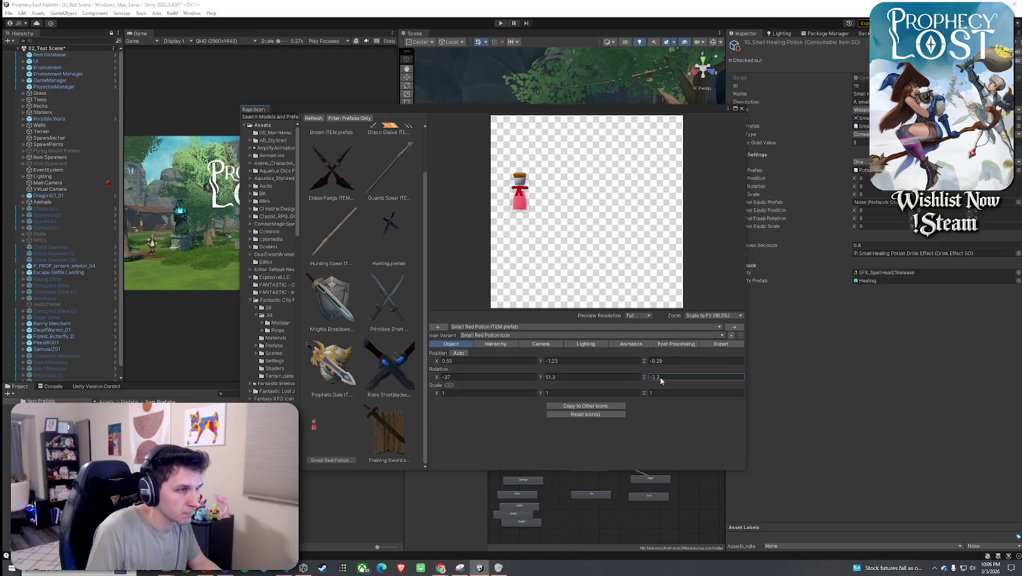
# - Nudge the potion's position to 0.5, -1.08, 0.43
pyautogui.click(437, 362)
pyautogui.moveTo(442, 364); pyautogui.dragTo(433, 364)
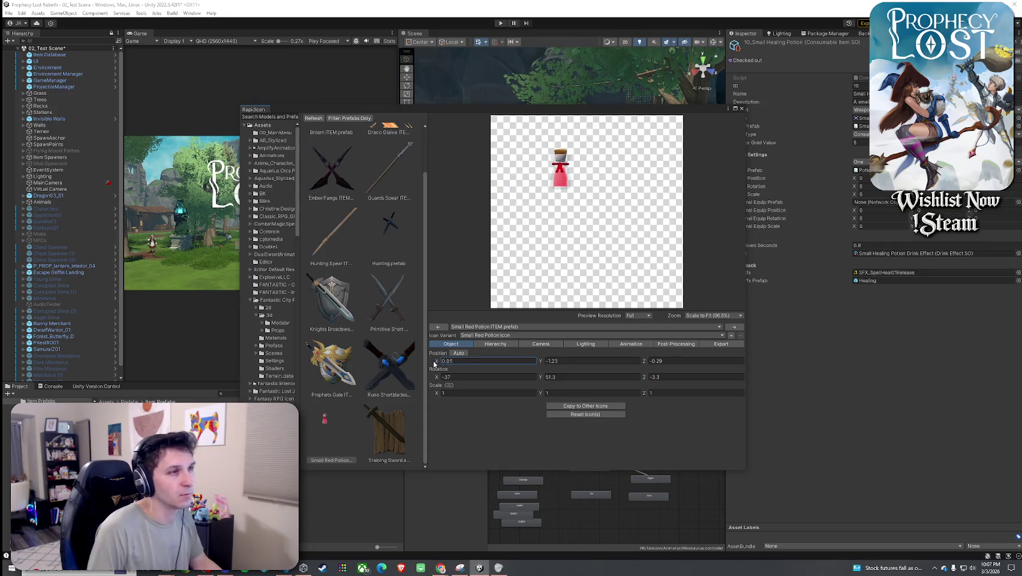
pyautogui.moveTo(644, 364); pyautogui.dragTo(653, 364)
pyautogui.moveTo(540, 363); pyautogui.dragTo(539, 364)
pyautogui.moveTo(439, 362); pyautogui.dragTo(442, 363)
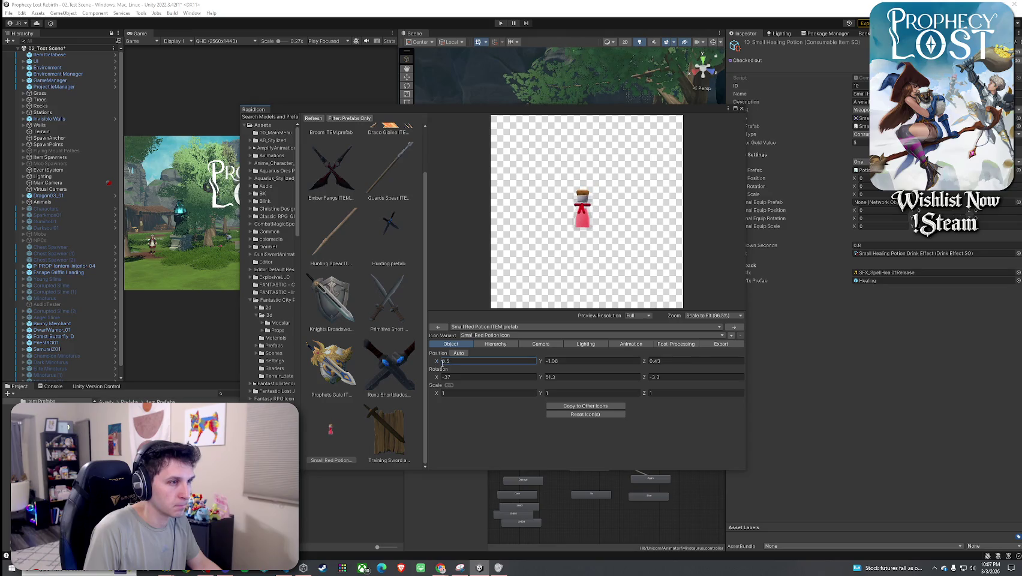
pyautogui.click(535, 343)
pyautogui.click(503, 407)
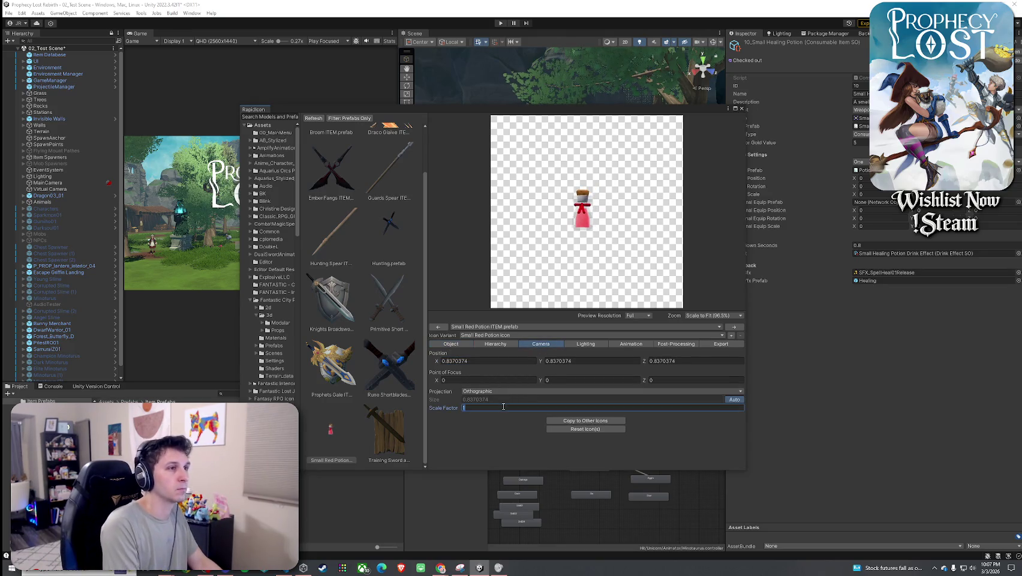
# - Enter 3 as the camera scale factor and set the potion's X position to 0.45
pyautogui.write('3')
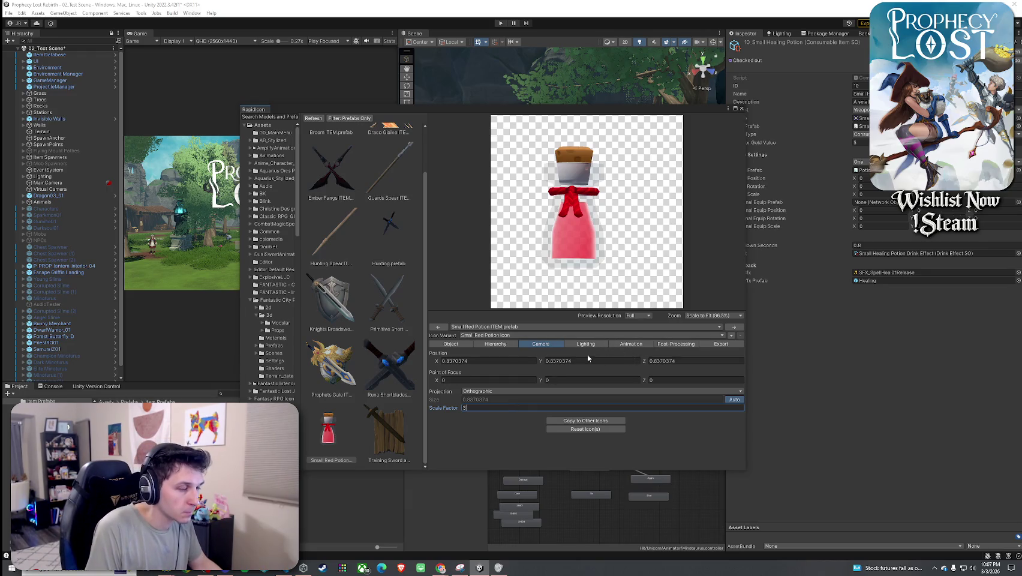
pyautogui.click(461, 346)
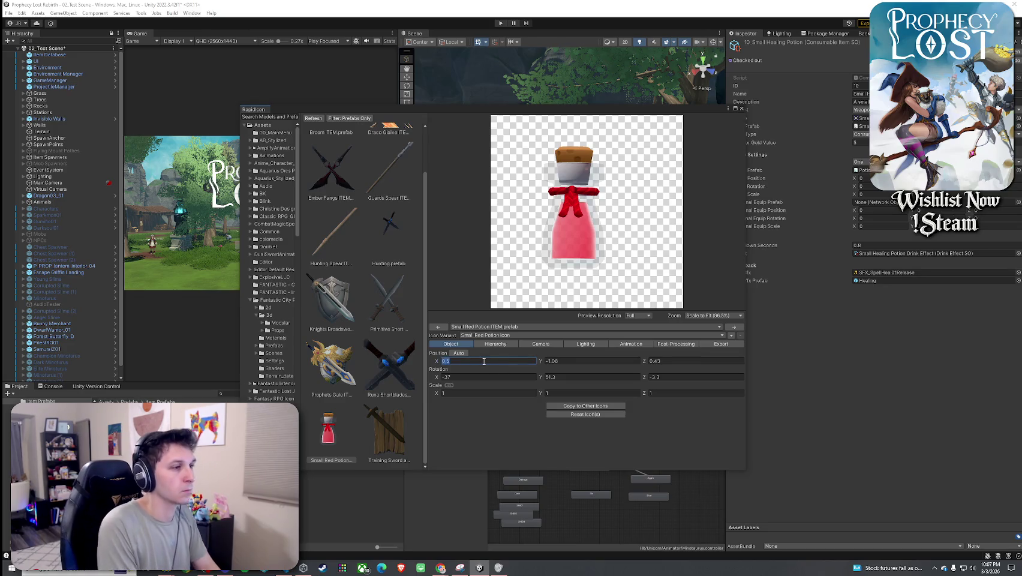
pyautogui.write('0.6')
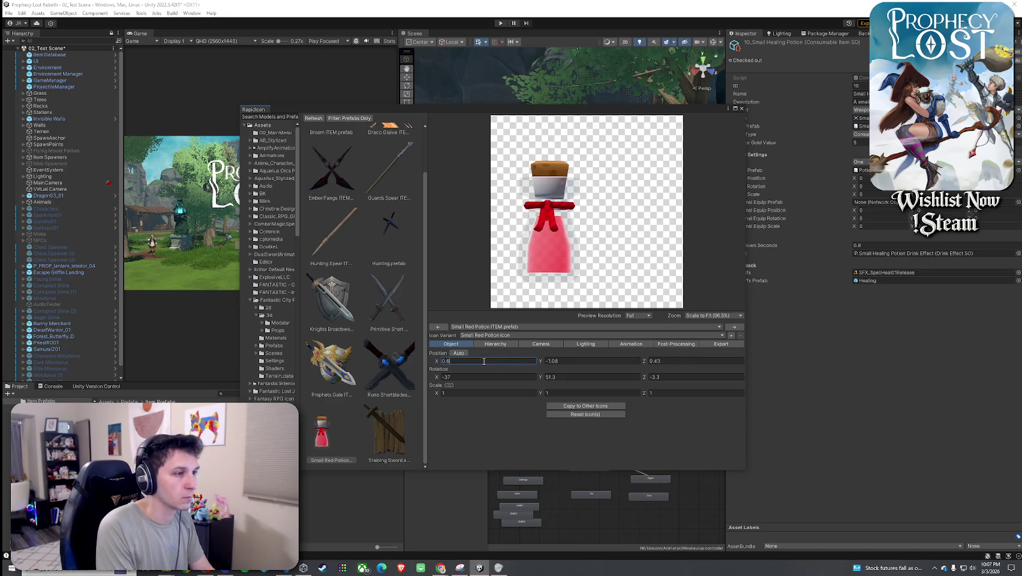
pyautogui.press('BackSpace')
pyautogui.write('45')
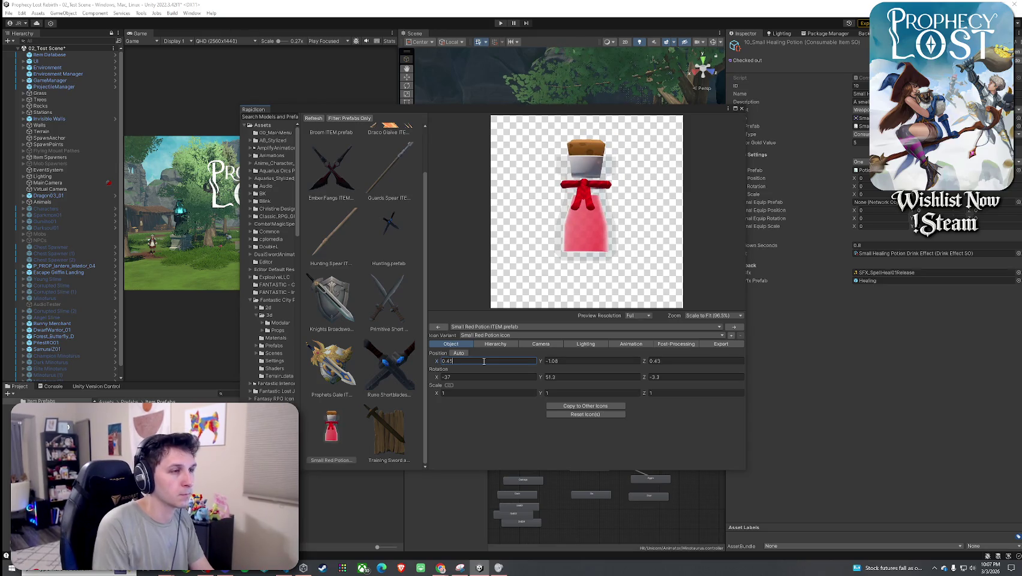
# - Set the potion's Y position to -1.11
pyautogui.click(581, 362)
pyautogui.write('-1')
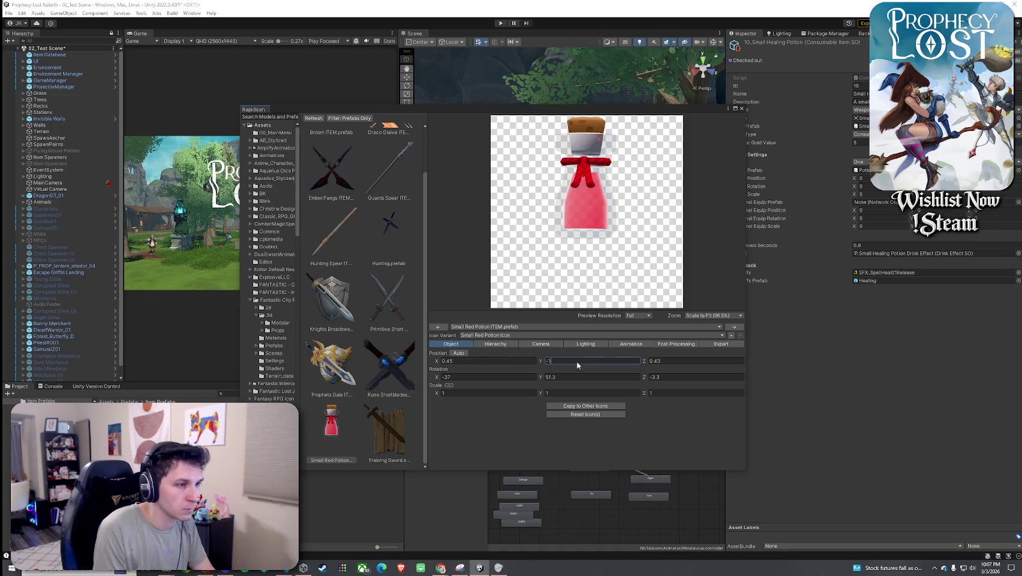
pyautogui.write('.1')
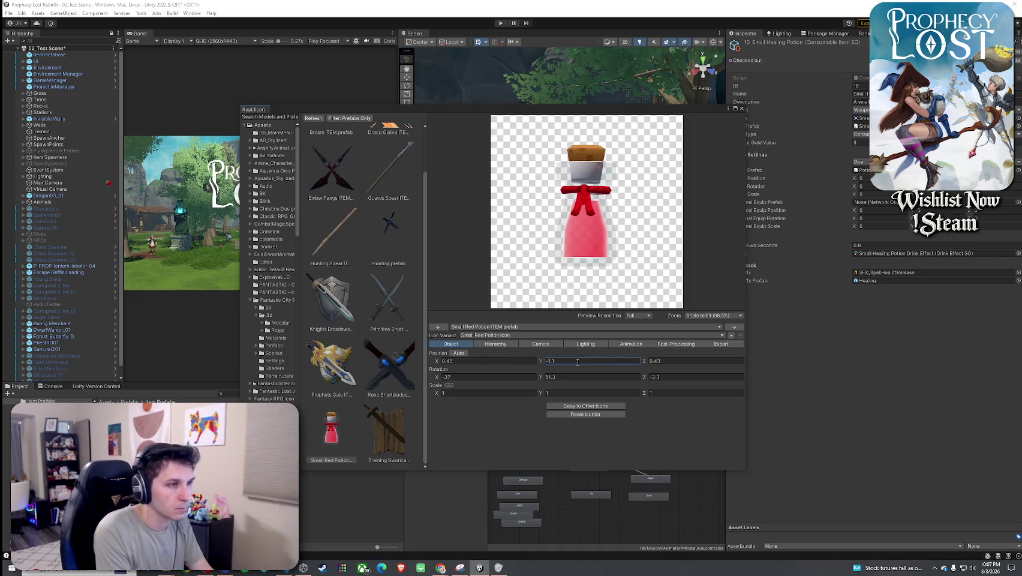
pyautogui.write('2')
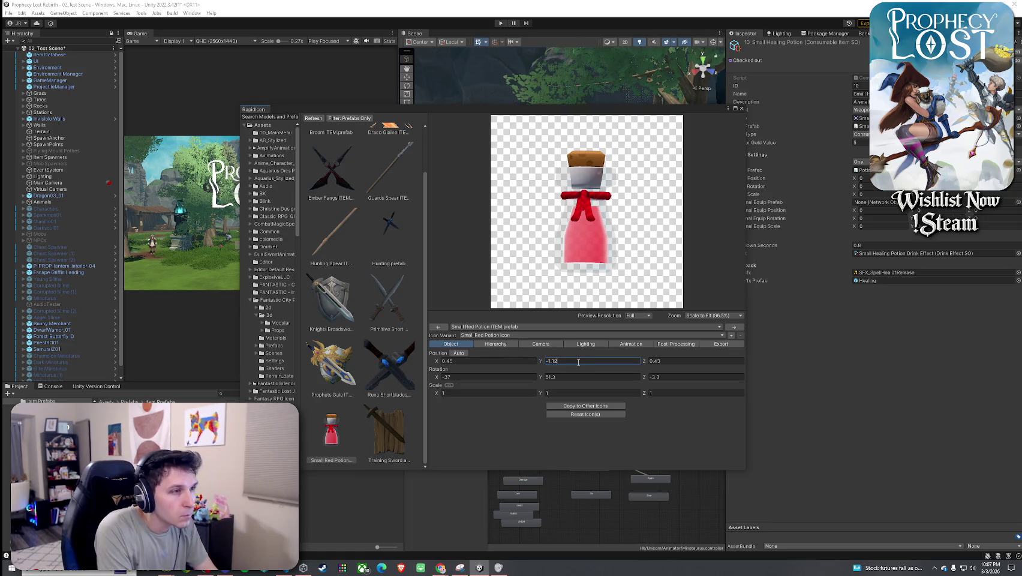
pyautogui.press('BackSpace')
pyautogui.write('1')
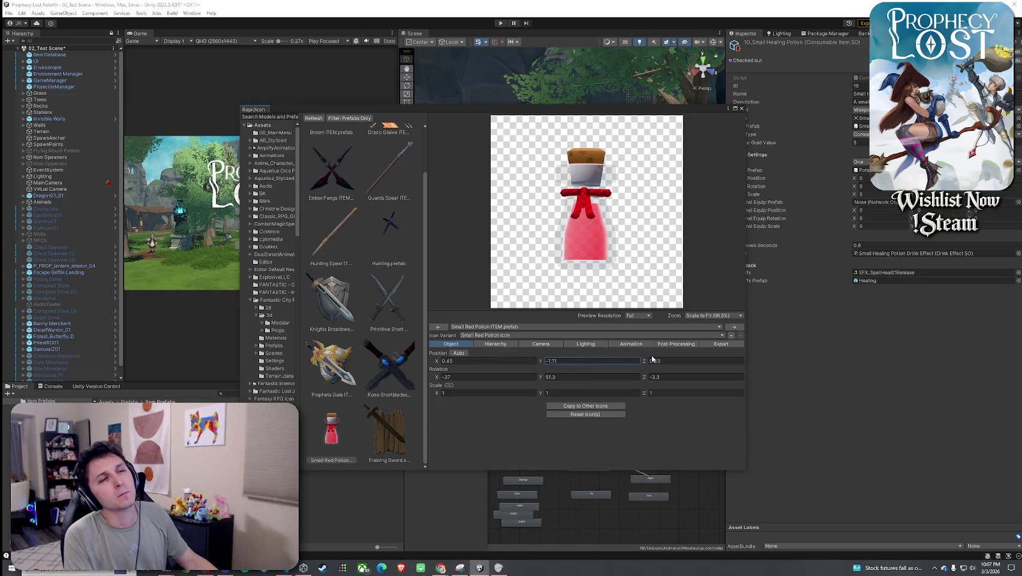
pyautogui.click(593, 343)
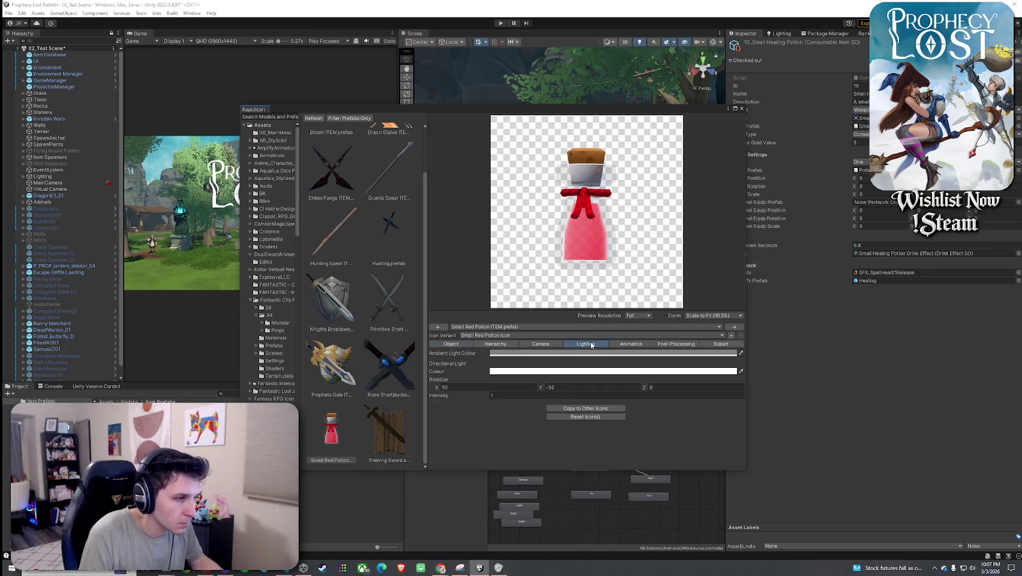
# - Try tilting the light's X rotation to about 34, then undo it back to 50
pyautogui.click(437, 389)
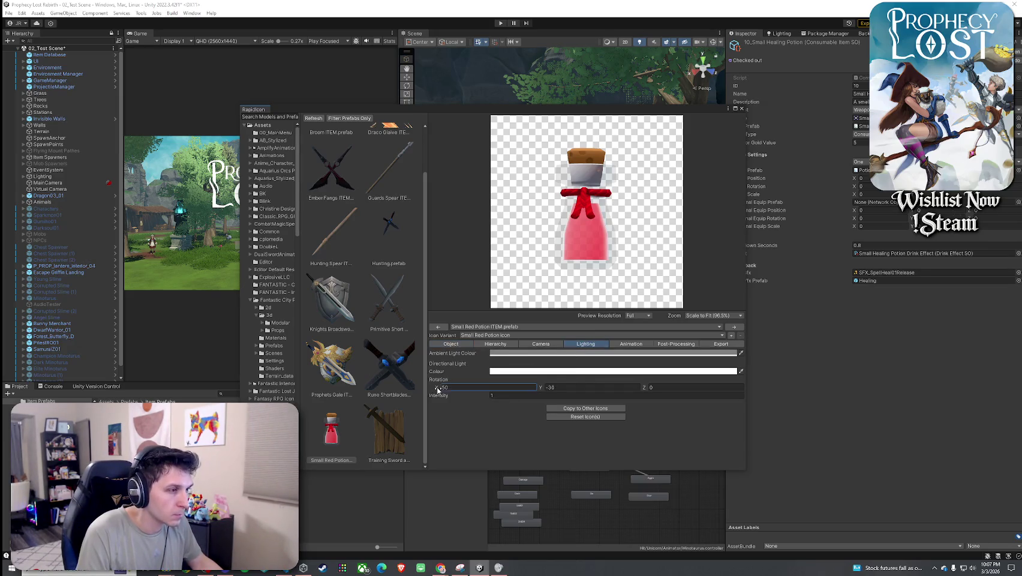
pyautogui.moveTo(585, 391)
pyautogui.mouseDown()
pyautogui.moveTo(936, 393)
pyautogui.moveTo(376, 407)
pyautogui.moveTo(217, 301)
pyautogui.mouseUp()
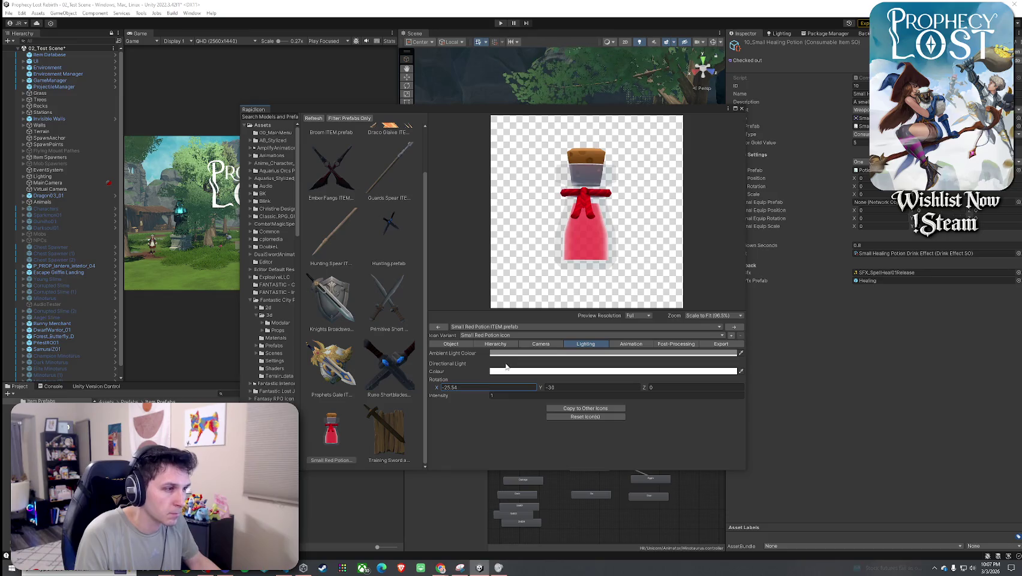
pyautogui.hotkey('ctrl', 'z')
# - Preview a pure red ambient colour, the directional light colour, and varying light intensity
pyautogui.click(517, 354)
pyautogui.click(583, 398)
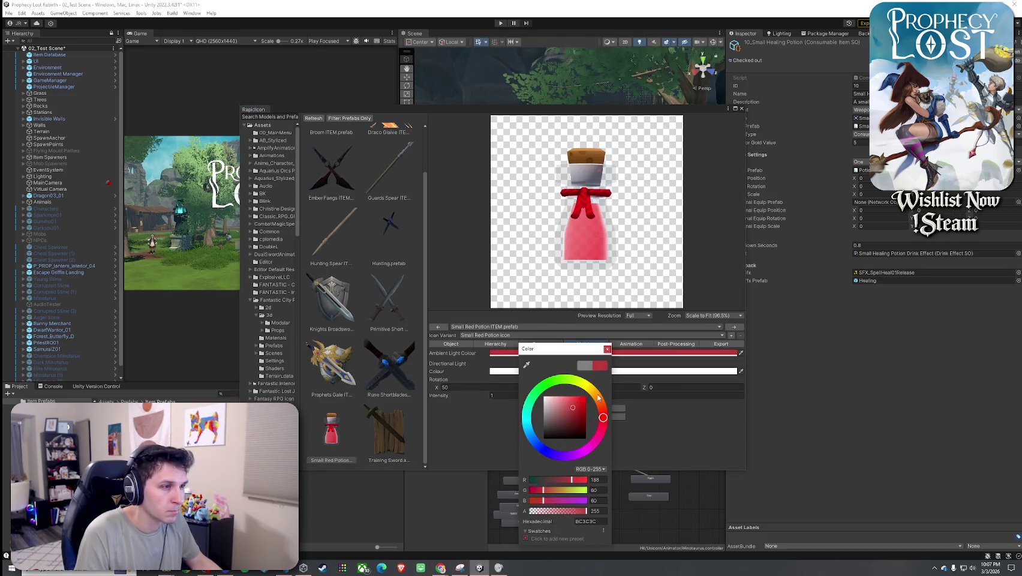
pyautogui.click(607, 349)
pyautogui.click(536, 372)
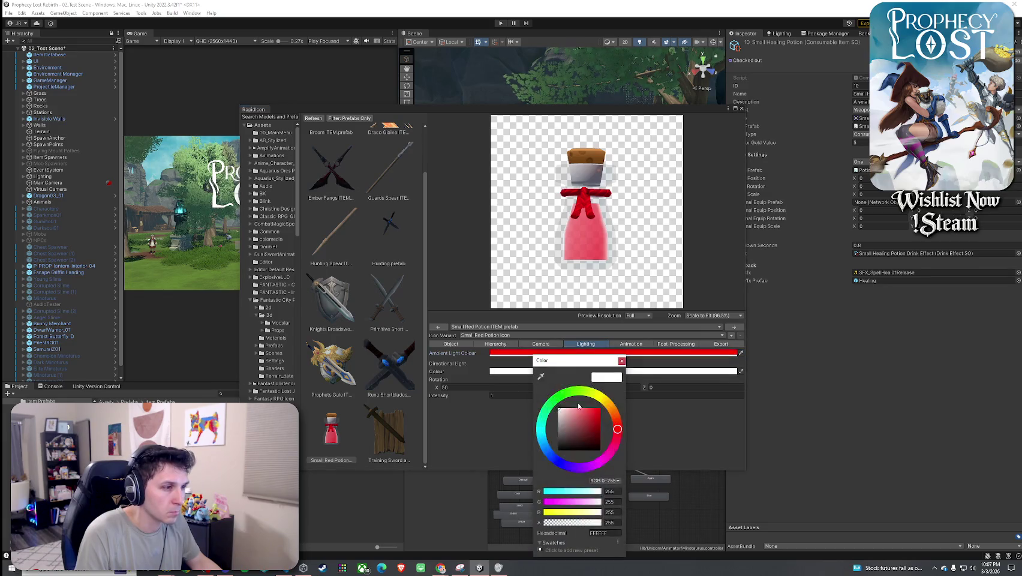
pyautogui.click(621, 360)
pyautogui.click(474, 396)
pyautogui.moveTo(515, 396)
pyautogui.mouseDown()
pyautogui.moveTo(542, 397)
pyautogui.moveTo(254, 400)
pyautogui.moveTo(457, 403)
pyautogui.mouseUp()
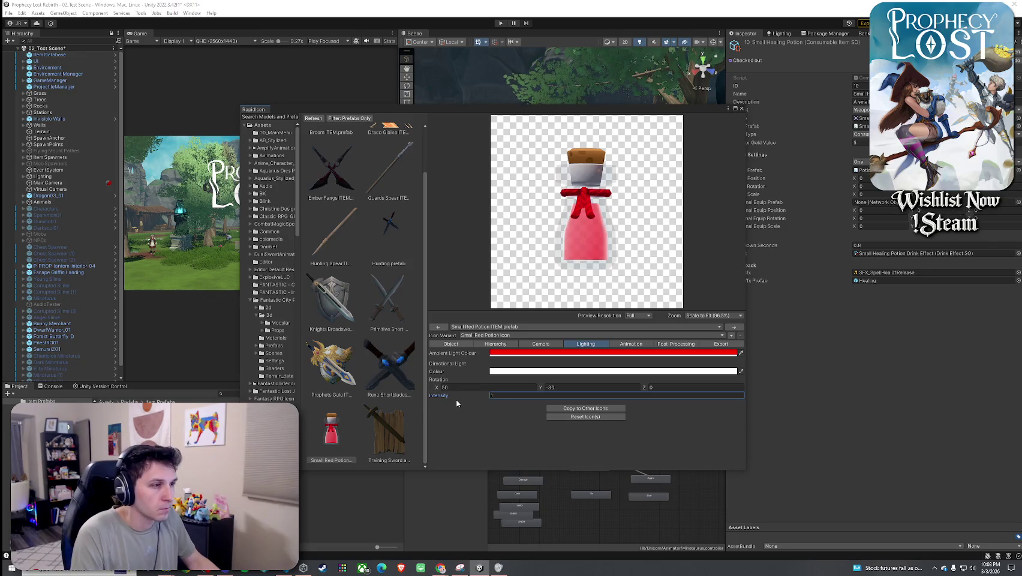
# - Set the directional light's Y rotation to 379.06
pyautogui.click(546, 387)
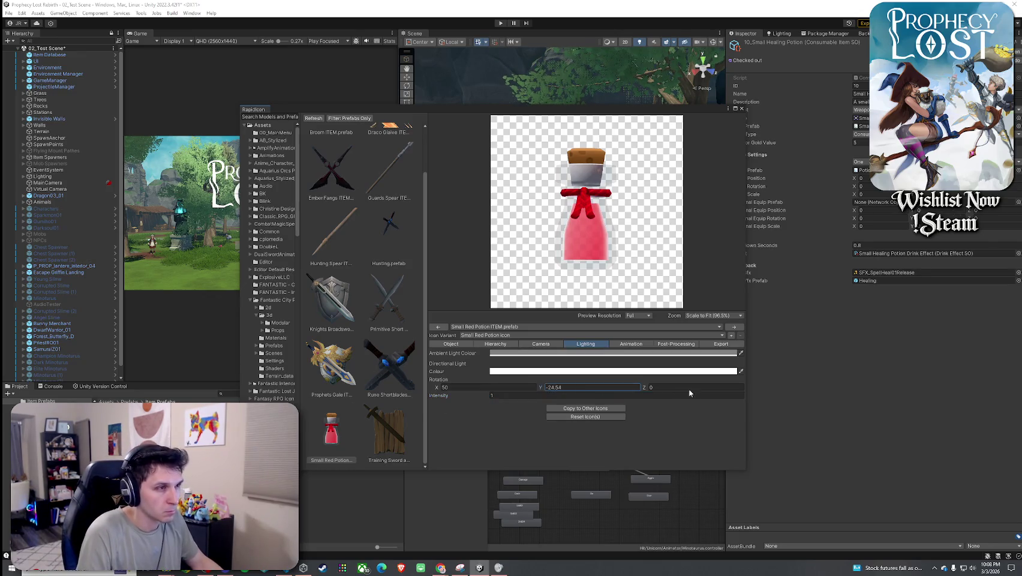
pyautogui.write('84.75')
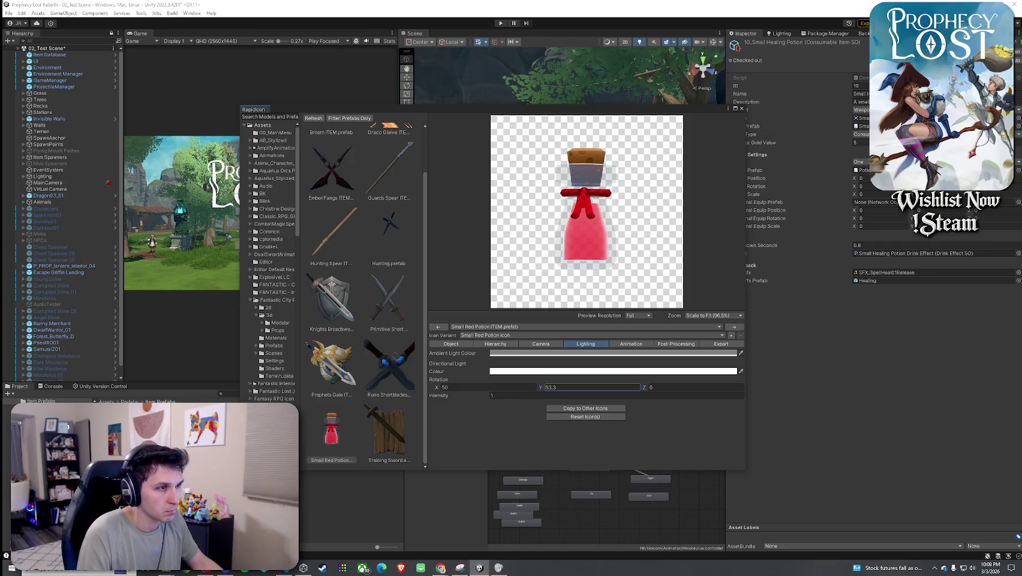
pyautogui.press('BackSpace')
pyautogui.press('BackSpace')
pyautogui.press('BackSpace')
pyautogui.write('311.83')
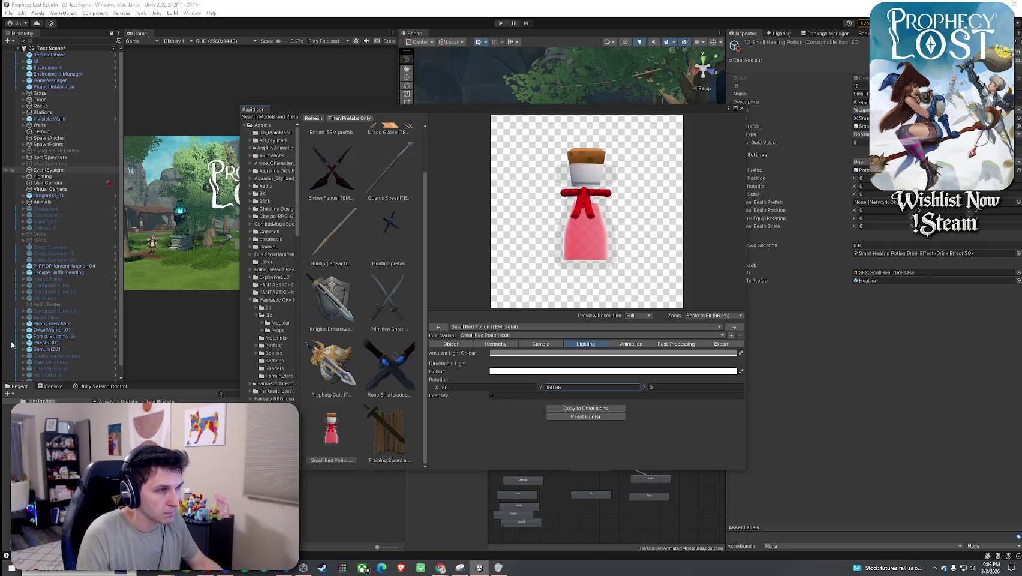
pyautogui.press('BackSpace')
pyautogui.press('BackSpace')
pyautogui.press('BackSpace')
pyautogui.write('379.06')
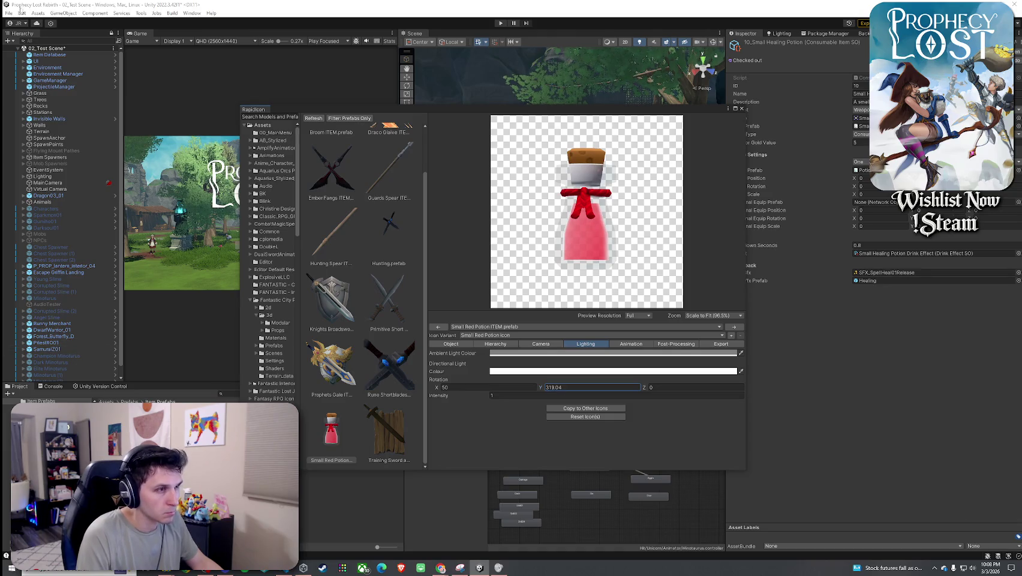
# - Scrub the light's Z rotation to about 282.4 and X rotation to about 247, then view export settings
pyautogui.moveTo(644, 386); pyautogui.dragTo(800, 387)
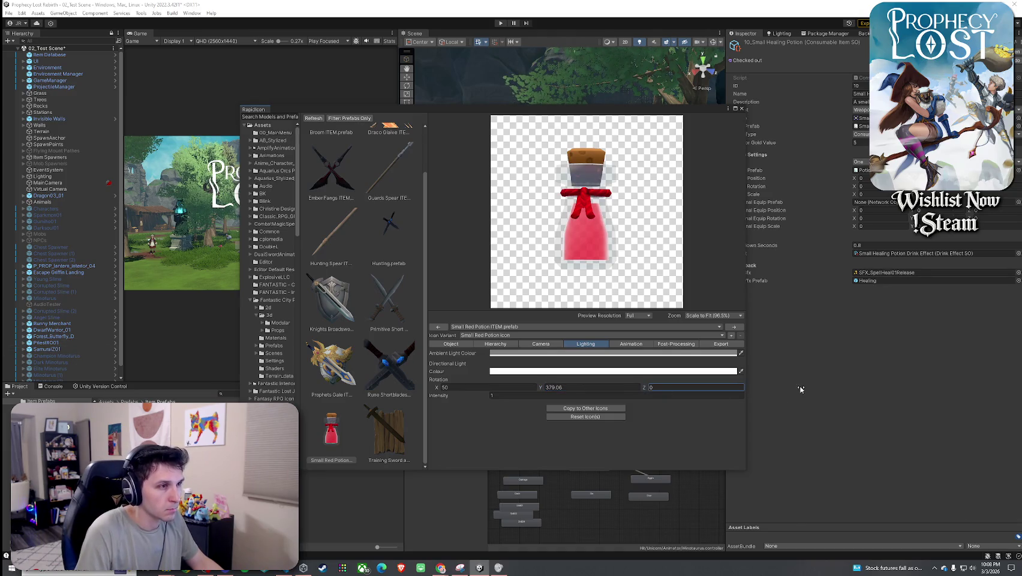
pyautogui.write('287.7')
pyautogui.moveTo(980, 514); pyautogui.dragTo(960, 516)
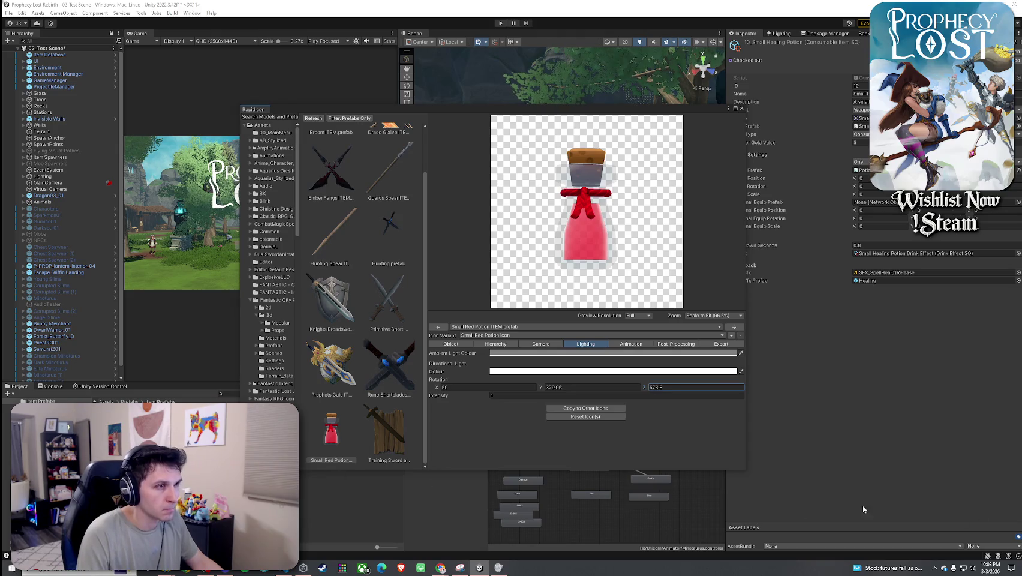
pyautogui.moveTo(437, 388)
pyautogui.mouseDown()
pyautogui.moveTo(999, 409)
pyautogui.moveTo(611, 445)
pyautogui.mouseUp()
pyautogui.moveTo(774, 571)
pyautogui.mouseDown()
pyautogui.moveTo(1019, 574)
pyautogui.moveTo(7, 9)
pyautogui.moveTo(134, 20)
pyautogui.moveTo(959, 18)
pyautogui.moveTo(806, 17)
pyautogui.mouseUp()
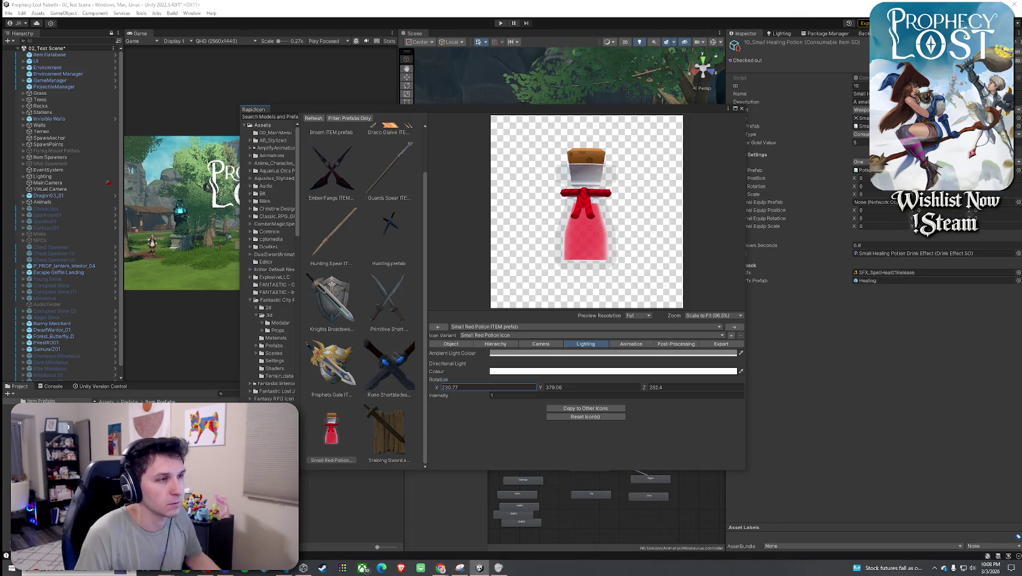
pyautogui.click(721, 344)
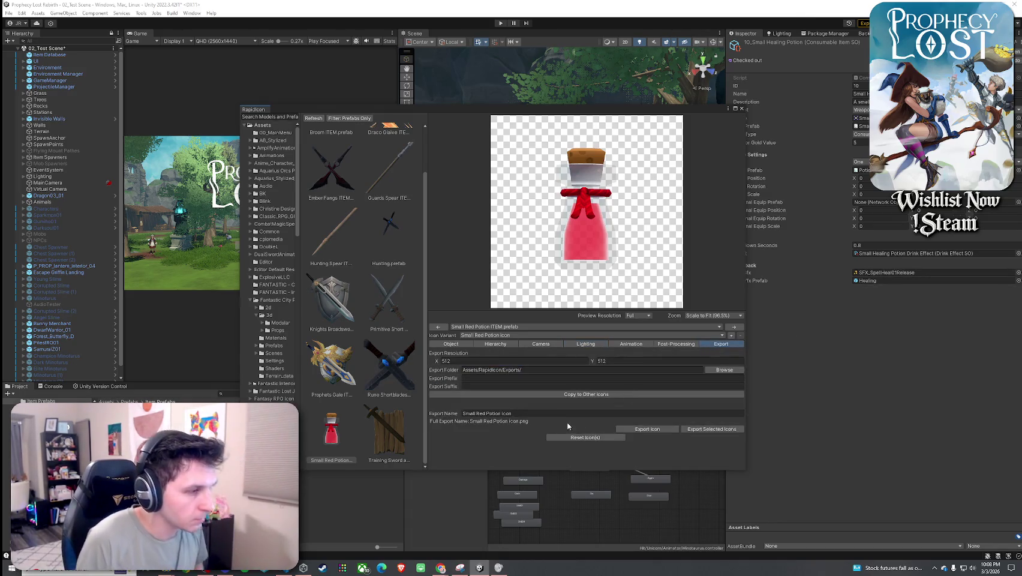
# - Rename the export to 'Small Red Potion new icon' and export the icon PNG
pyautogui.click(526, 413)
pyautogui.press('BackSpace')
pyautogui.press('BackSpace')
pyautogui.press('BackSpace')
pyautogui.write('new icon')
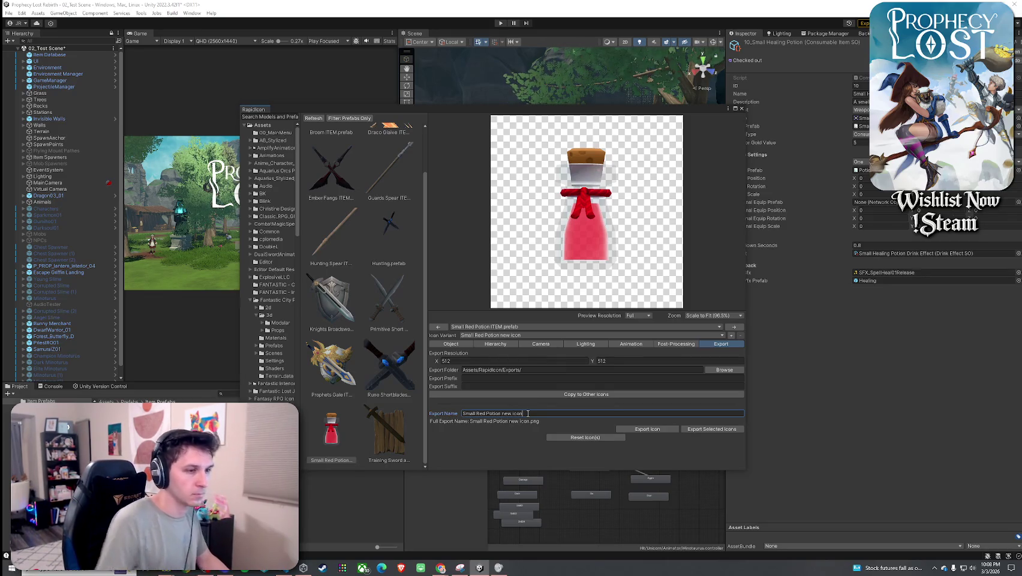
pyautogui.click(656, 428)
pyautogui.click(539, 302)
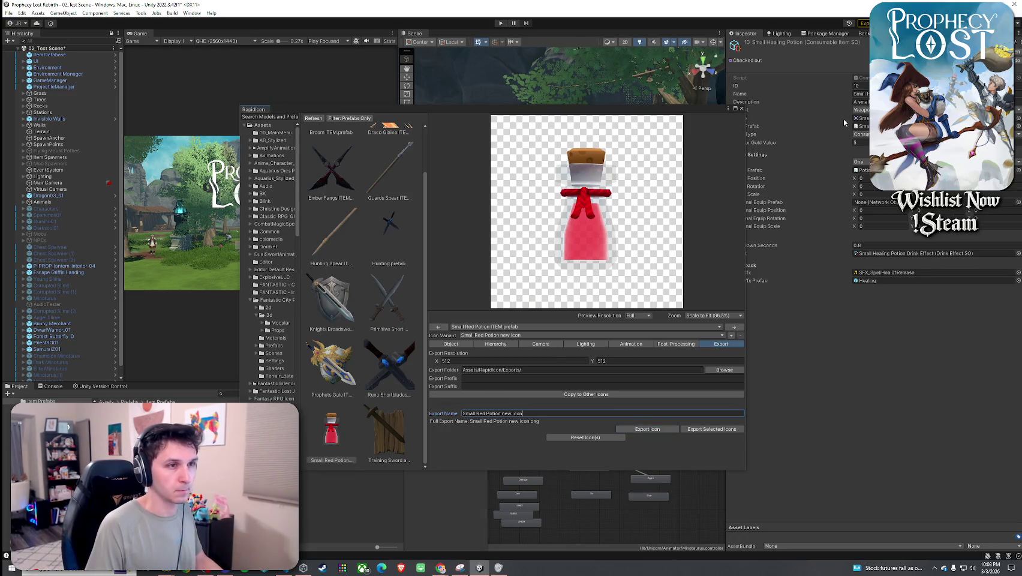
# - Close RapidIcon, find the 'new icon' texture in the Project, and set its Texture Type to Sprite (2D and UI)
pyautogui.click(843, 122)
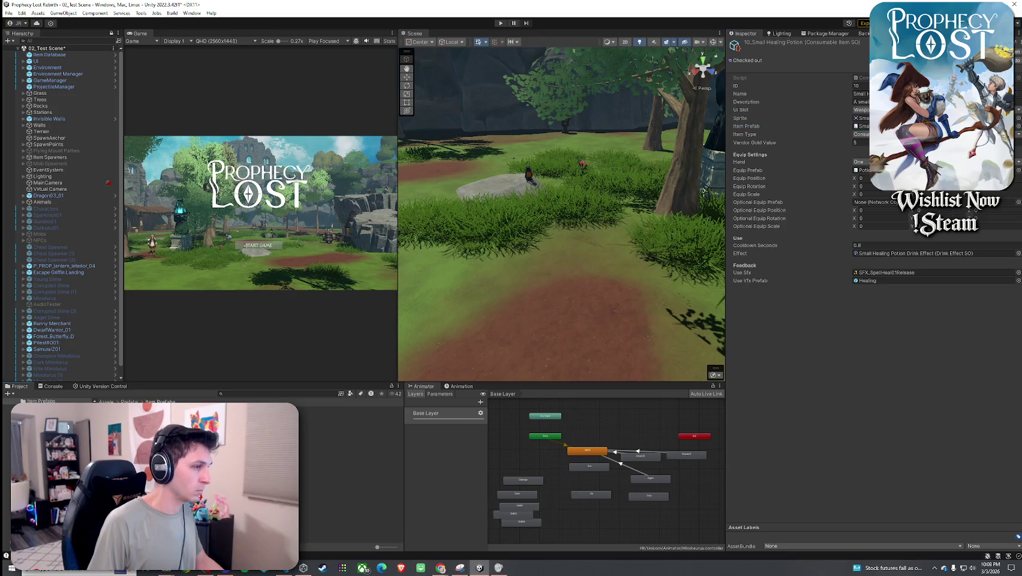
pyautogui.write('new')
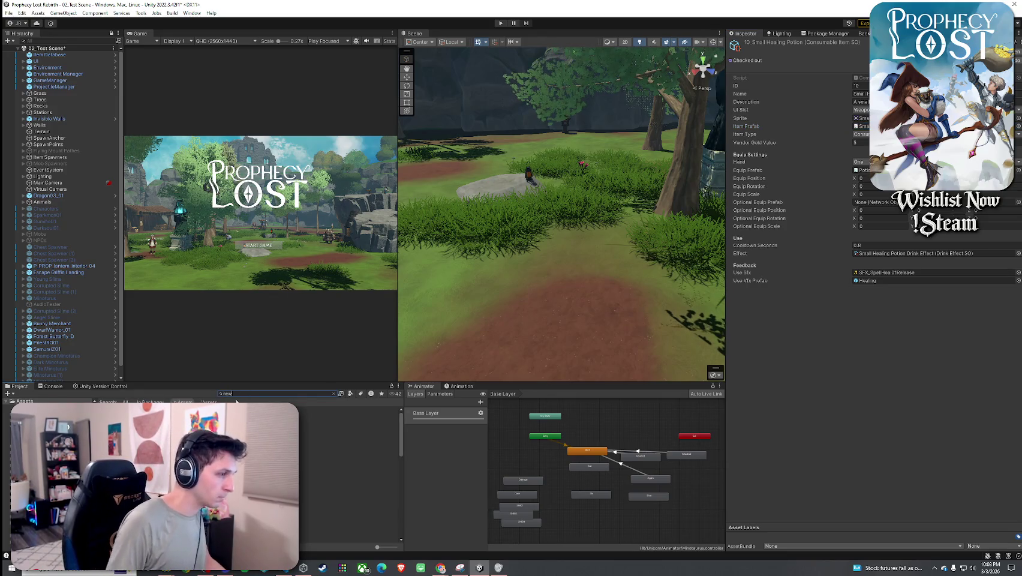
pyautogui.write(' icon')
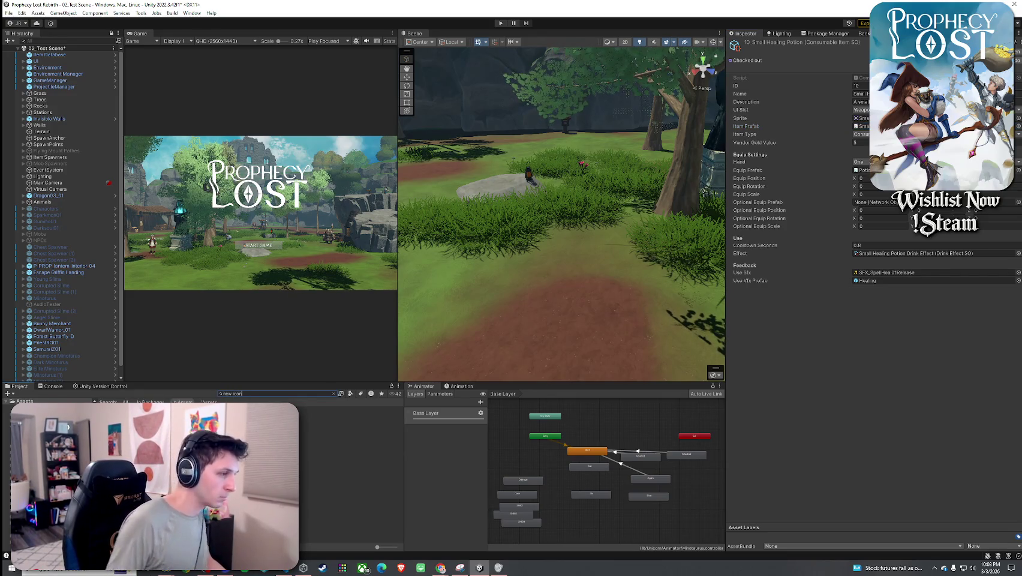
pyautogui.click(351, 409)
pyautogui.click(858, 81)
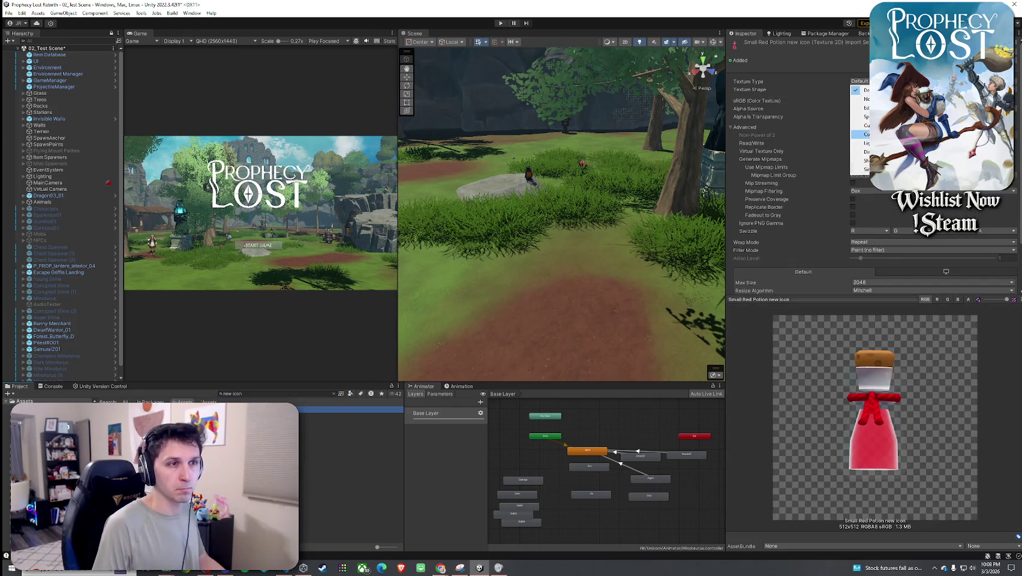
pyautogui.click(863, 117)
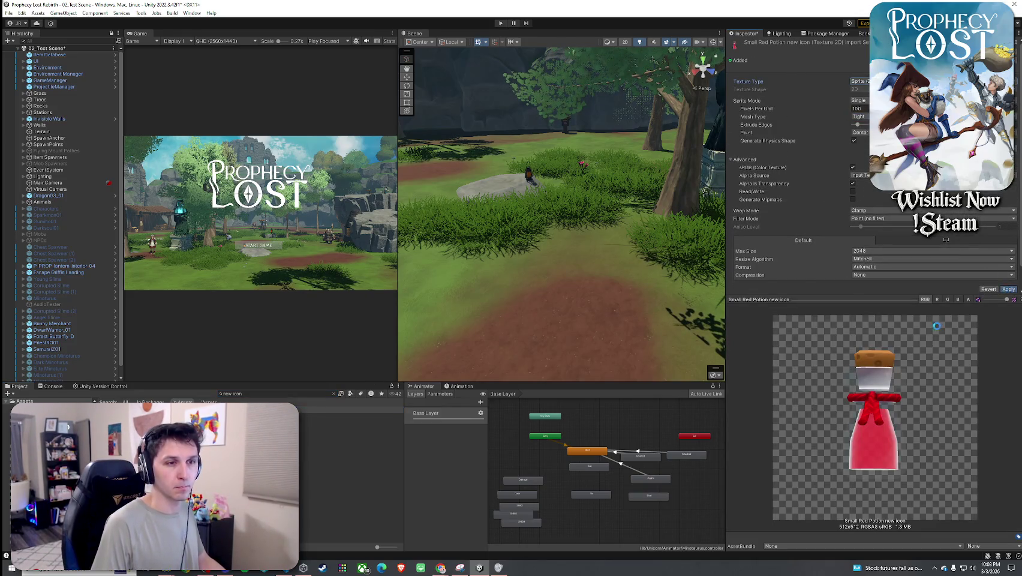
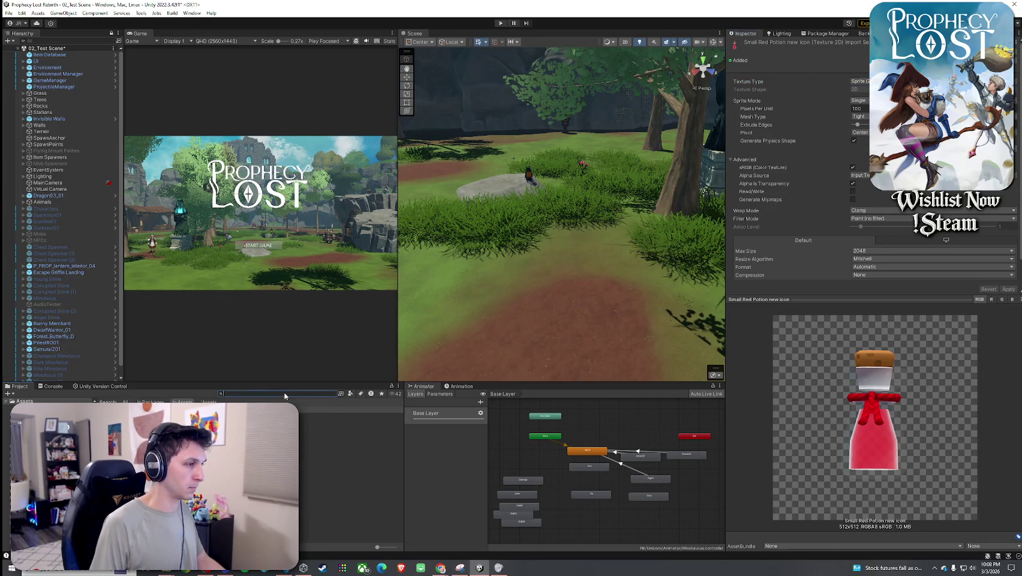
# - Assign the Small Red Potion Icon sprite to the Small Healing Potion item and save
pyautogui.write('sm')
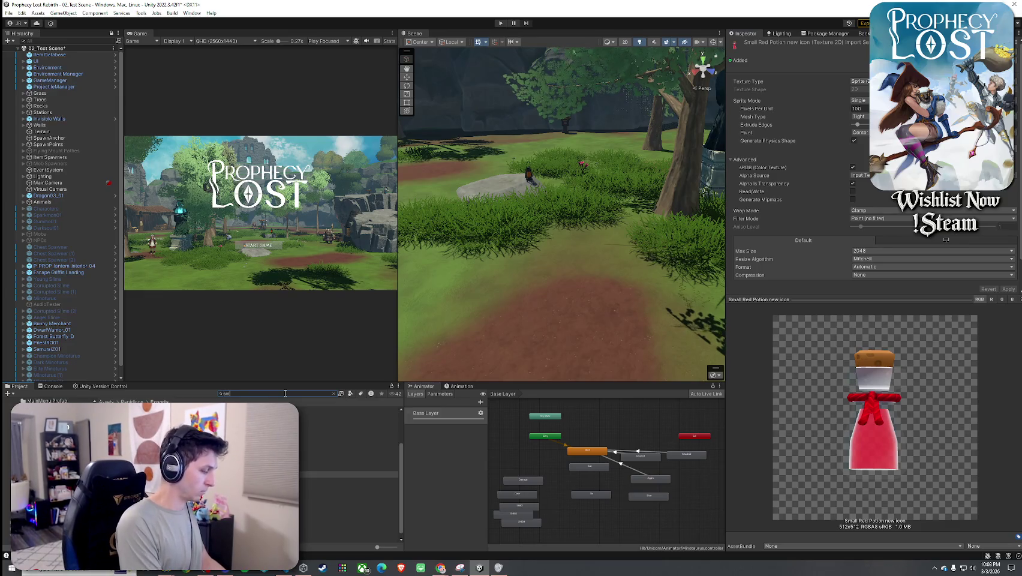
pyautogui.write('all healing potion')
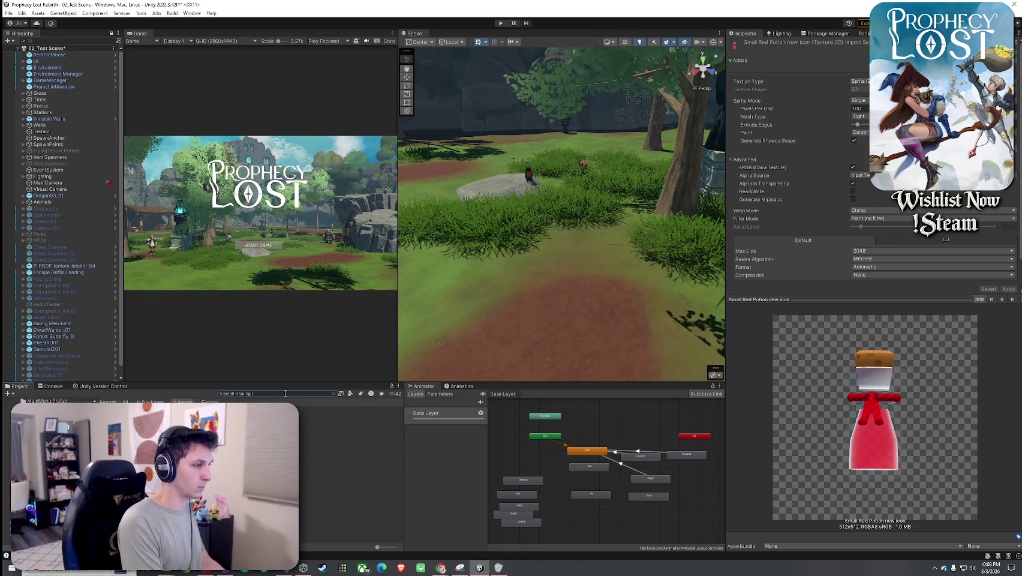
pyautogui.click(348, 409)
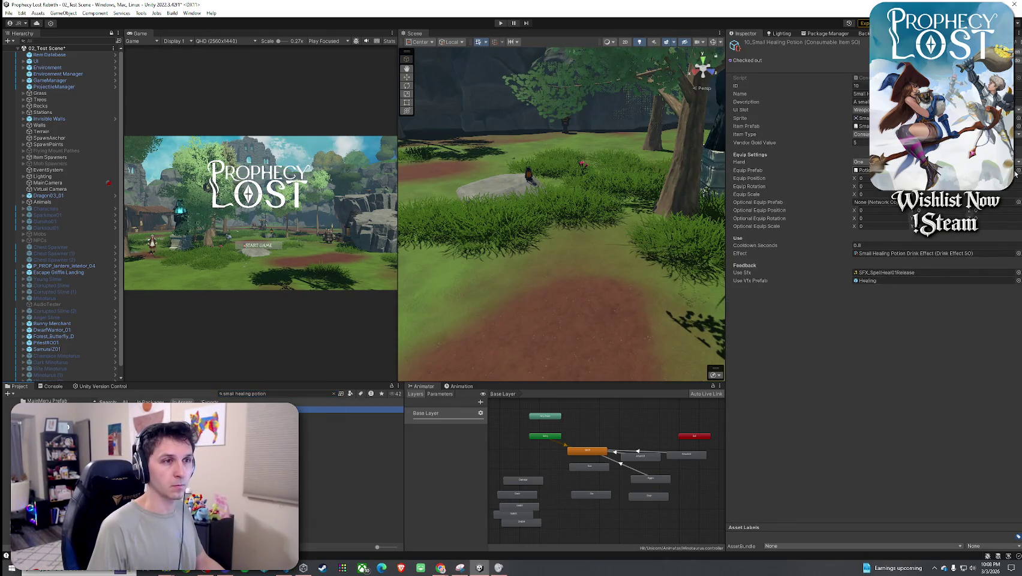
pyautogui.click(1018, 118)
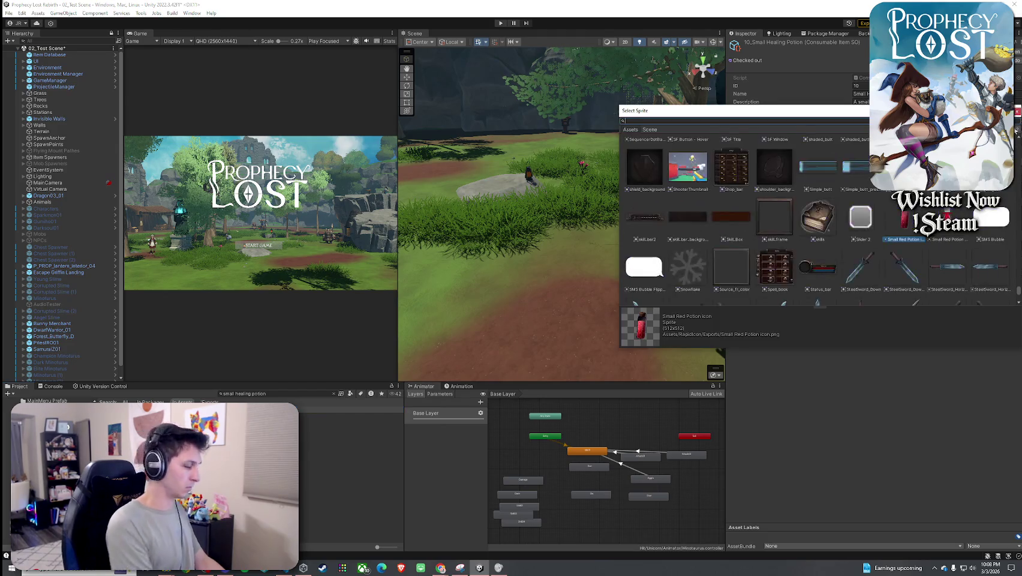
pyautogui.write('new icon')
pyautogui.doubleClick(687, 157)
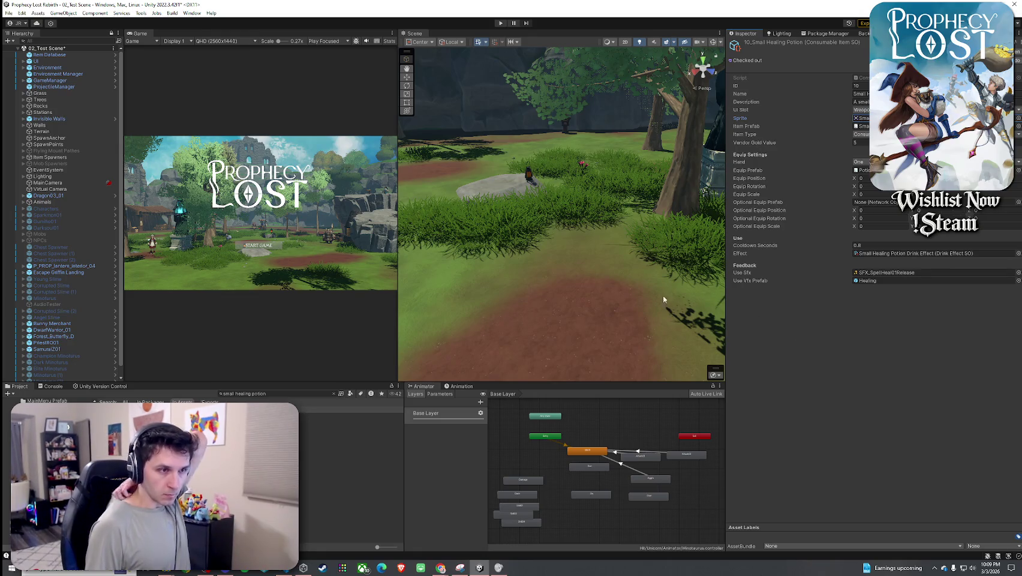
pyautogui.click(9, 12)
pyautogui.click(27, 57)
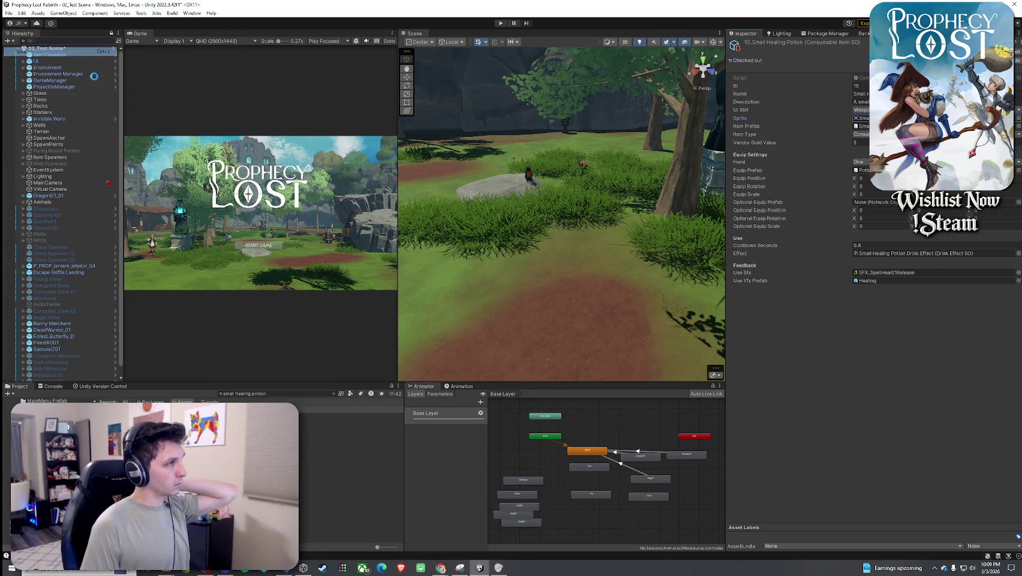
# - Set Cooldown Seconds to 0.7, save, and start a playtest with an enlarged Game view
pyautogui.click(864, 246)
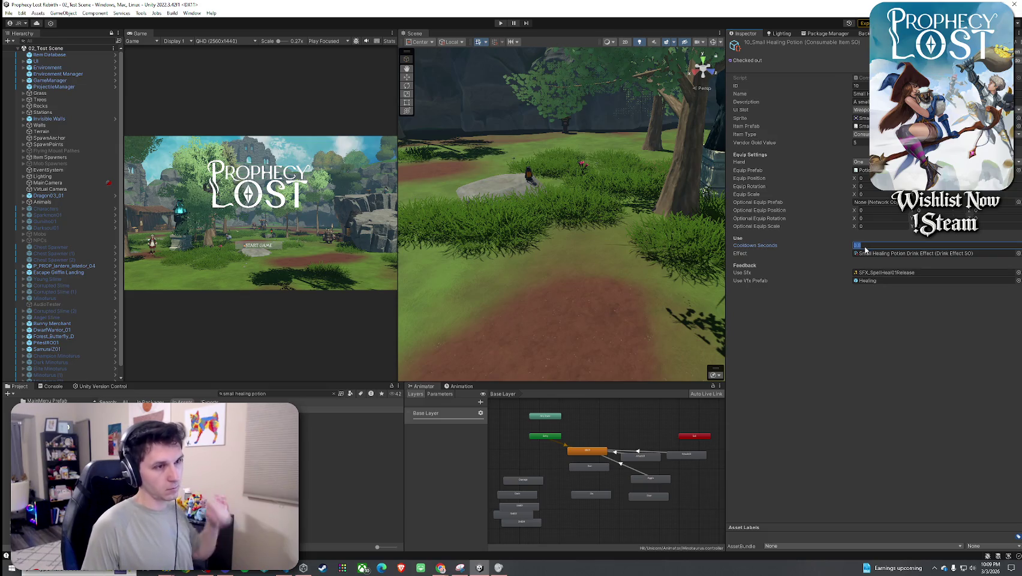
pyautogui.write('7')
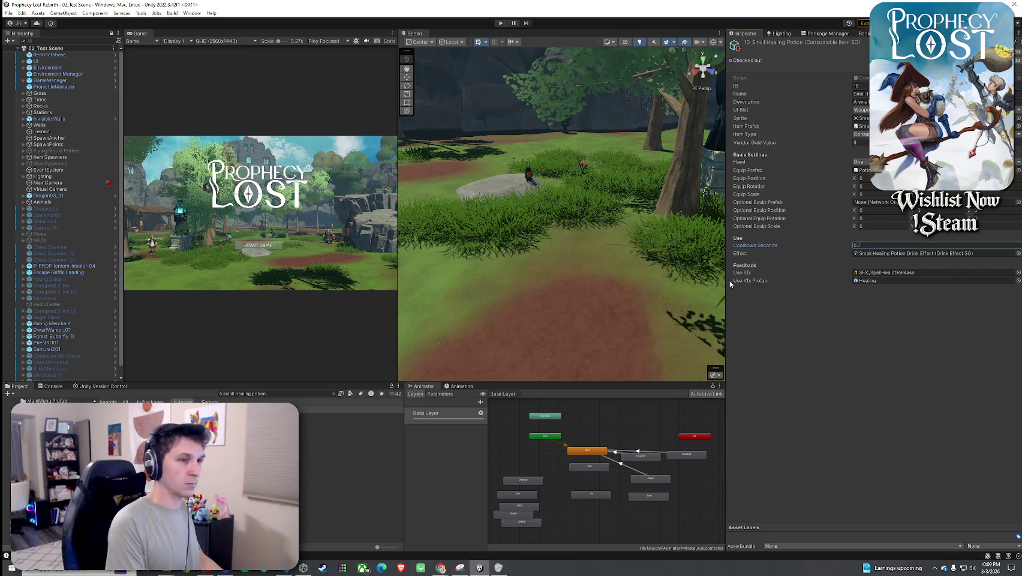
pyautogui.click(9, 12)
pyautogui.click(27, 51)
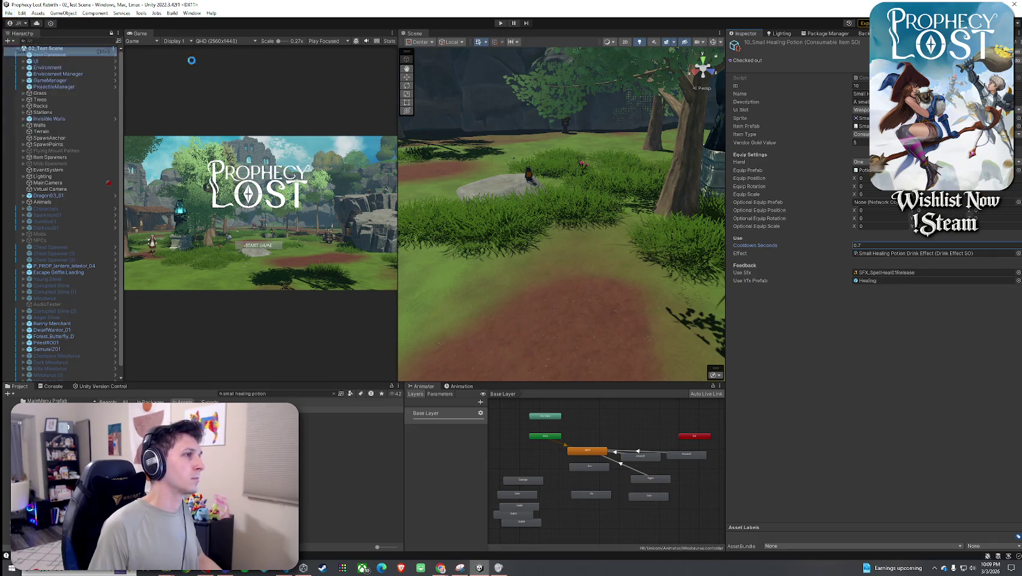
pyautogui.moveTo(414, 33); pyautogui.dragTo(130, 52)
pyautogui.click(500, 23)
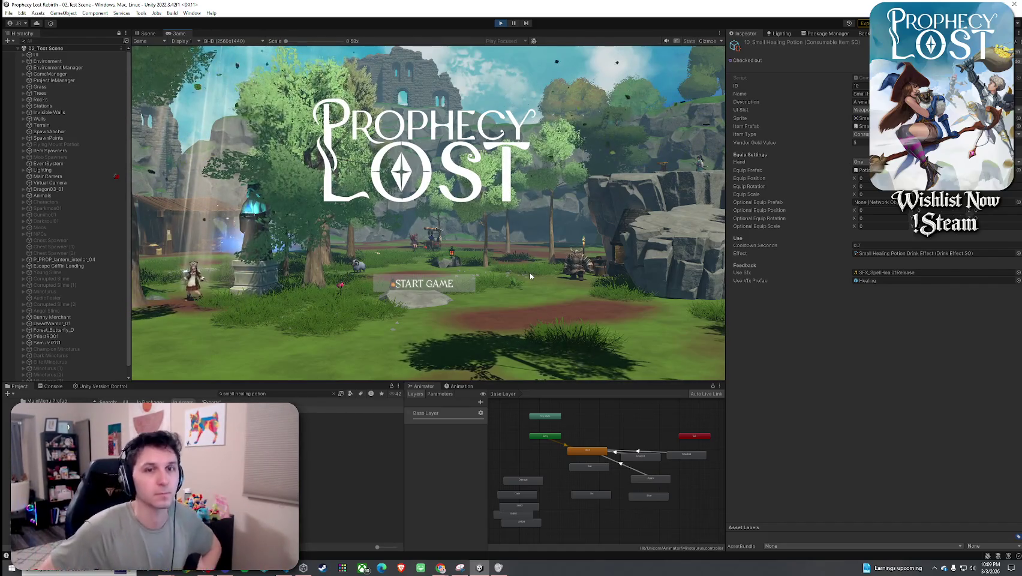
pyautogui.press('Return')
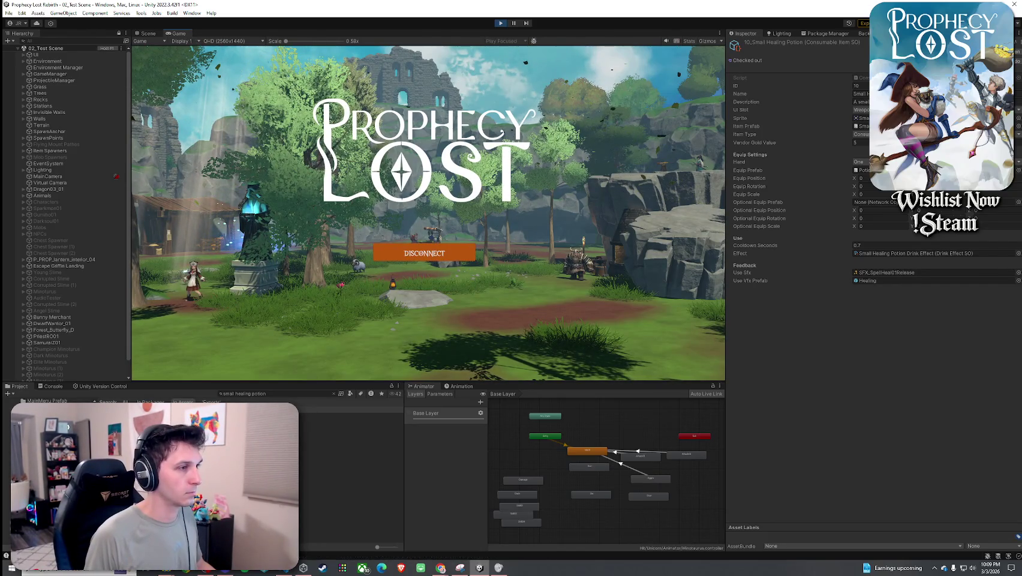
pyautogui.press('w')
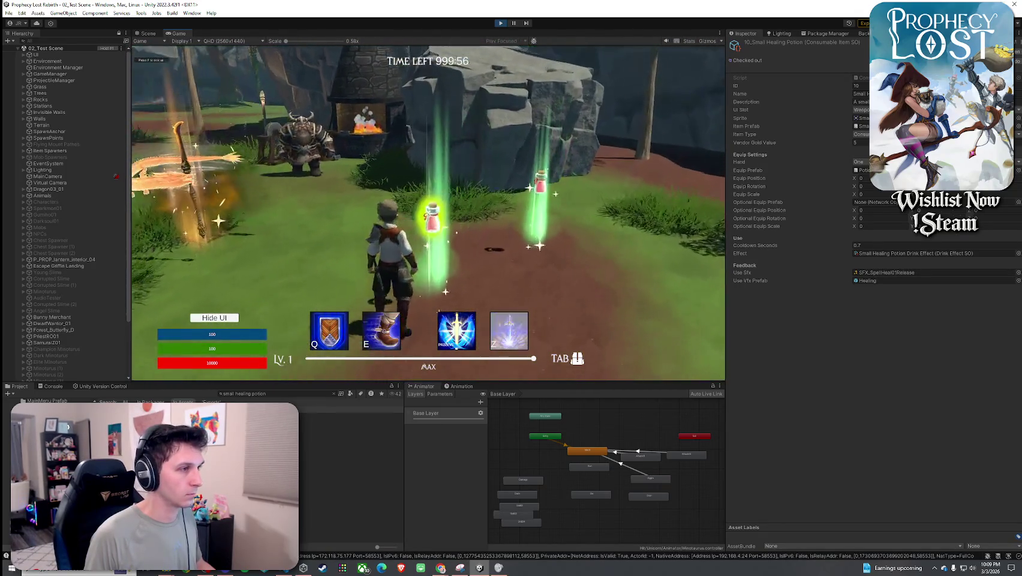
pyautogui.press('Tab')
pyautogui.click(561, 175)
pyautogui.press('Tab')
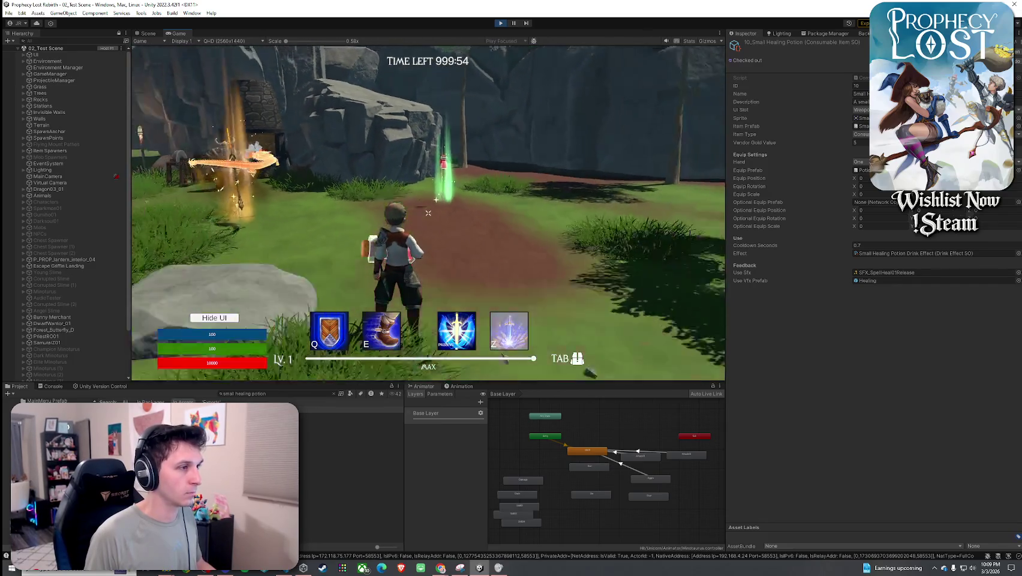
pyautogui.press('w')
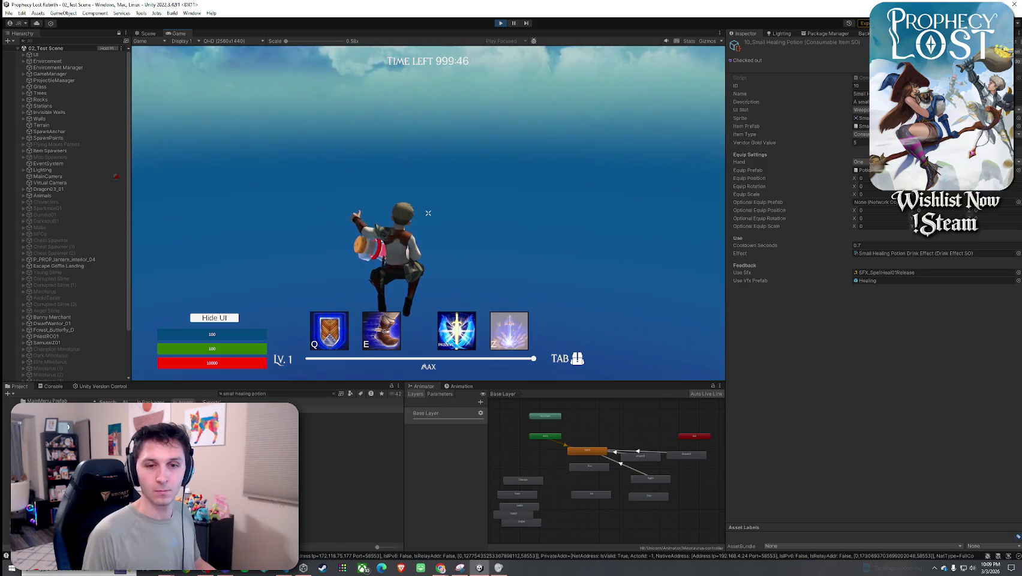
pyautogui.press('super')
pyautogui.press('Escape')
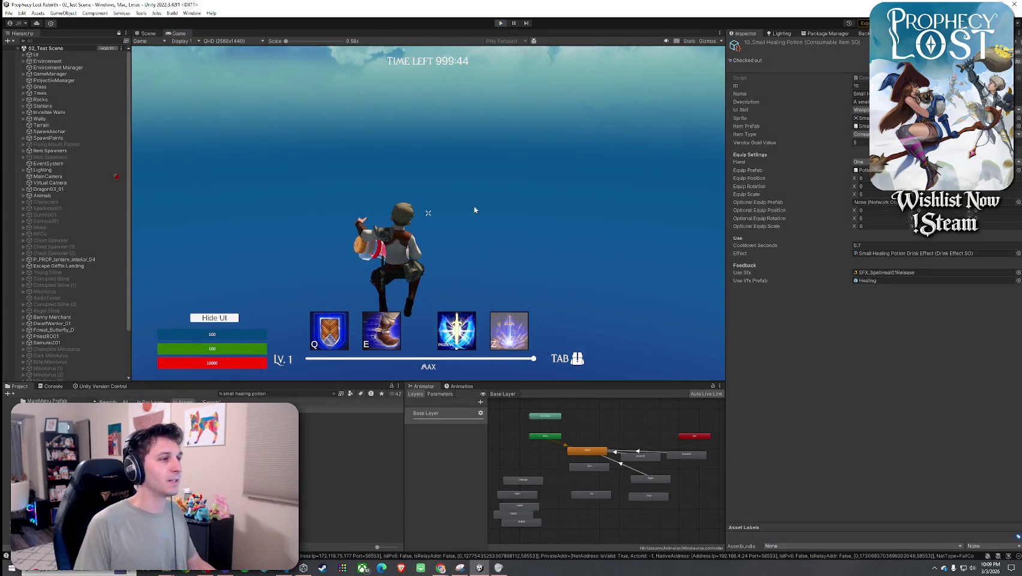
pyautogui.hotkey('ctrl', 'p')
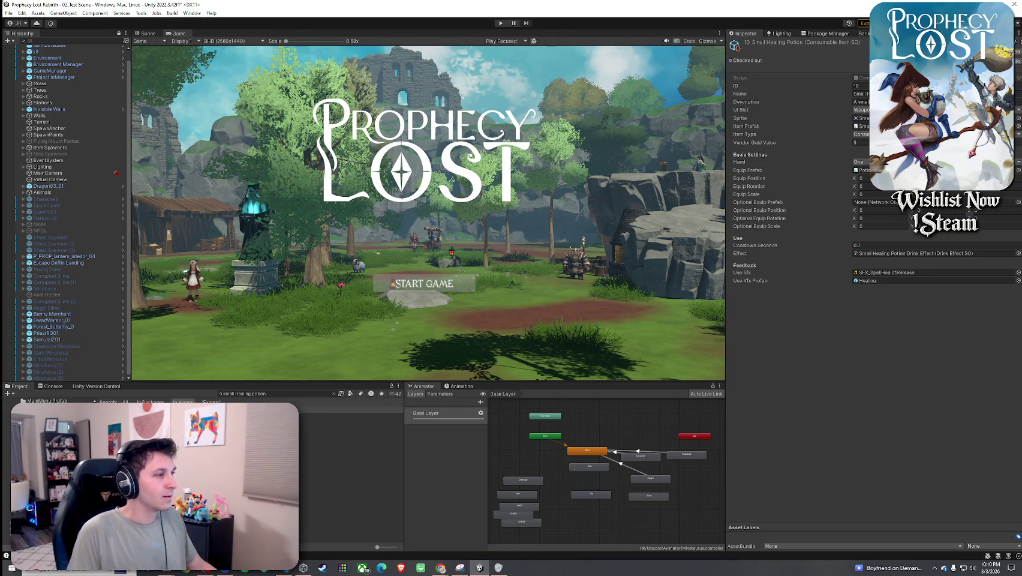
# - Remove the Mesh Collider from Potion_A_S in the Small Red Potion ITEM prefab
pyautogui.click(861, 126)
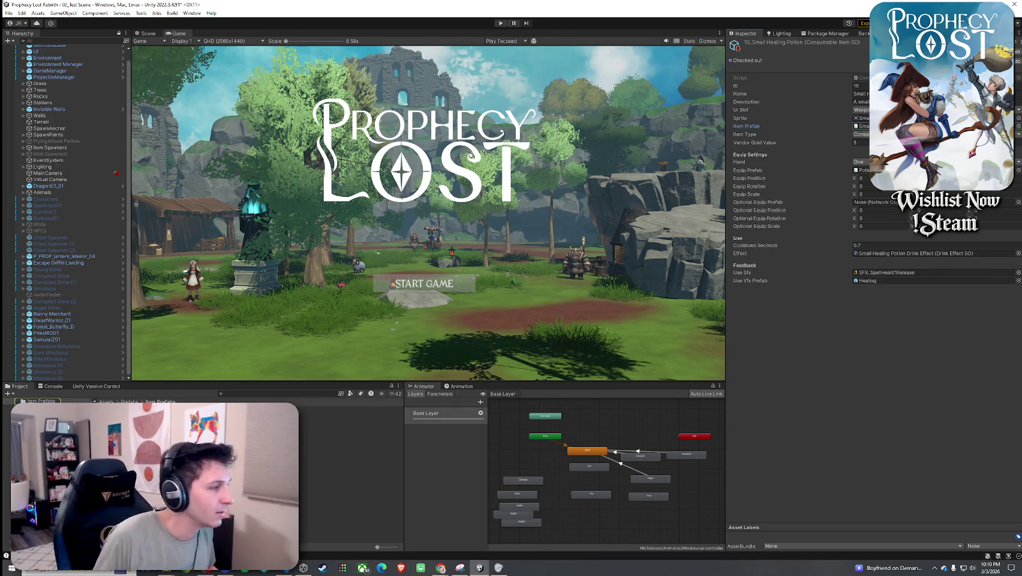
pyautogui.doubleClick(861, 126)
pyautogui.click(56, 77)
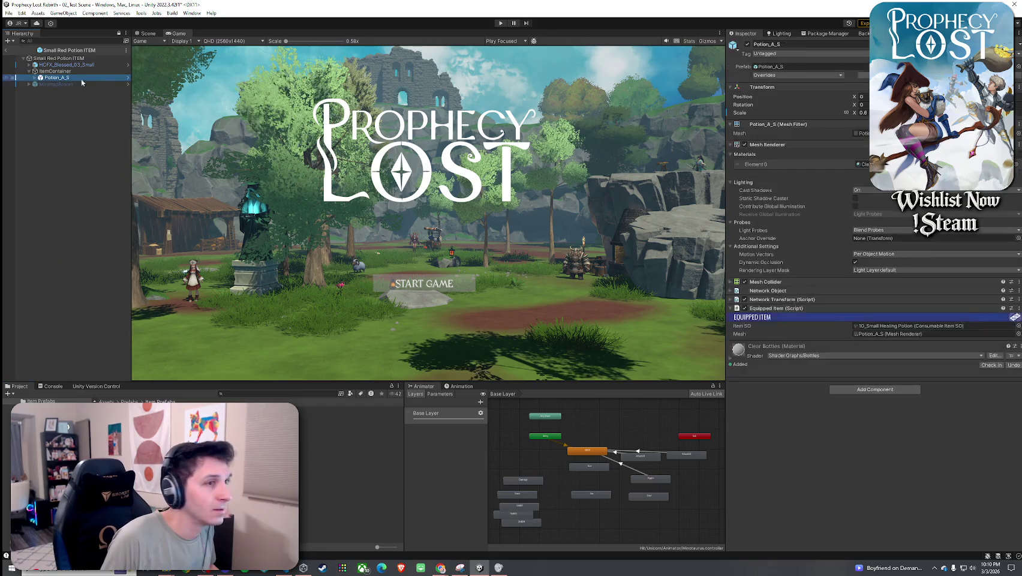
pyautogui.click(1018, 281)
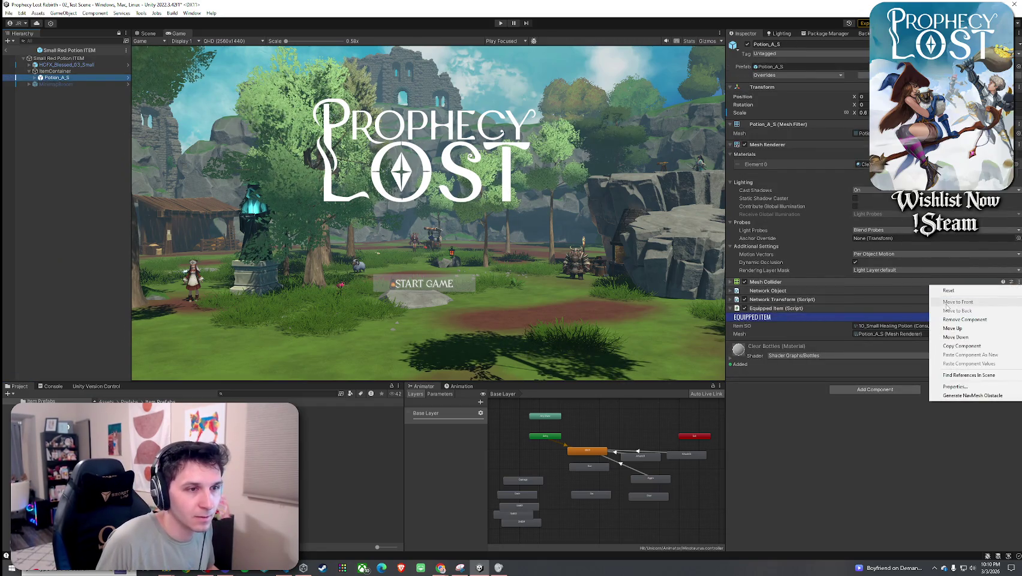
pyautogui.click(959, 299)
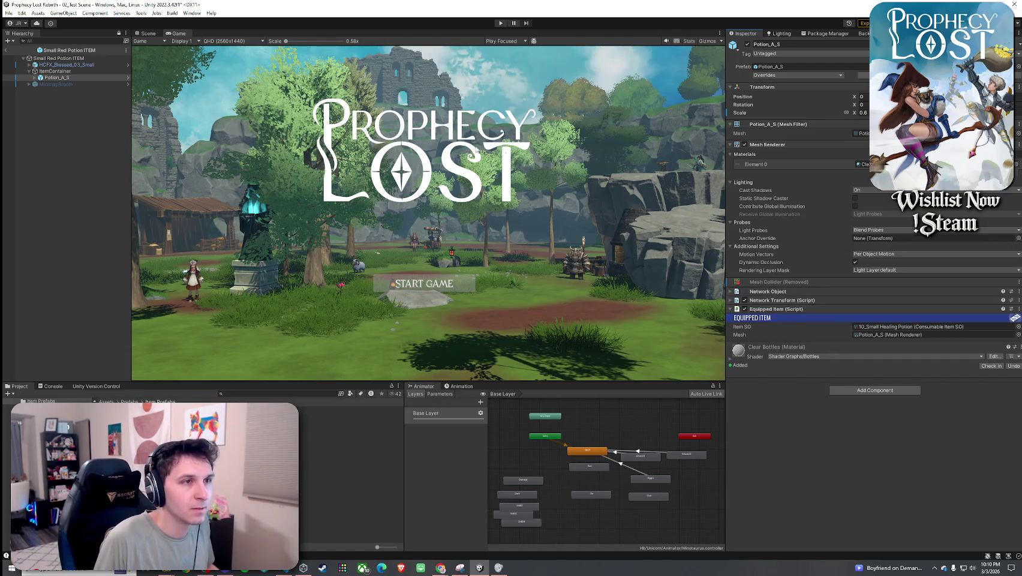
# - Save the prefab changes and enter Play mode again
pyautogui.click(8, 12)
pyautogui.click(36, 55)
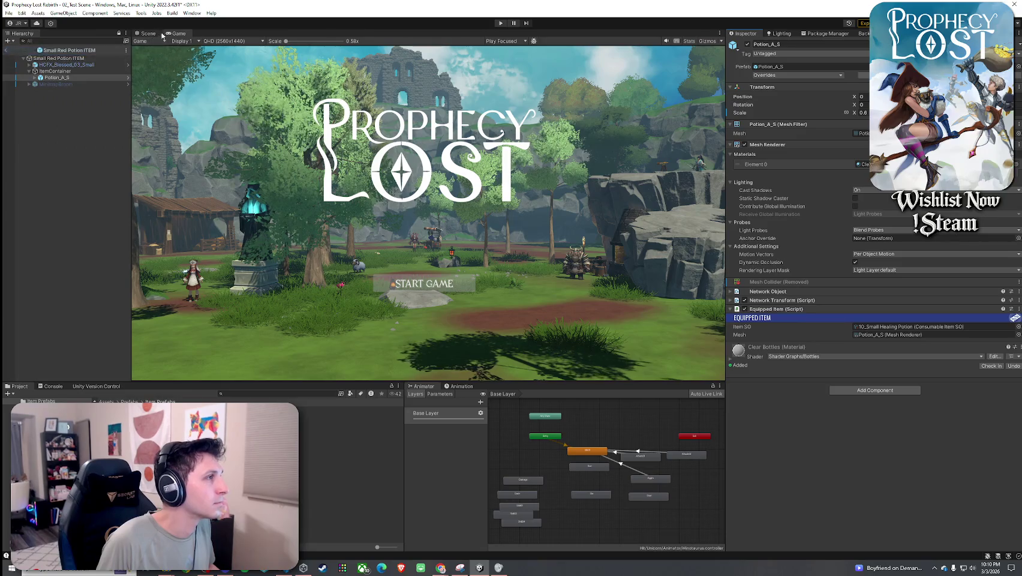
pyautogui.click(501, 23)
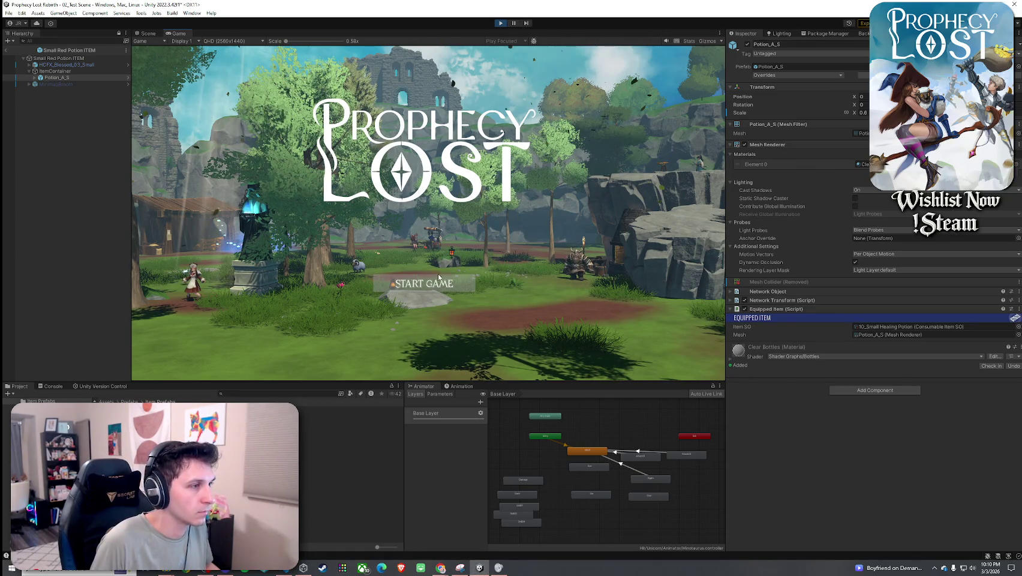
# - Start the game, run to the potions, pick one up and check the inventory, then stop playing
pyautogui.click(439, 277)
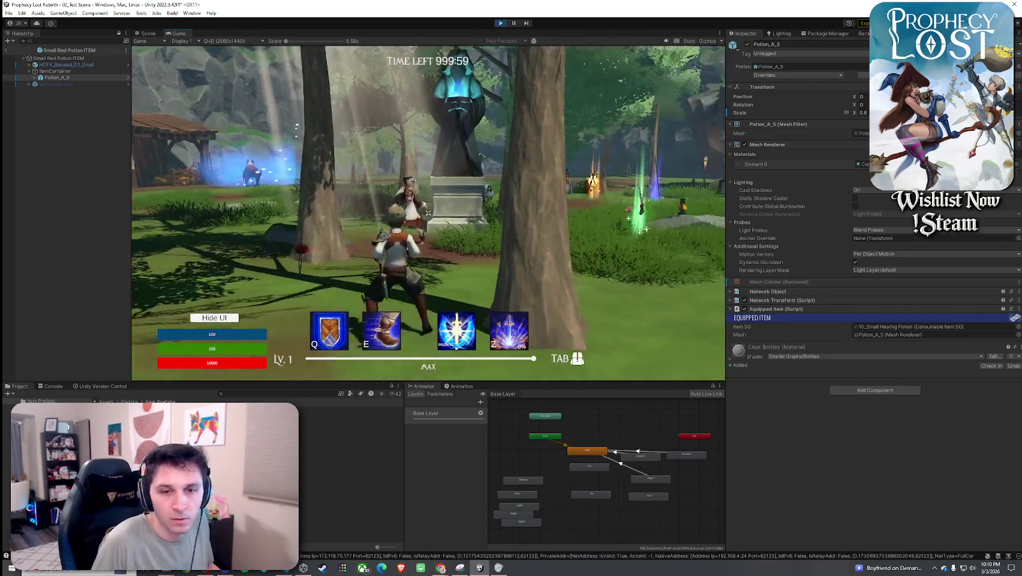
pyautogui.press('w')
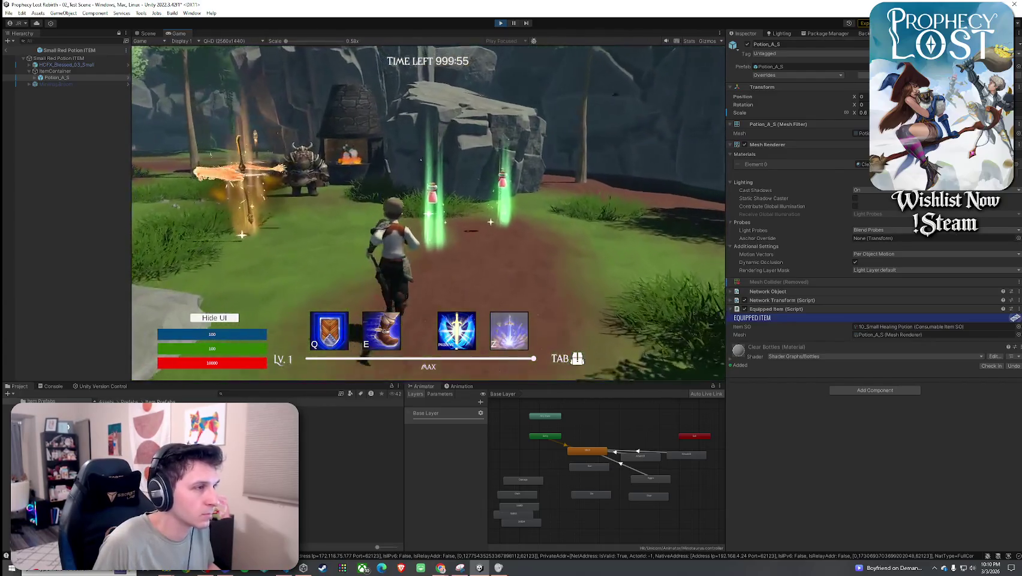
pyautogui.press('Tab')
pyautogui.press('Tab')
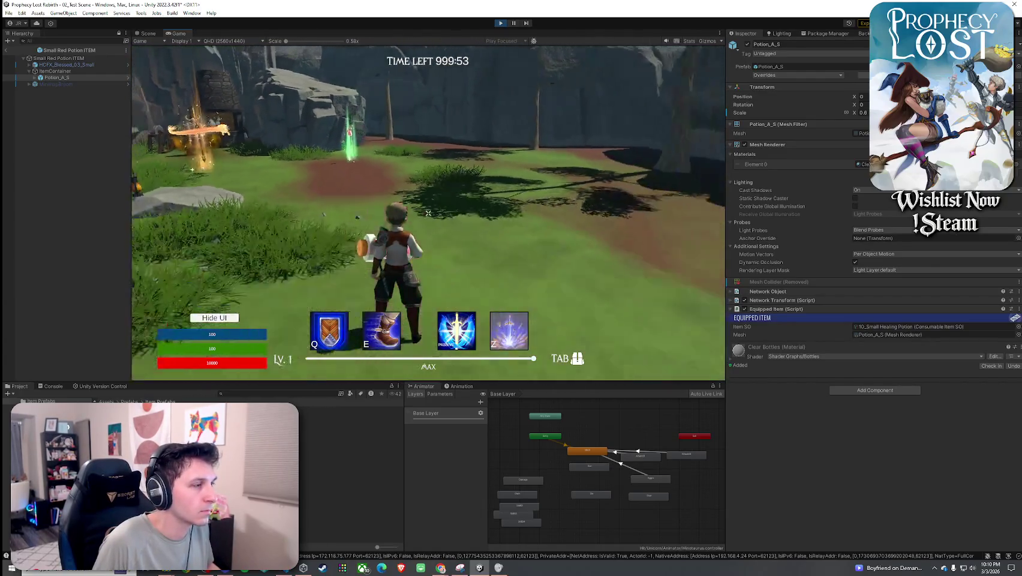
pyautogui.press('w')
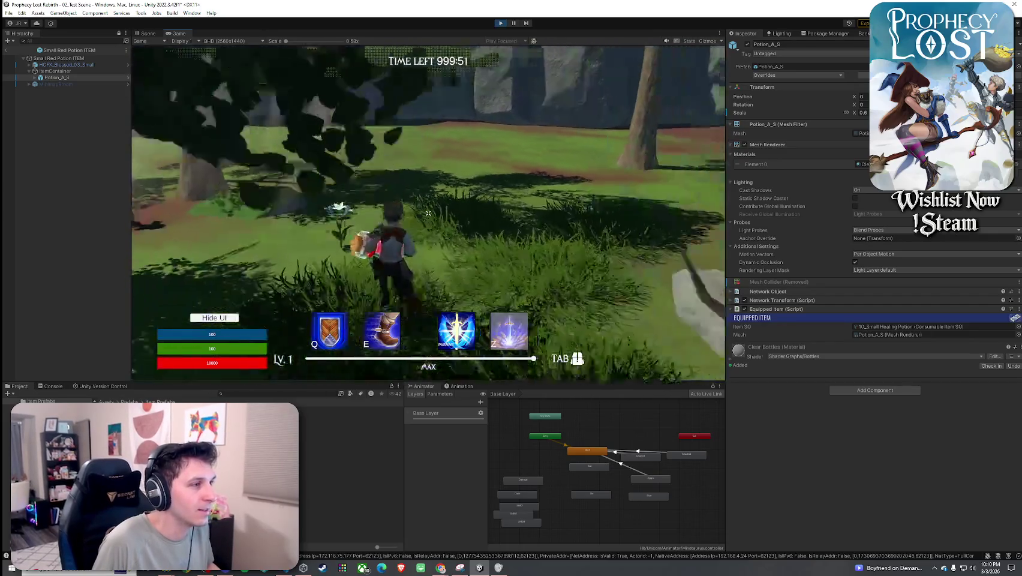
pyautogui.press('w')
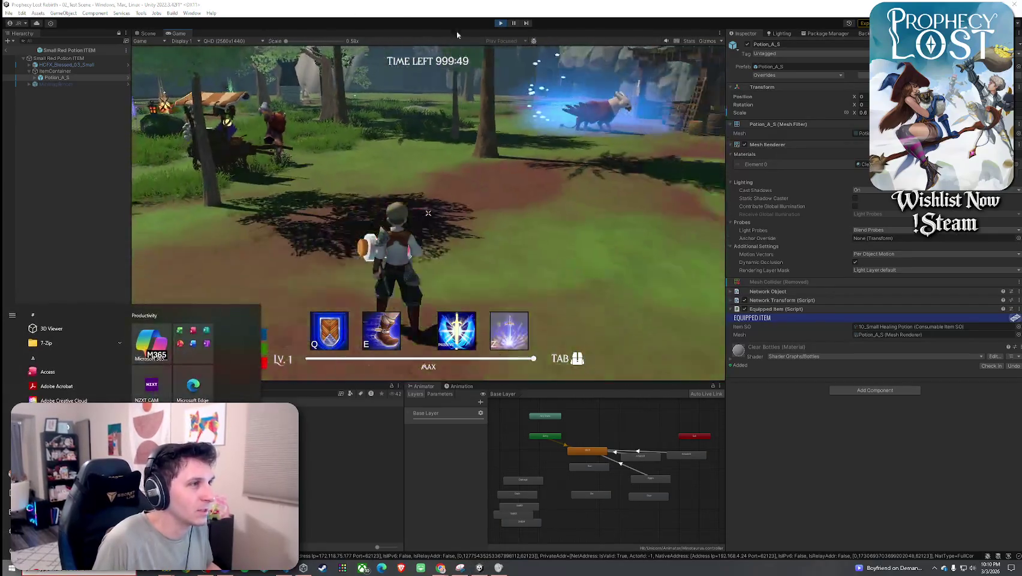
pyautogui.hotkey('ctrl', 'p')
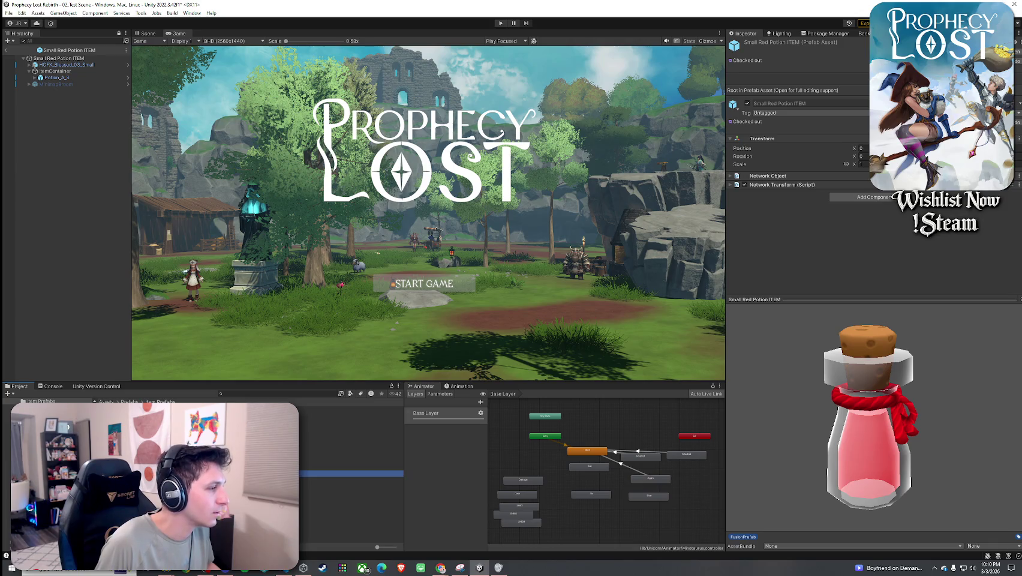
# - Open Potion_A_S in Prefab Mode and remove its Mesh Collider
pyautogui.click(57, 77)
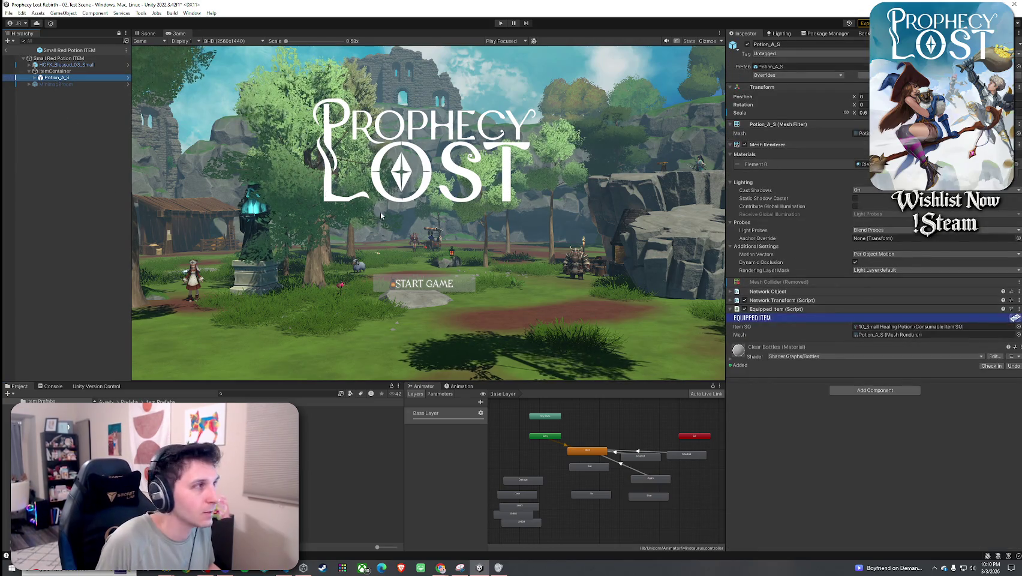
pyautogui.click(127, 78)
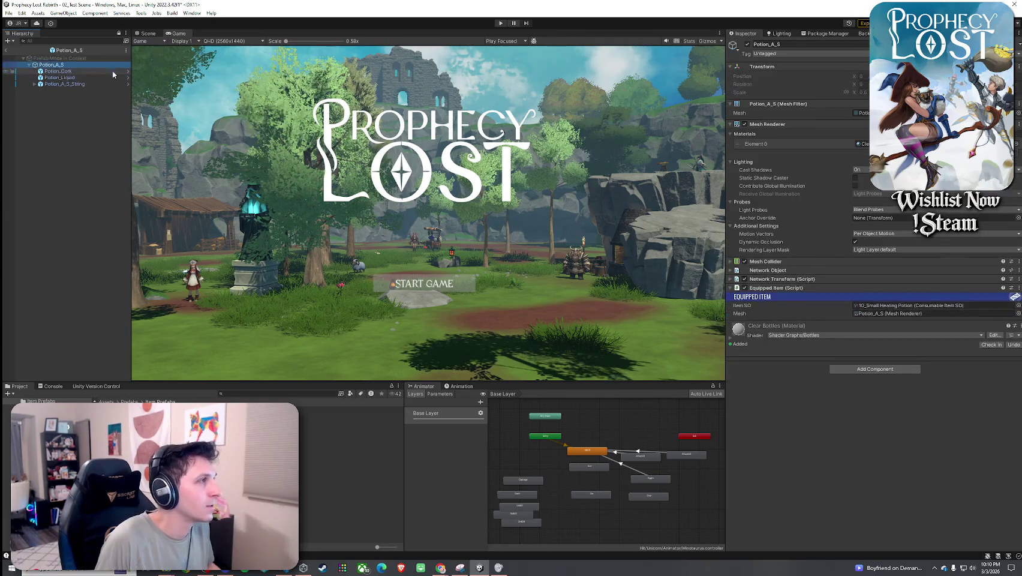
pyautogui.rightClick(929, 262)
pyautogui.click(960, 283)
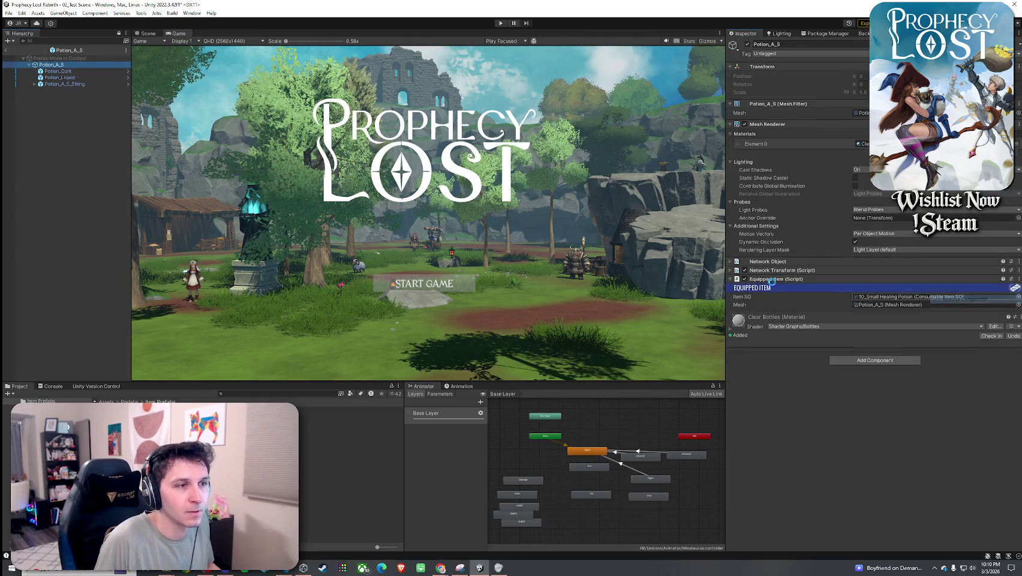
# - Return to the Small Red Potion ITEM prefab, save, and enter Play mode
pyautogui.click(5, 50)
pyautogui.click(8, 13)
pyautogui.click(41, 34)
pyautogui.click(500, 23)
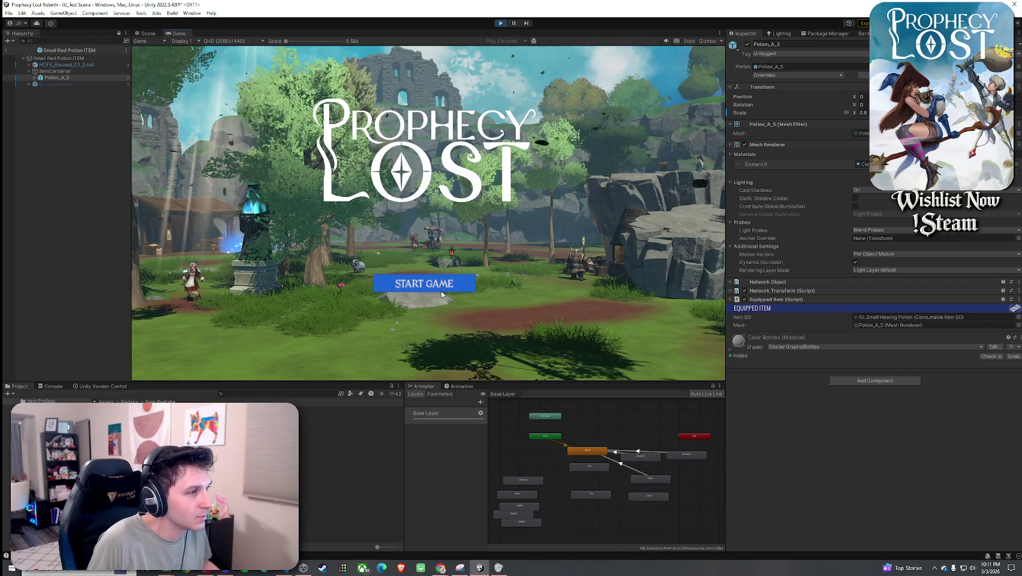
# - Start the game, run to a potion and pick it up
pyautogui.click(442, 287)
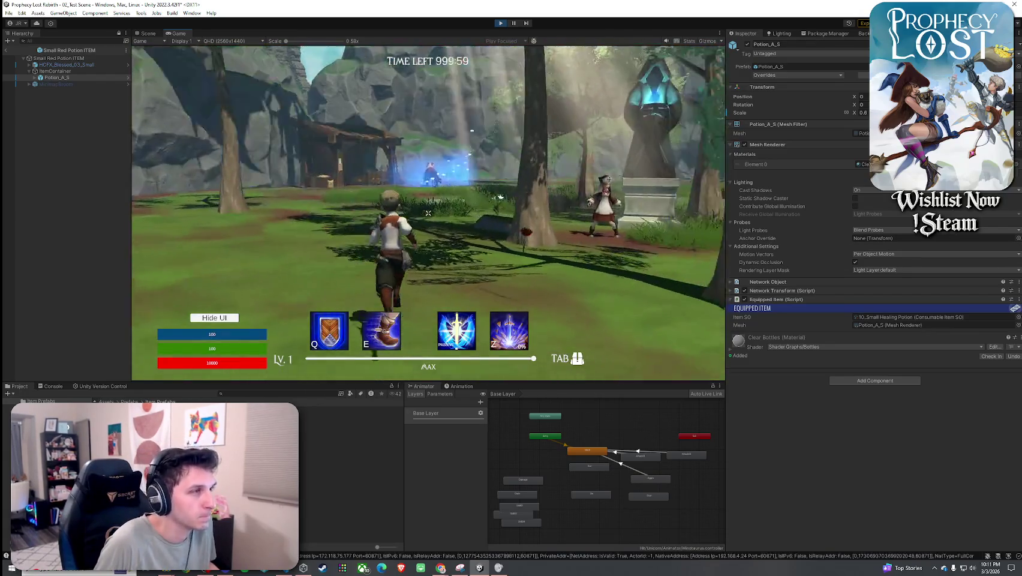
pyautogui.press('w')
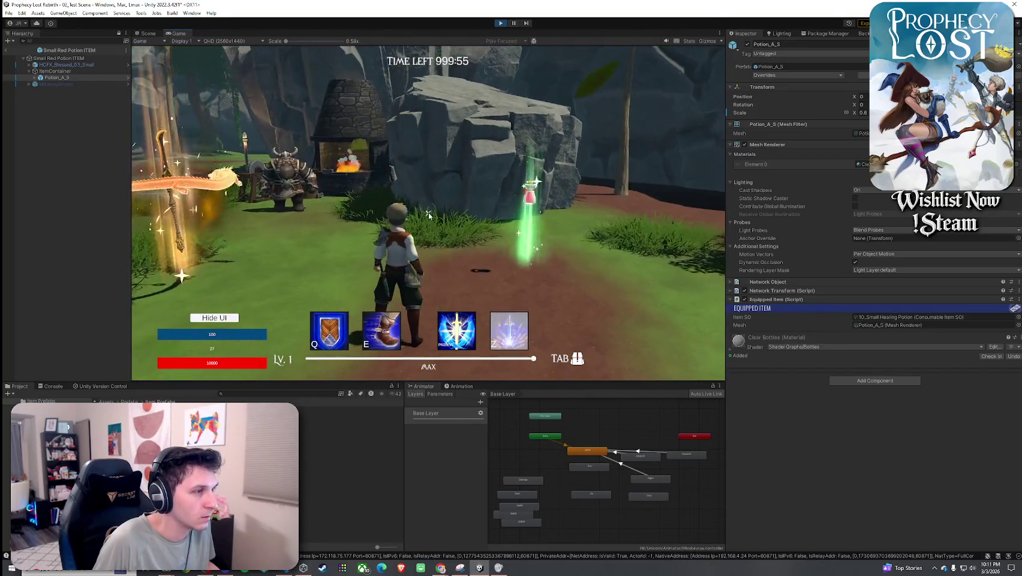
pyautogui.press('Tab')
pyautogui.press('Tab')
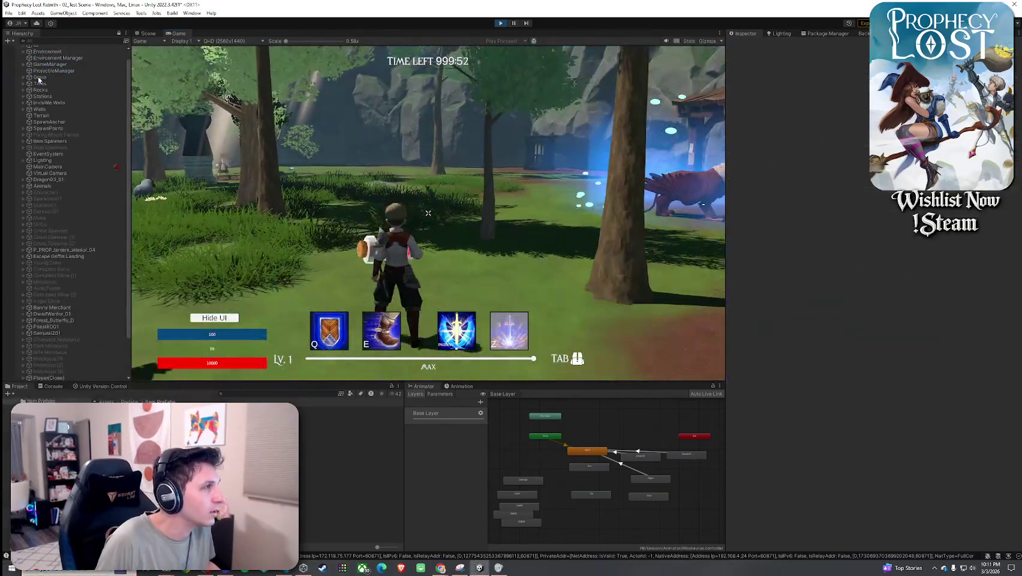
# - Expand Player(Clone) through WarriorKc01, Bip001, Pelvis, Spine and Spine1 bones
pyautogui.scroll(-3, 72, 300)
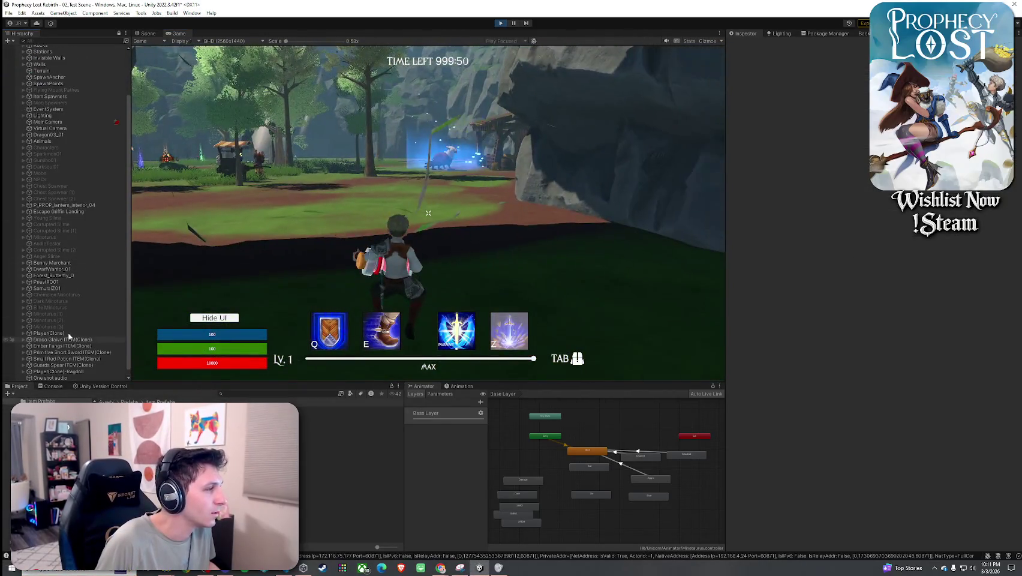
pyautogui.click(69, 334)
pyautogui.press('Right')
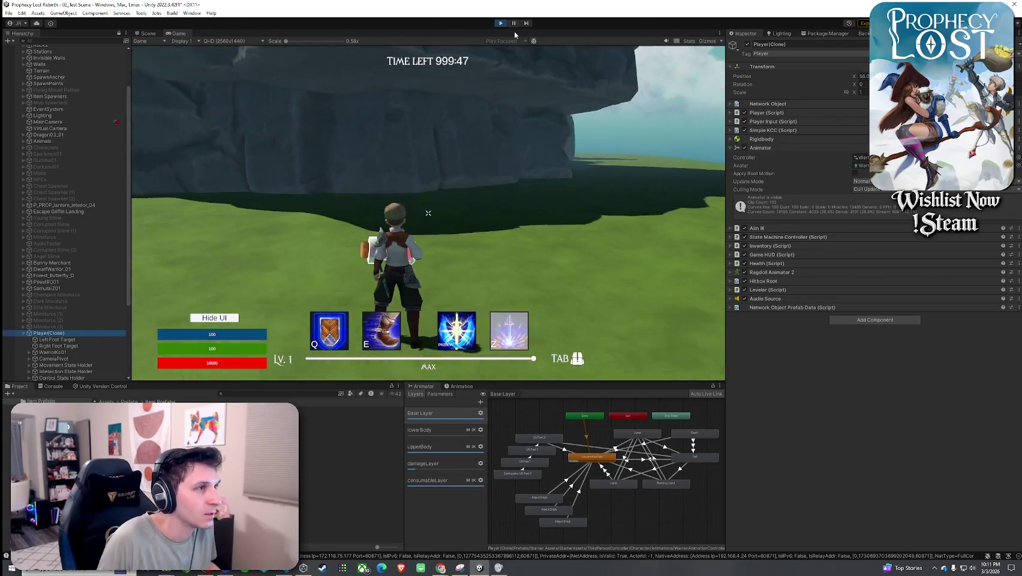
pyautogui.scroll(-5, 34, 256)
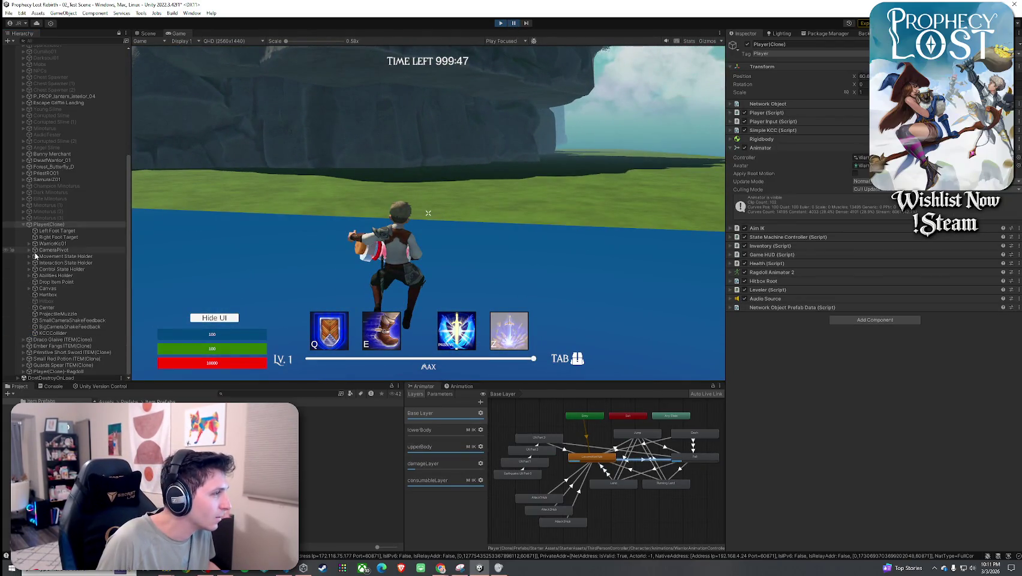
pyautogui.click(29, 244)
pyautogui.click(35, 250)
pyautogui.click(40, 263)
pyautogui.click(46, 282)
pyautogui.click(52, 288)
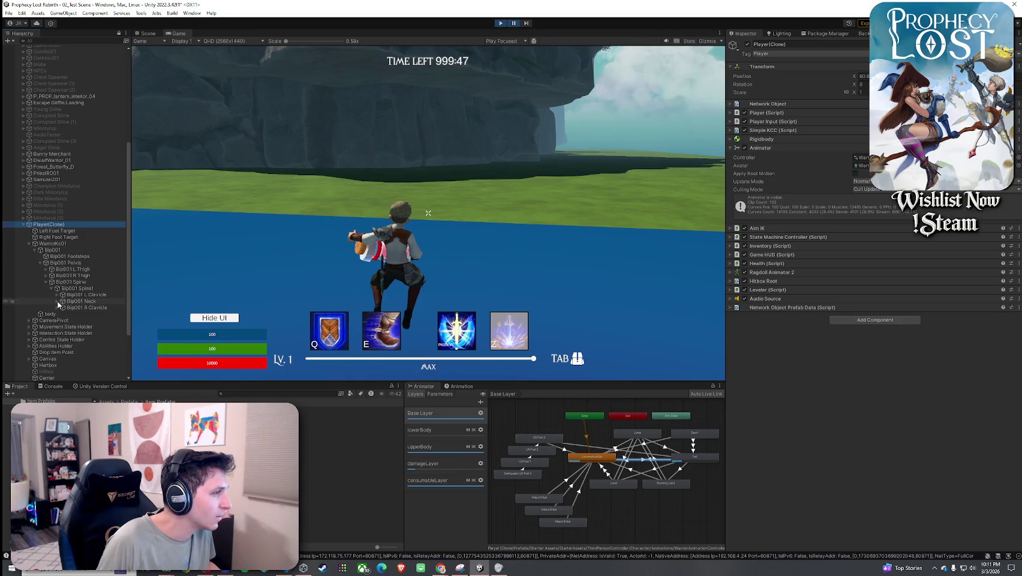
# - Follow the right arm to the hand equip slot, inspect the equipped potion's liquid mesh, then stop play
pyautogui.click(58, 314)
pyautogui.press('Down')
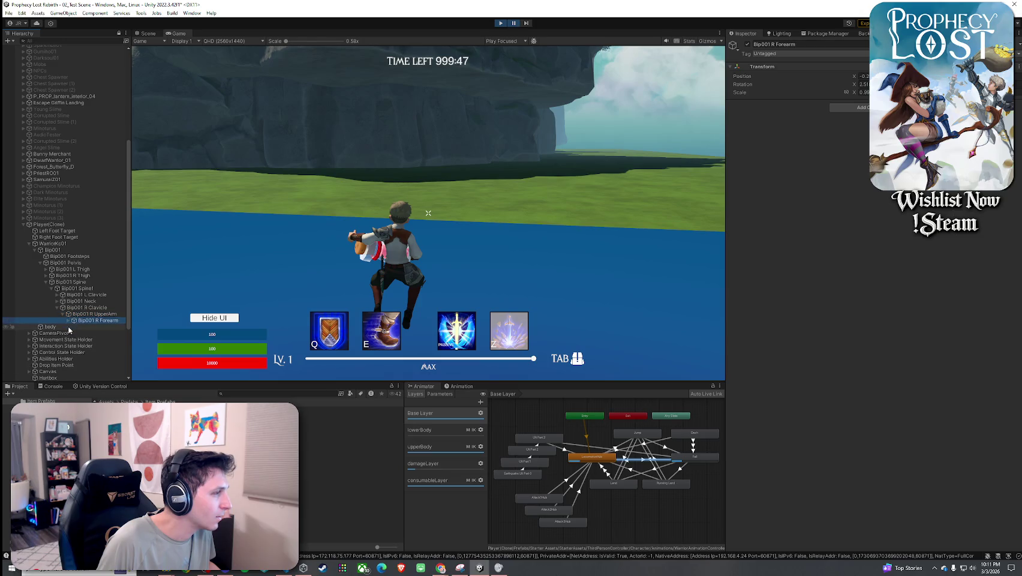
pyautogui.click(77, 327)
pyautogui.scroll(-3, 84, 331)
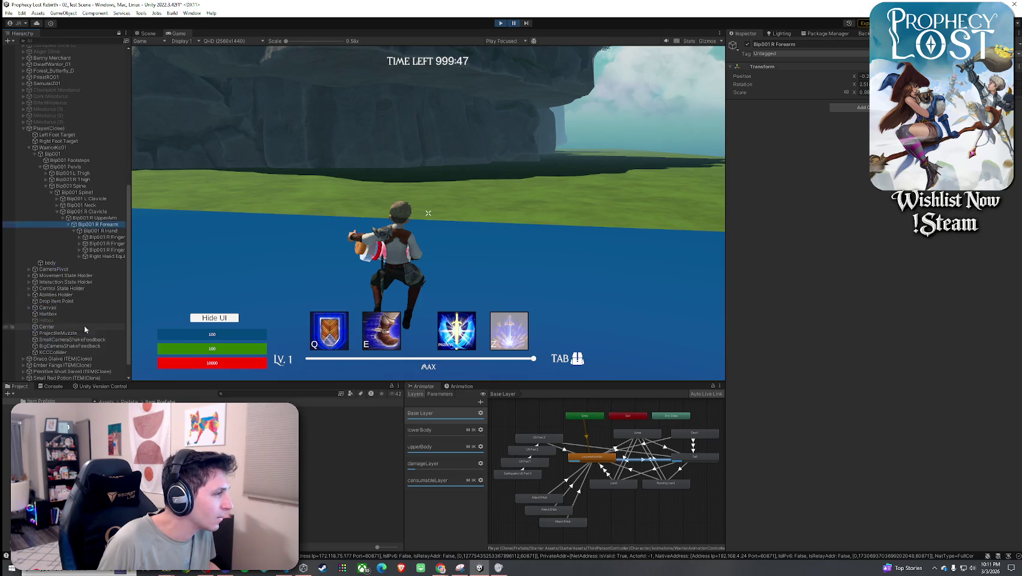
pyautogui.click(79, 257)
pyautogui.click(92, 263)
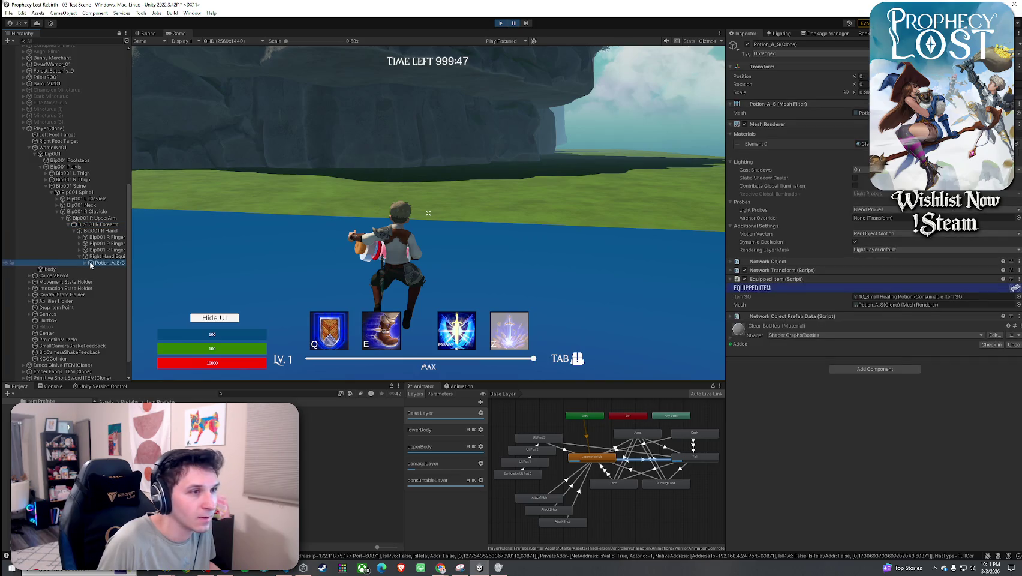
pyautogui.click(85, 262)
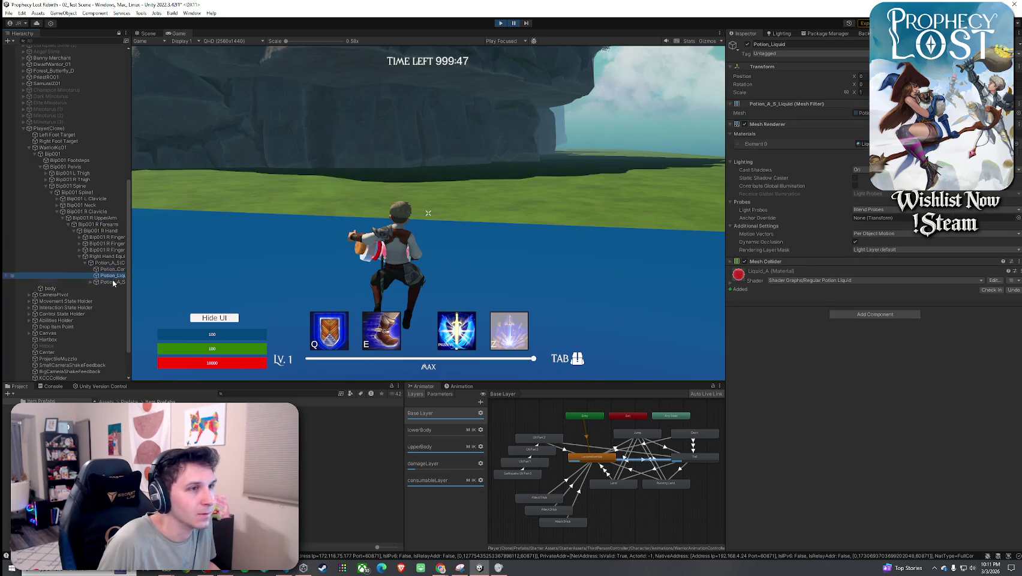
pyautogui.click(114, 289)
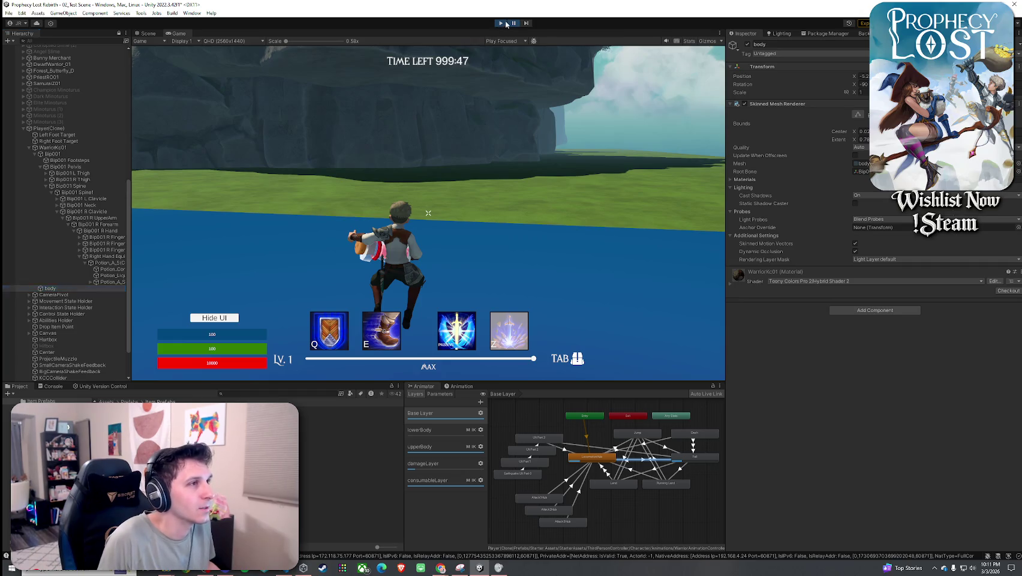
pyautogui.click(506, 24)
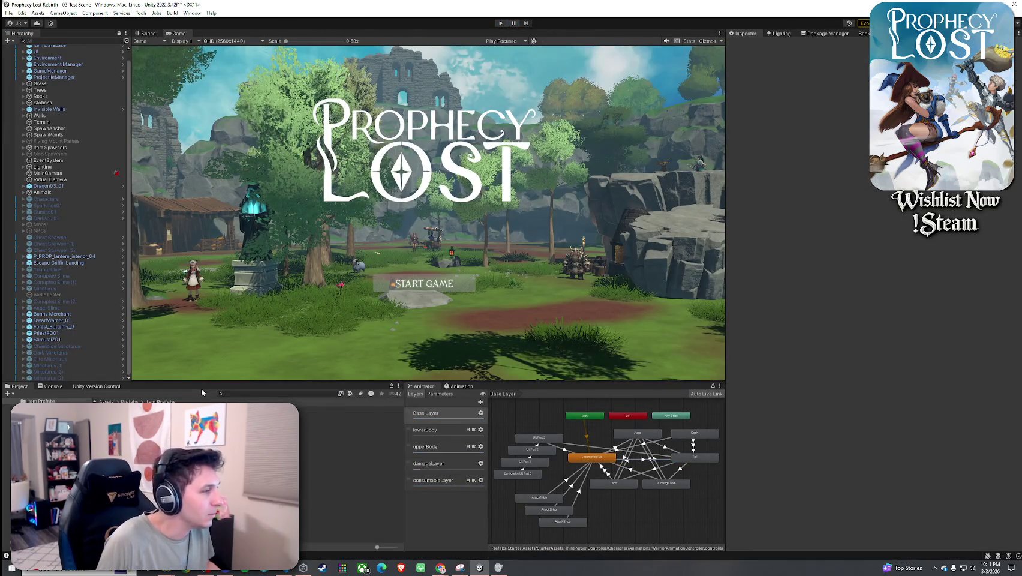
# - Open Potion_A_S inside the Small Red Potion ITEM prefab and remove Potion_Cork's Mesh Collider
pyautogui.doubleClick(335, 473)
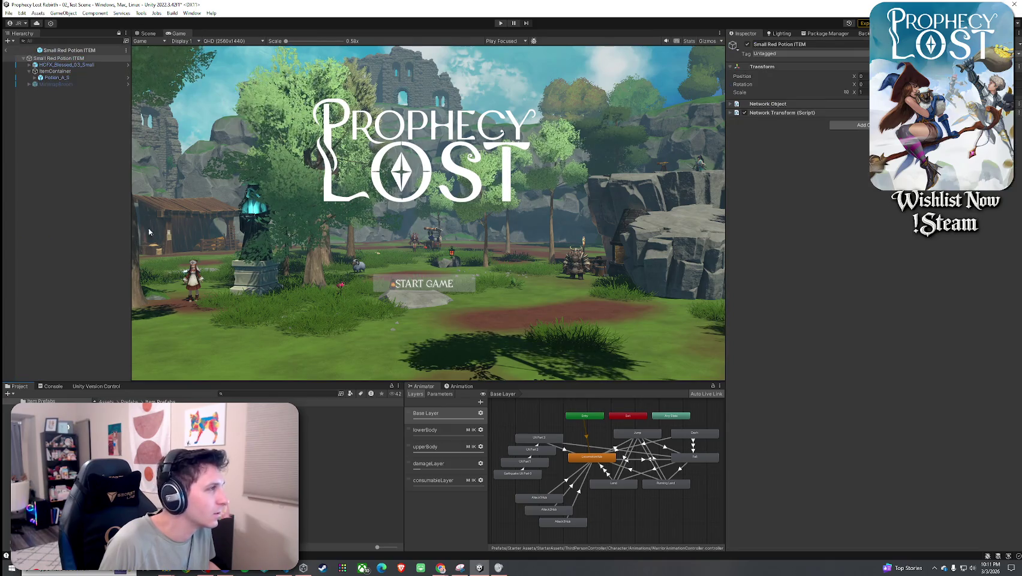
pyautogui.click(127, 77)
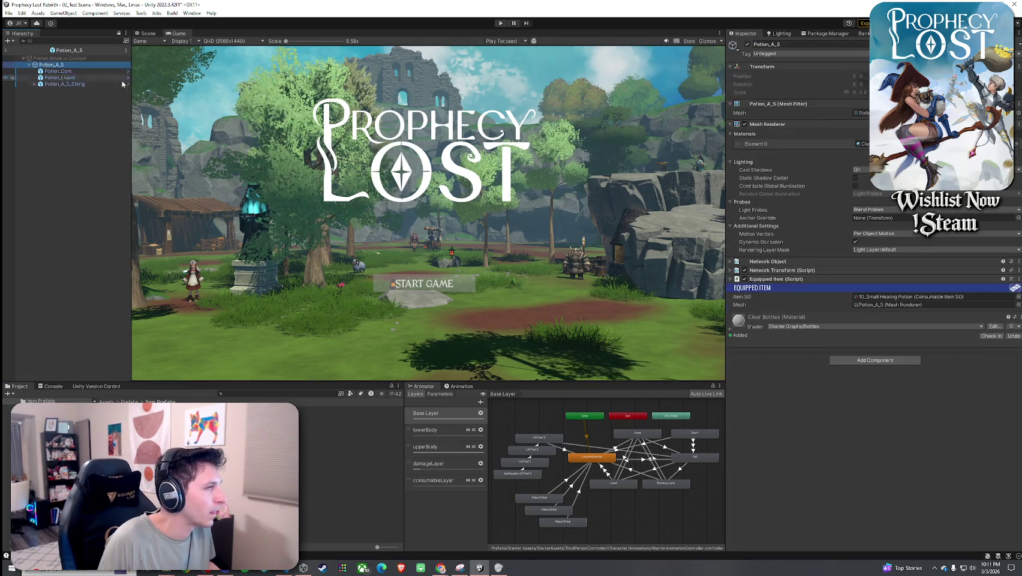
pyautogui.click(60, 71)
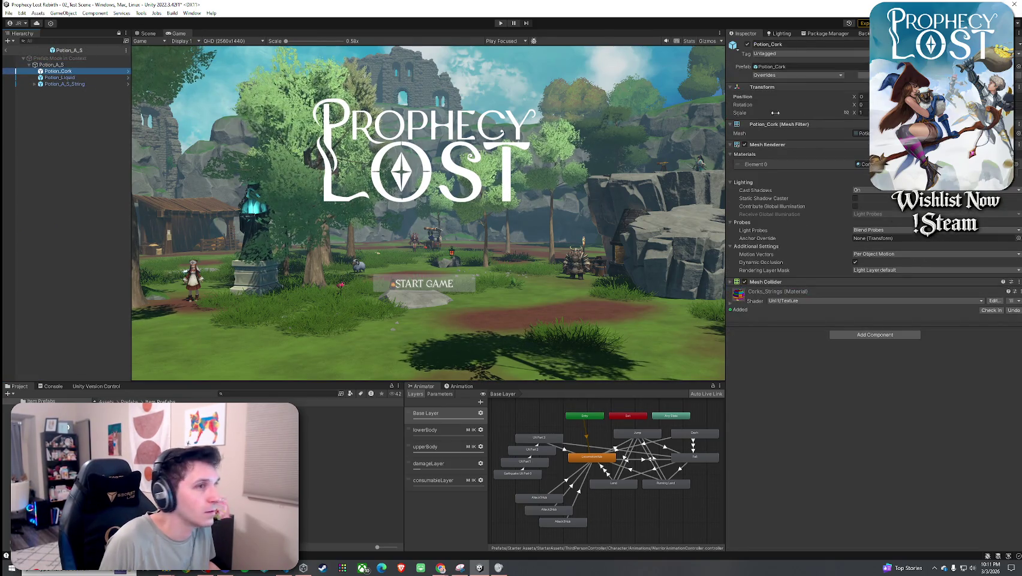
pyautogui.click(1017, 290)
pyautogui.click(983, 319)
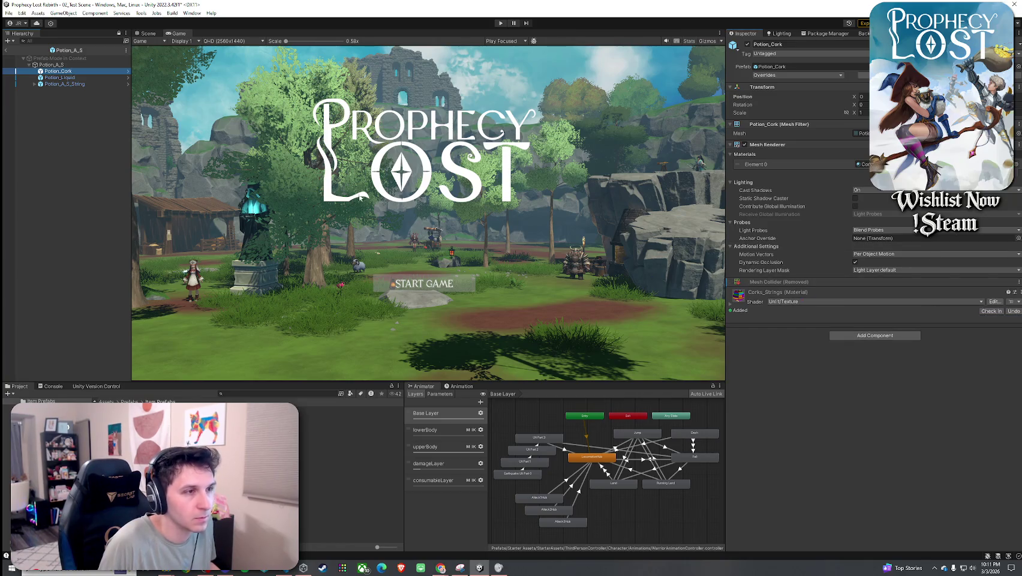
# - Remove the Mesh Colliders from Potion_Liquid and Potion_A_S_String
pyautogui.click(84, 78)
pyautogui.click(1020, 281)
pyautogui.click(974, 318)
pyautogui.click(65, 84)
pyautogui.click(1020, 281)
pyautogui.click(975, 318)
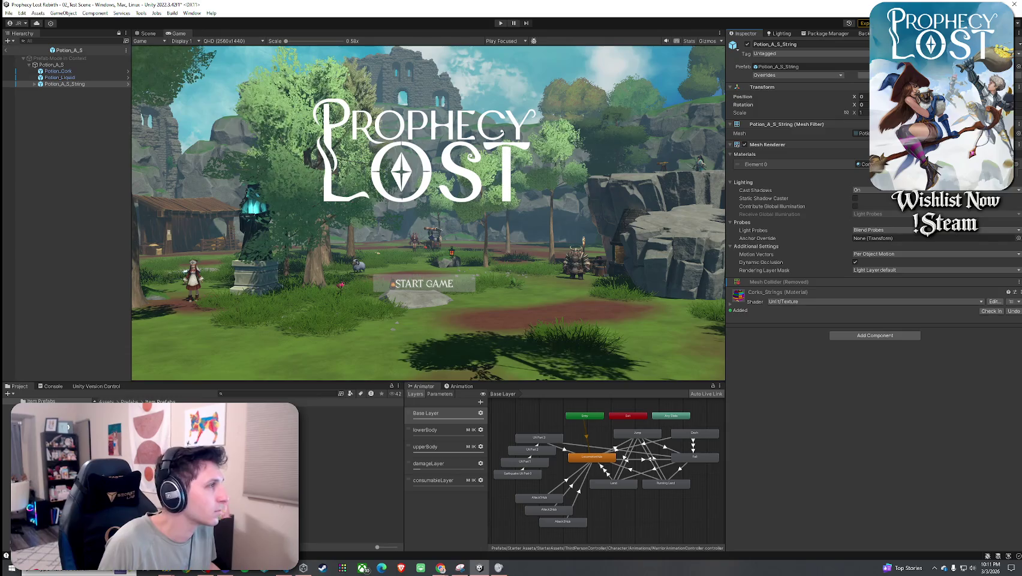
# - Check Potion_A_S_String in the item prefab, leave Prefab Mode, and enter Play mode
pyautogui.click(6, 50)
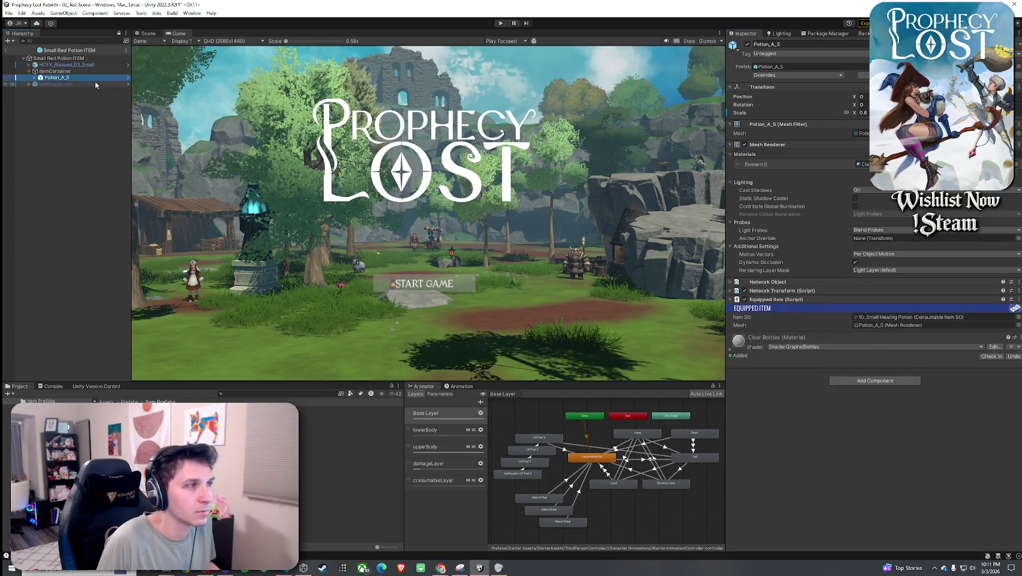
pyautogui.click(63, 97)
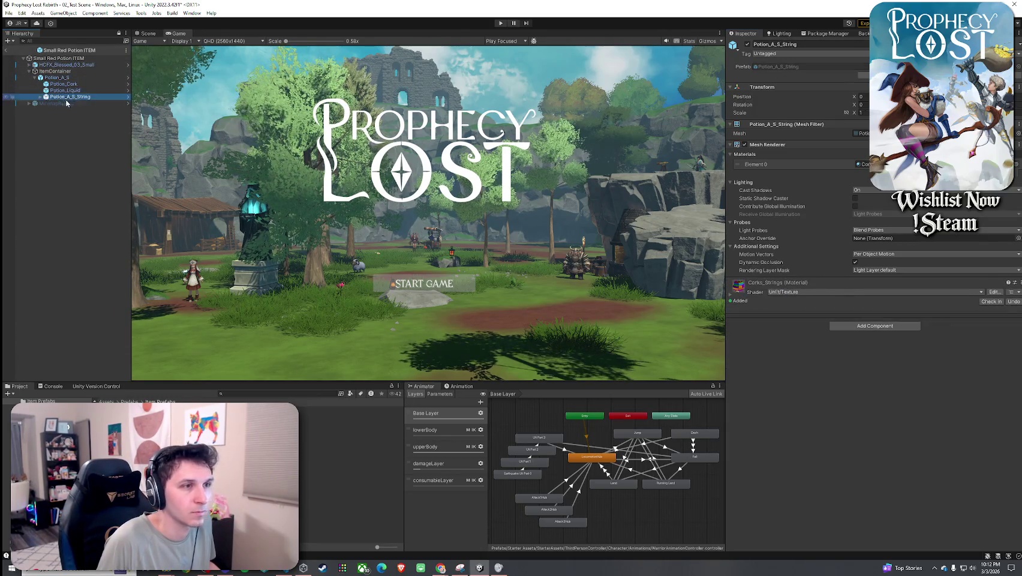
pyautogui.click(6, 50)
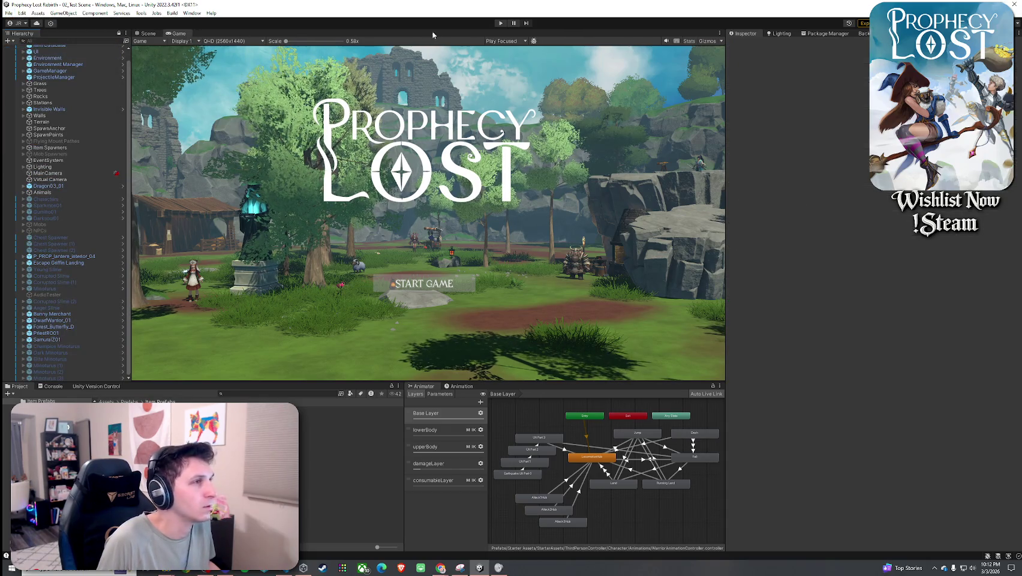
pyautogui.click(503, 23)
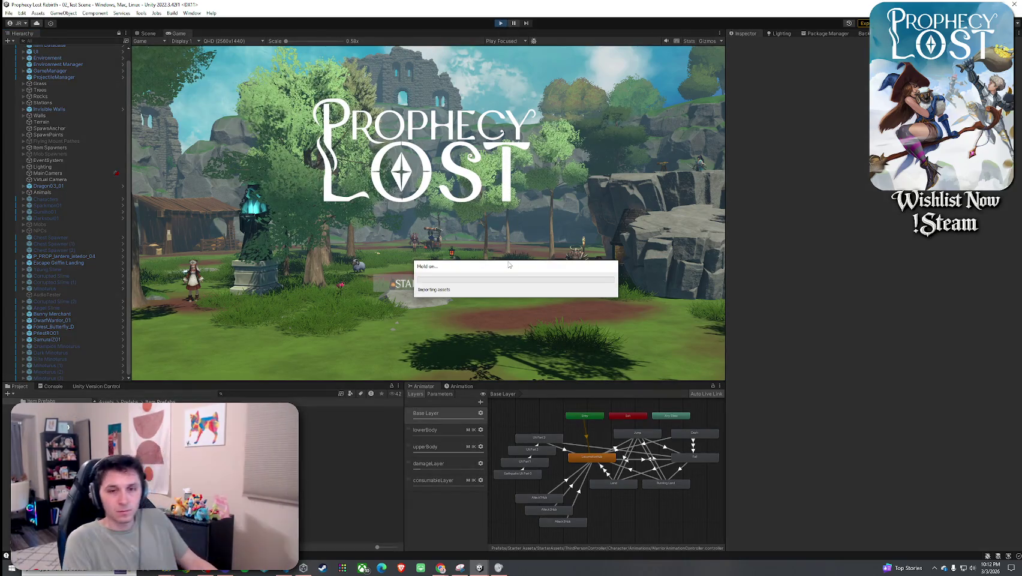